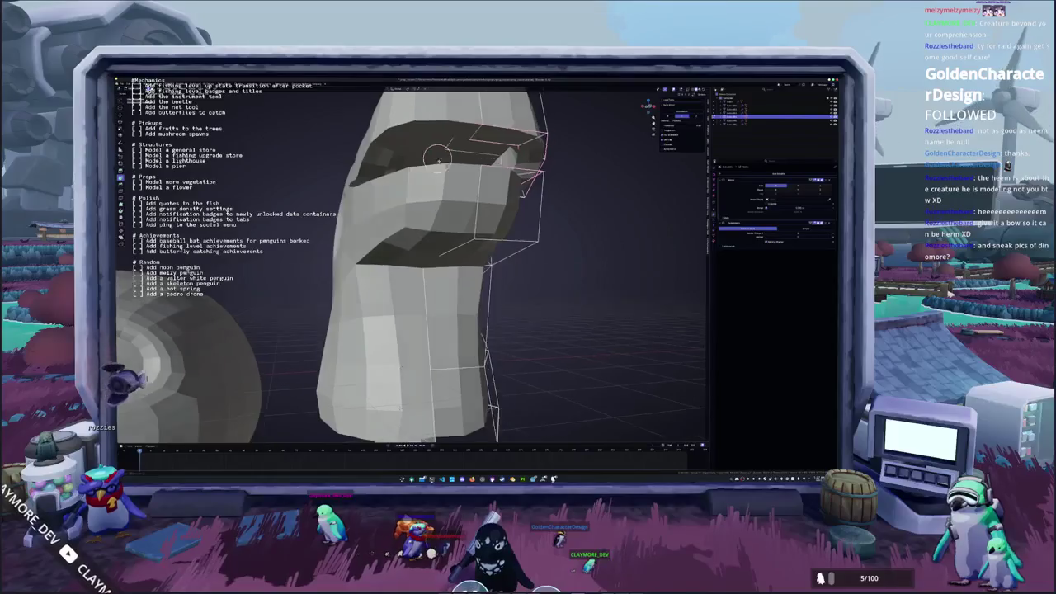
Place the 3D cursor on the head and cancel a trial X-axis move.
shift+right_click(421, 167)
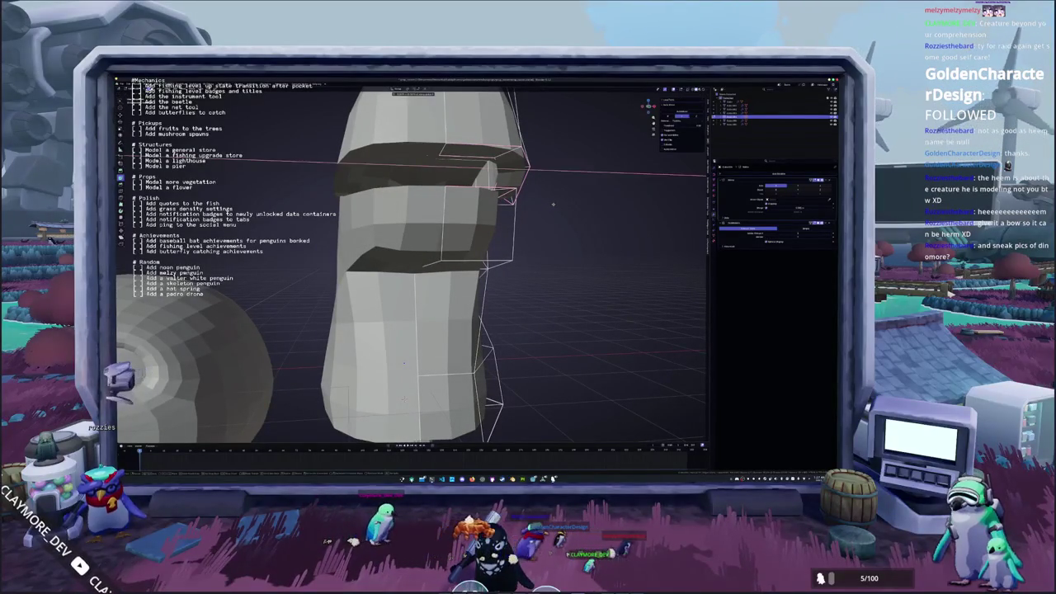
middle_drag(404, 361, 412, 360)
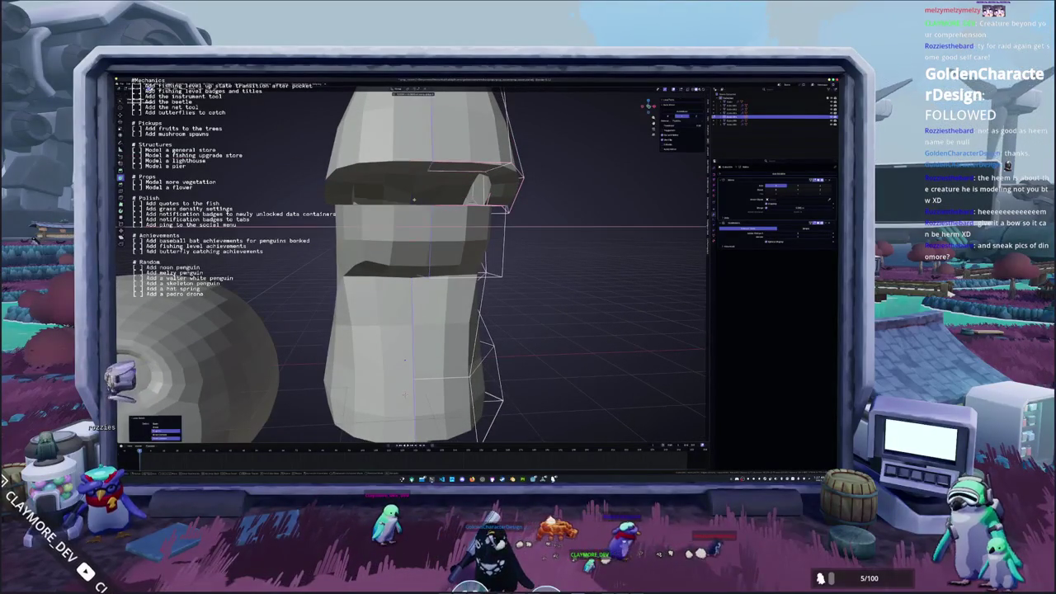
key(g)
key(x)
key(Escape)
Leave Edit Mode and orbit to a near-frontal view of the head's eye socket.
scroll(431, 201, up, 3)
scroll(432, 201, up, 3)
middle_drag(413, 264, 342, 272)
scroll(413, 264, down, 5)
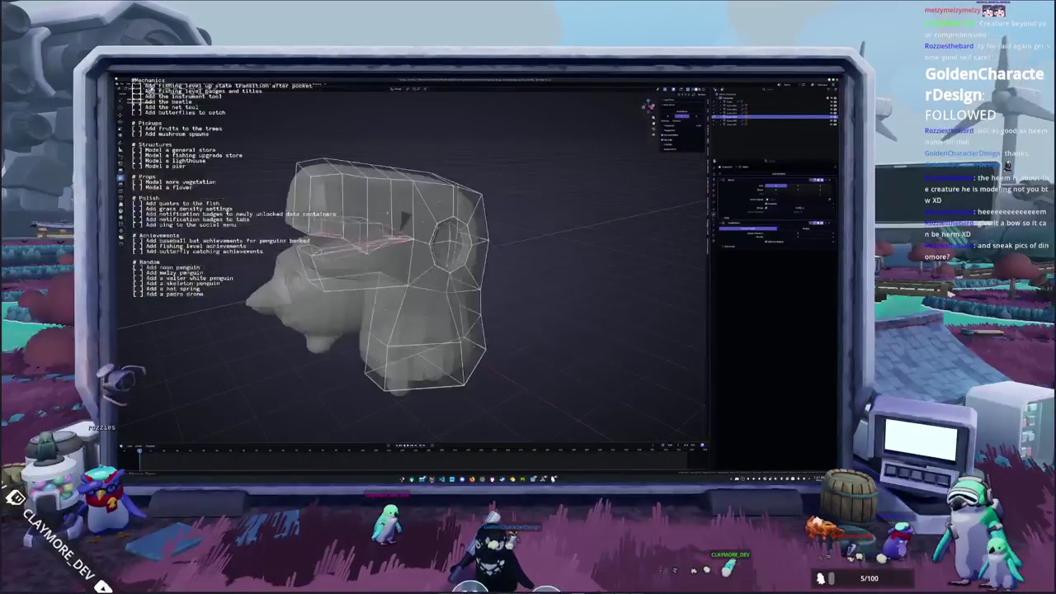
key(Tab)
key(Tab)
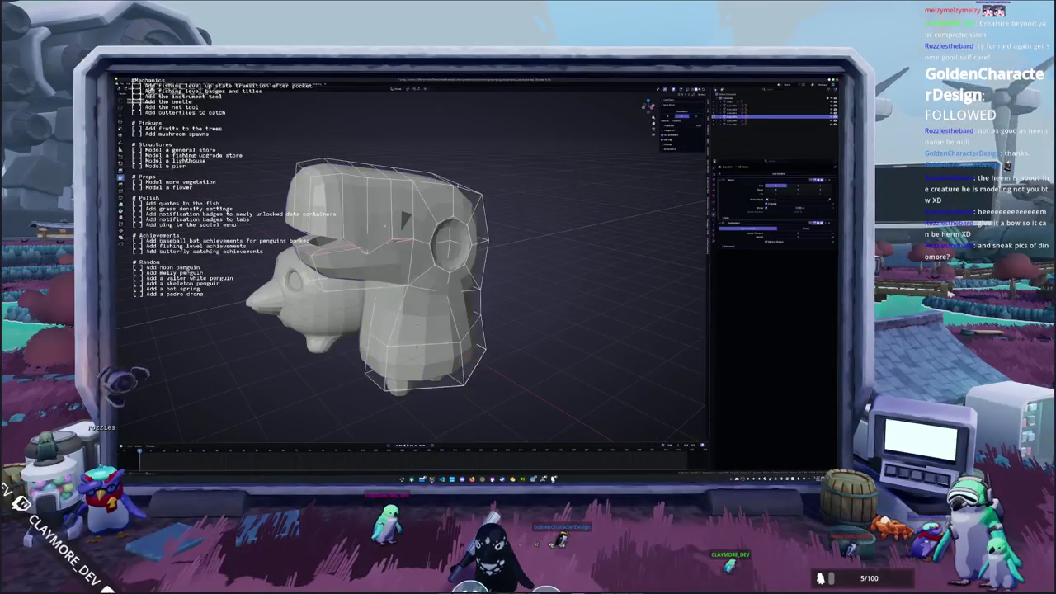
middle_drag(388, 230, 413, 330)
scroll(423, 395, up, 3)
mouse_move(363, 200)
middle_down()
mouse_move(405, 267)
mouse_move(445, 231)
middle_up()
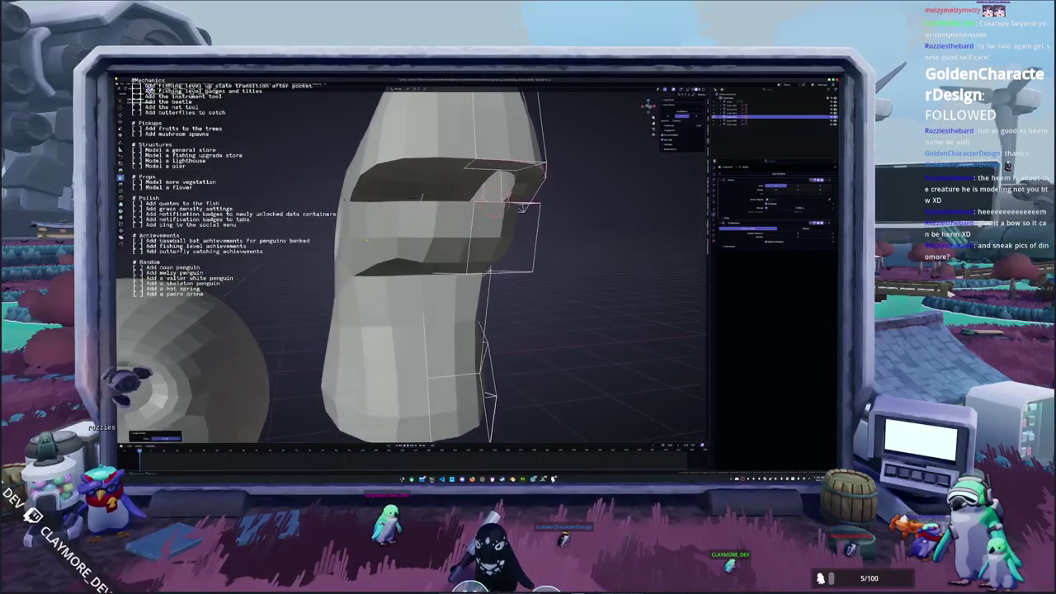
middle_drag(460, 192, 458, 203)
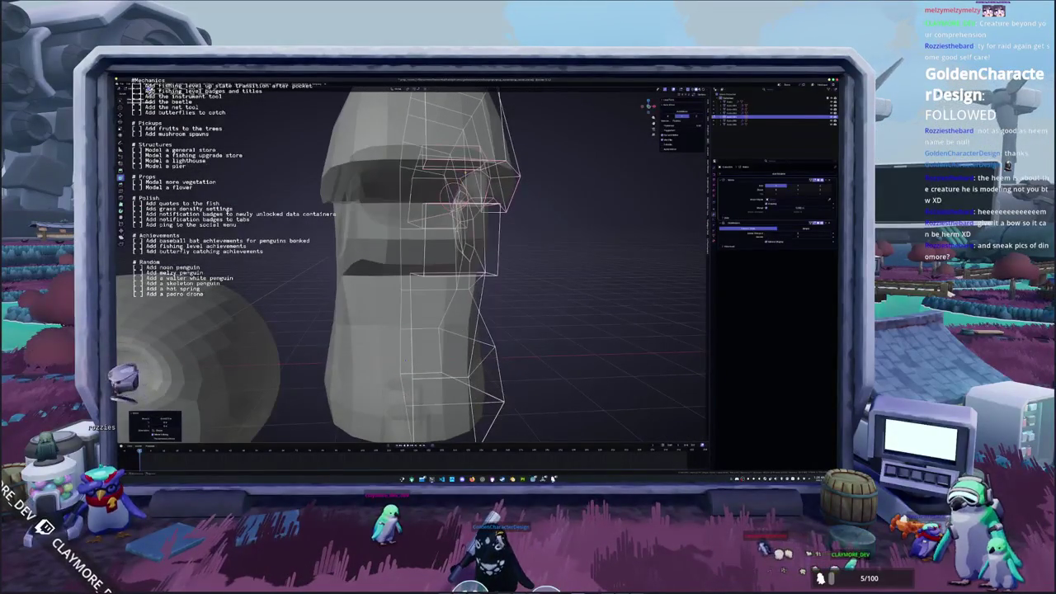
Reset the 3D cursor on the head, move the selection along X, and select a side face.
shift+right_click(464, 181)
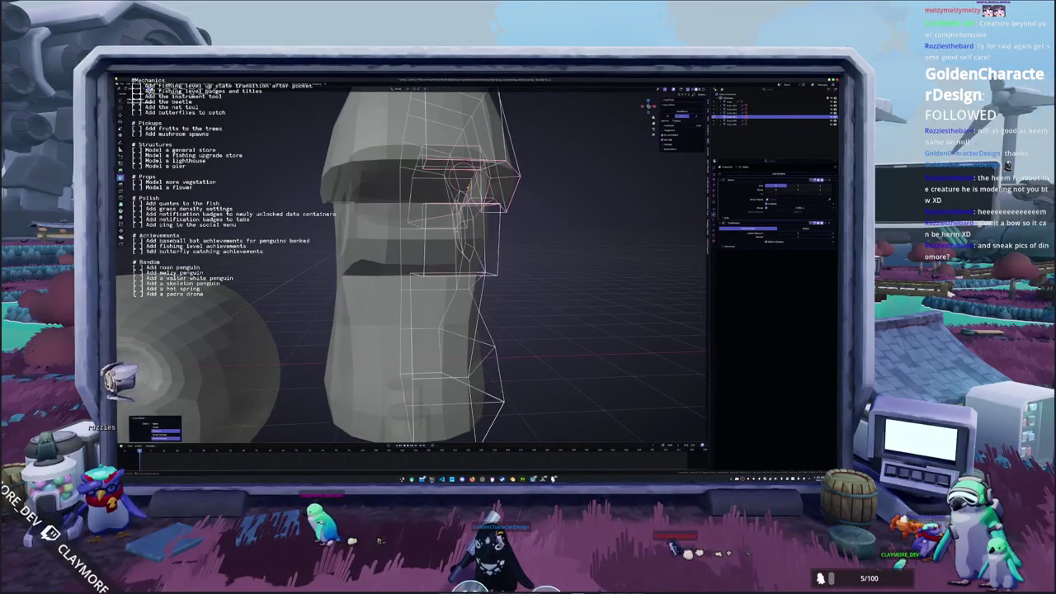
key(g)
key(x)
key(Return)
mouse_move(460, 202)
middle_down()
mouse_move(545, 227)
mouse_move(495, 177)
mouse_move(528, 210)
mouse_move(483, 198)
middle_up()
shift+click(381, 198)
Delete the selected side face of the head and return to solid display.
key(x)
click(372, 222)
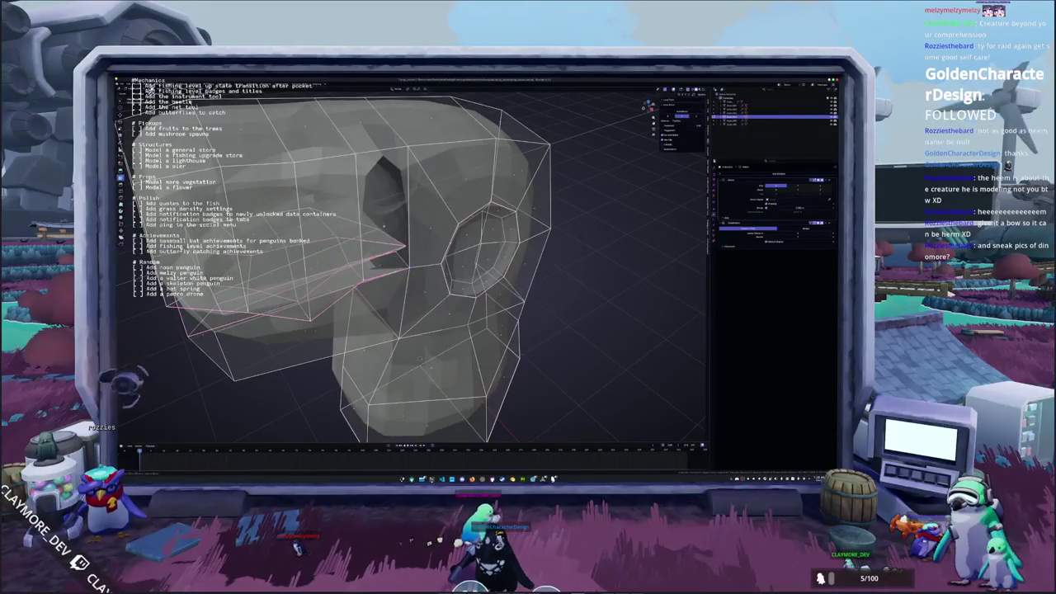
key(alt+z)
mouse_move(362, 221)
middle_down()
mouse_move(399, 202)
mouse_move(387, 239)
mouse_move(400, 188)
middle_up()
Delete the tall face beside the hole and turn on X-ray.
click(399, 202)
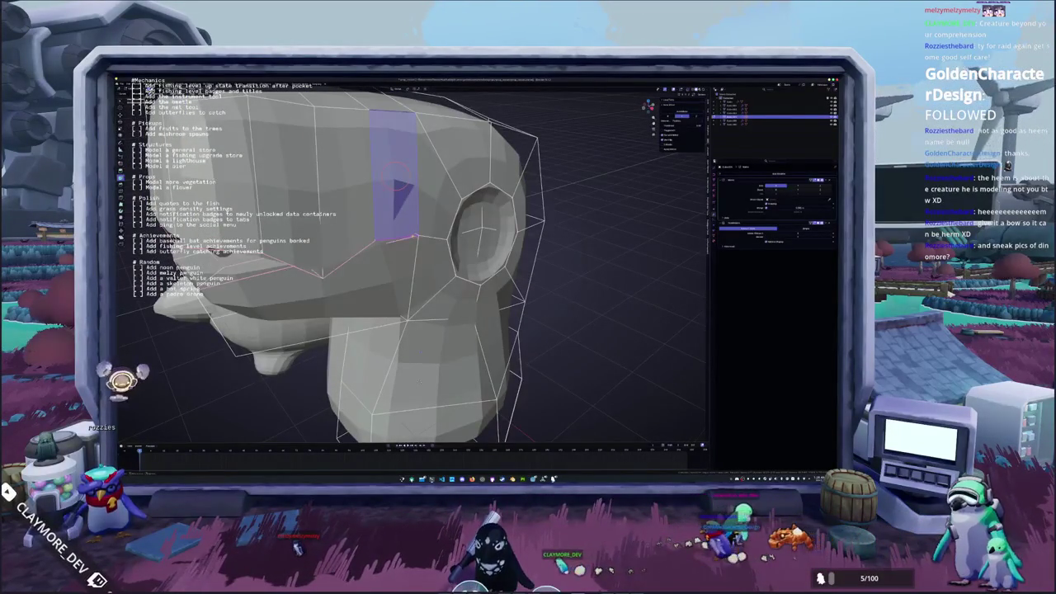
key(x)
click(400, 188)
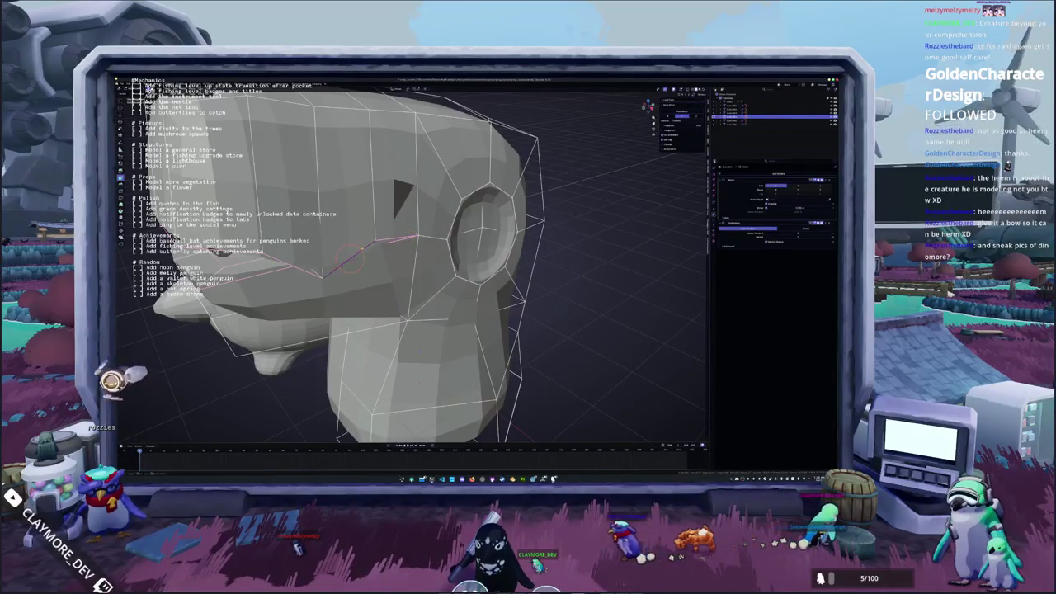
key(alt+z)
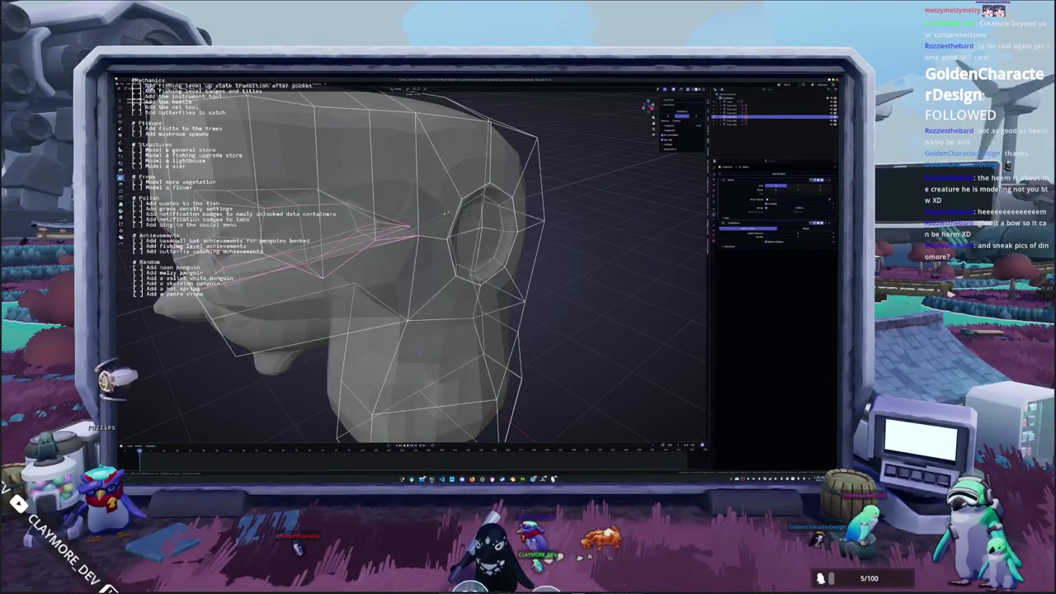
Exit local view with numpad / to show the penguin body beside the head.
mouse_move(449, 211)
middle_down()
mouse_move(429, 223)
mouse_move(416, 314)
middle_up()
scroll(429, 222, down, 3)
scroll(429, 222, down, 3)
scroll(417, 313, up, 3)
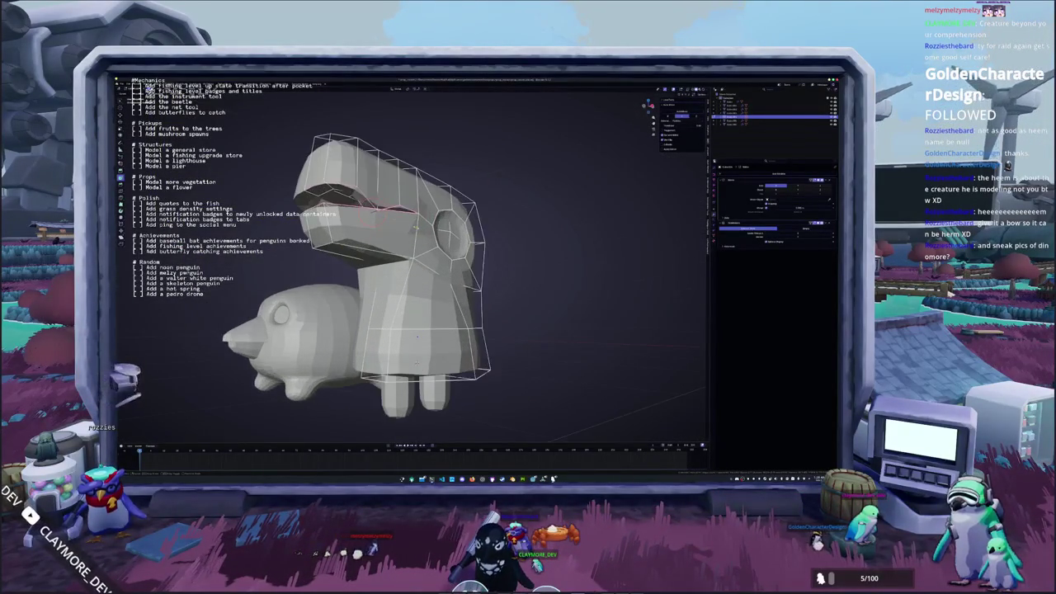
mouse_move(416, 337)
middle_down()
mouse_move(365, 254)
mouse_move(374, 285)
middle_up()
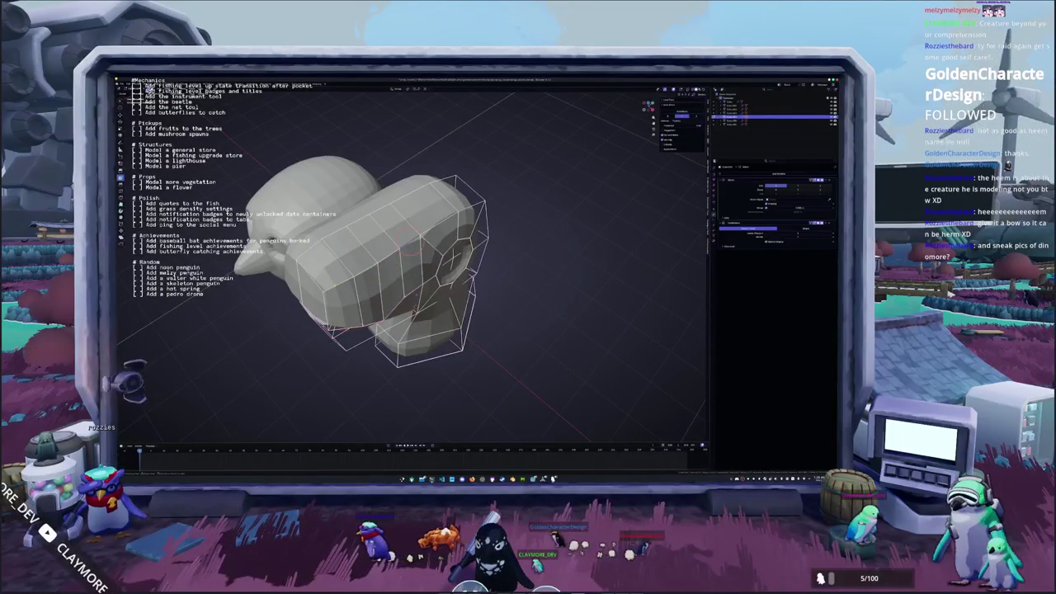
middle_drag(374, 286, 388, 272)
middle_drag(413, 233, 399, 237)
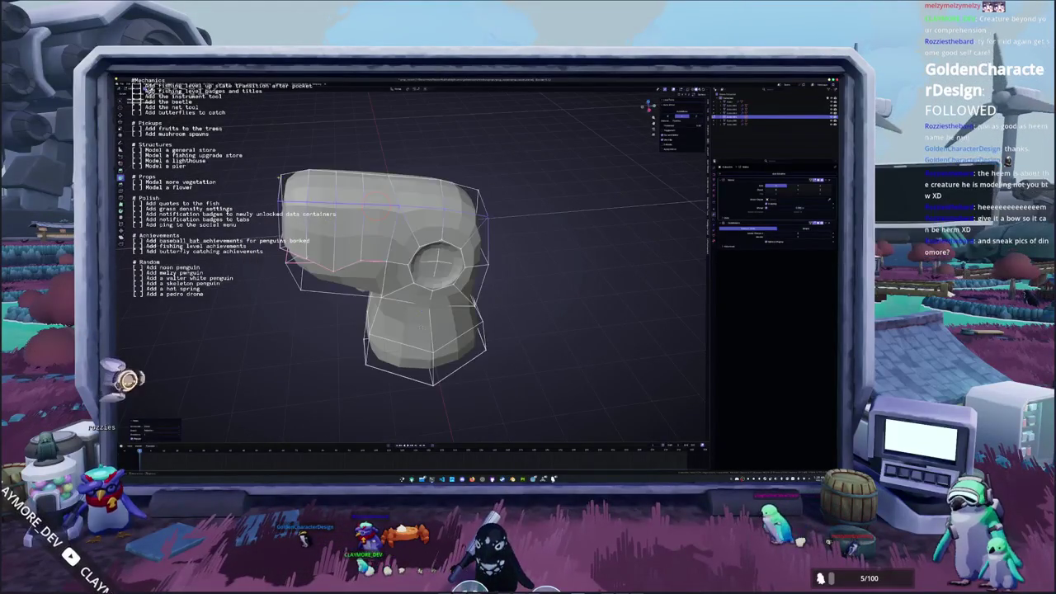
click(373, 171)
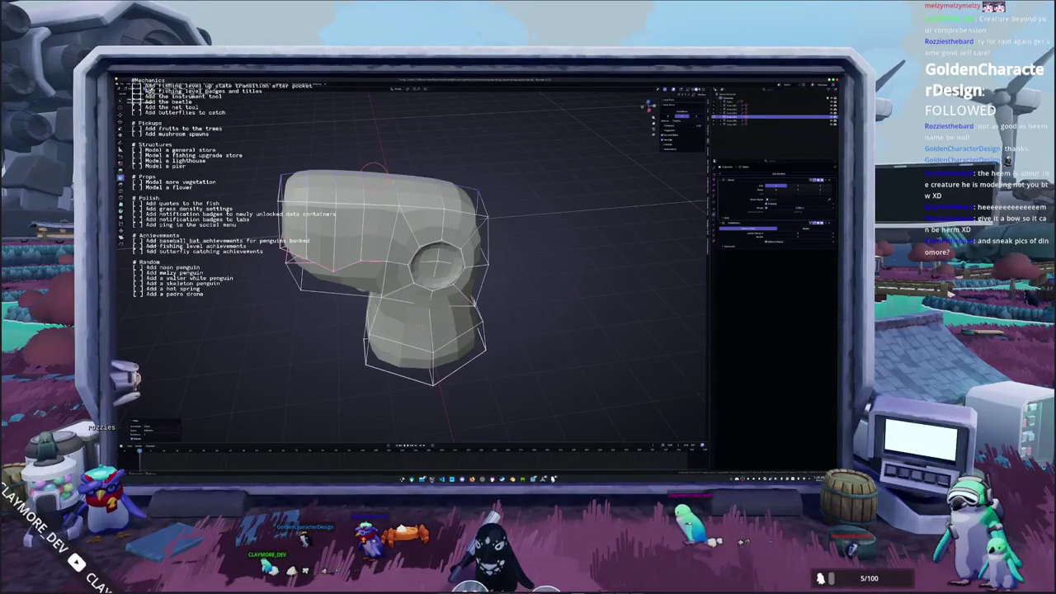
middle_drag(373, 171, 375, 156)
key(KP_Divide)
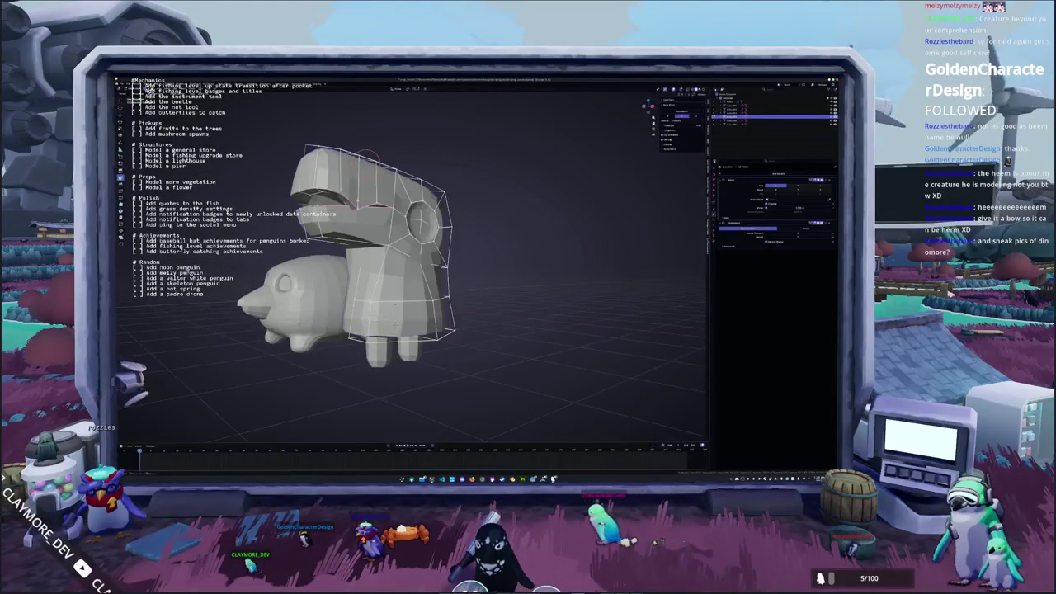
mouse_move(358, 196)
middle_down()
mouse_move(378, 225)
mouse_move(363, 231)
mouse_move(393, 205)
middle_up()
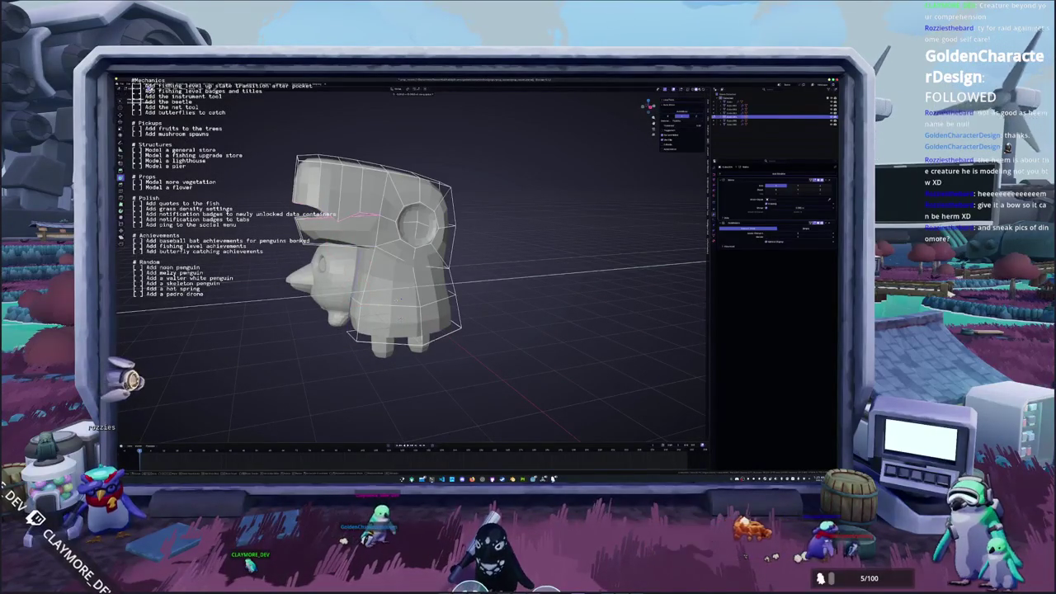
End the circle selection and select the head object from the outliner.
key(Escape)
mouse_move(363, 247)
middle_down()
mouse_move(367, 284)
mouse_move(483, 303)
mouse_move(474, 286)
mouse_move(404, 272)
middle_up()
click(483, 303)
scroll(473, 286, down, 2)
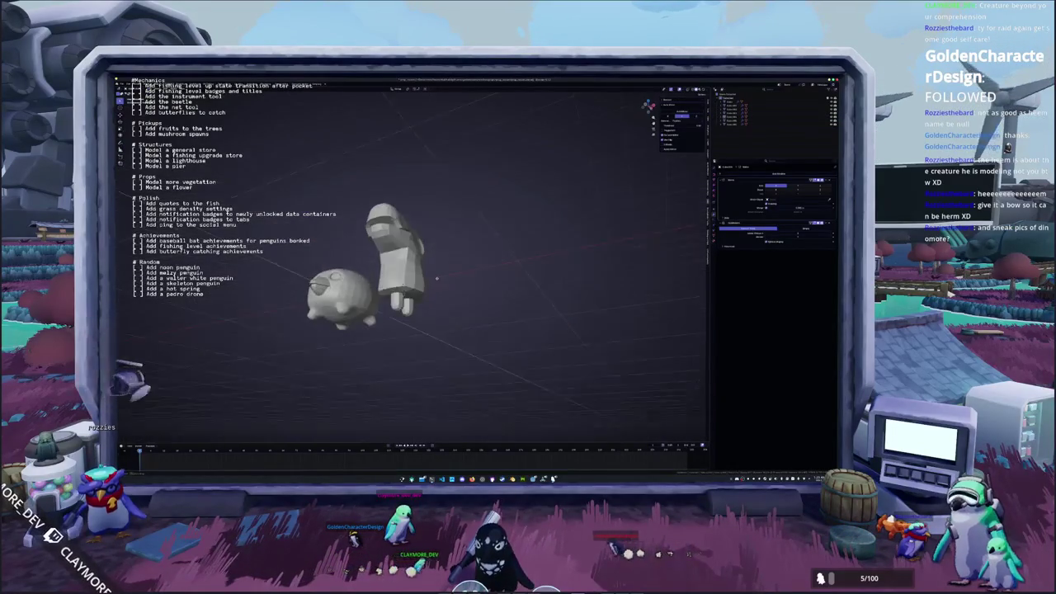
click(400, 248)
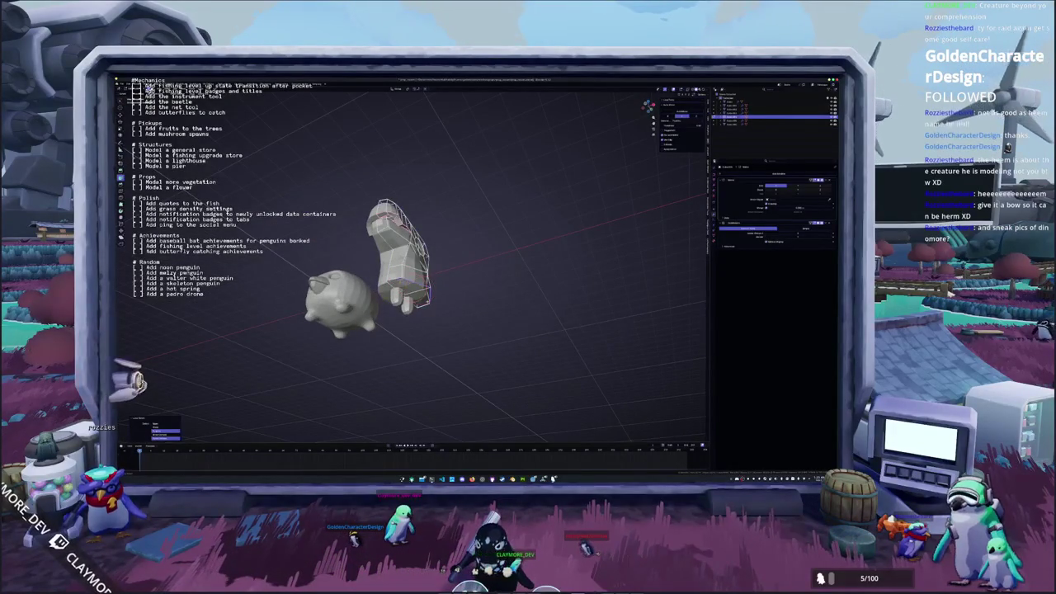
click(442, 306)
mouse_move(444, 301)
middle_down()
mouse_move(428, 305)
mouse_move(411, 241)
middle_up()
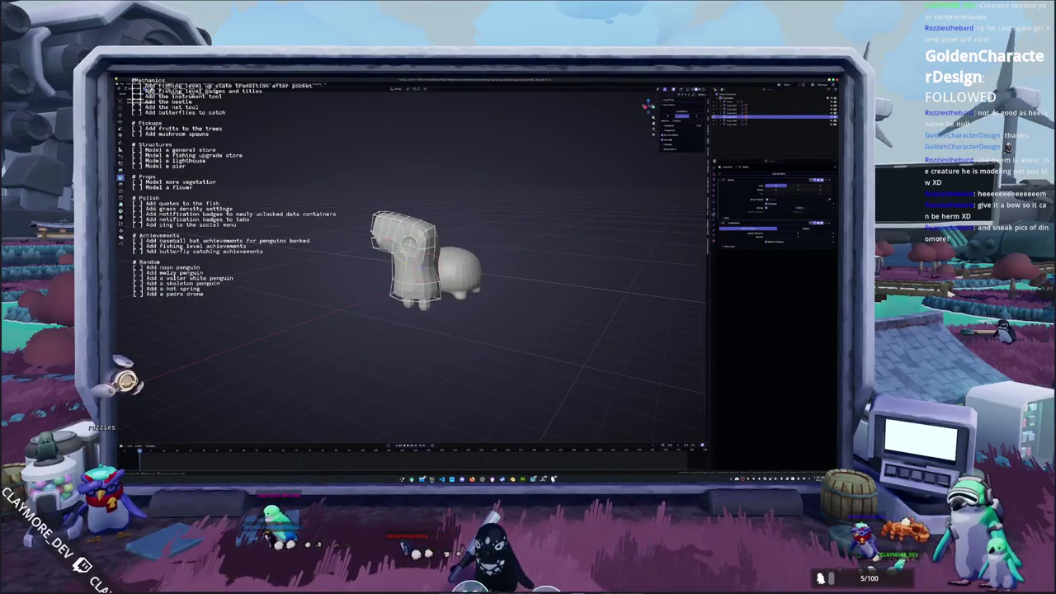
Select all, circle-select the model, and Tab back to Object Mode.
key(a)
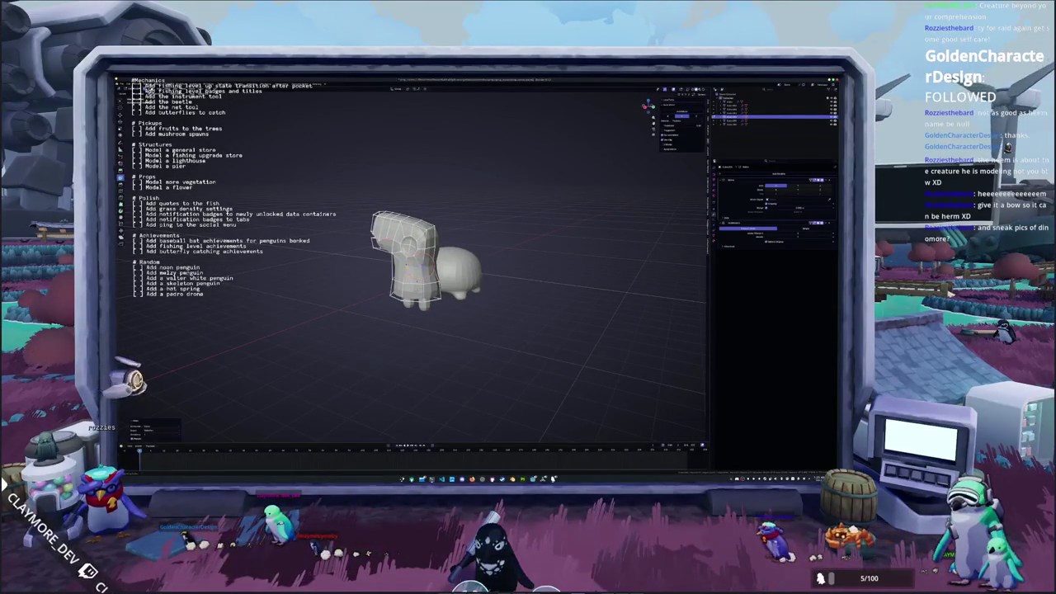
scroll(425, 260, up, 2)
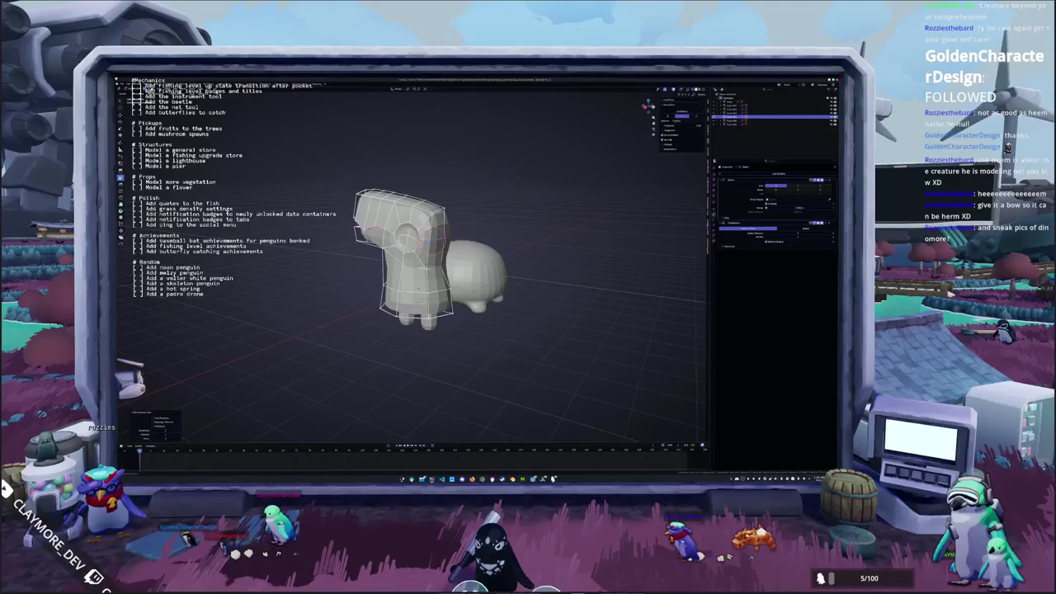
key(c)
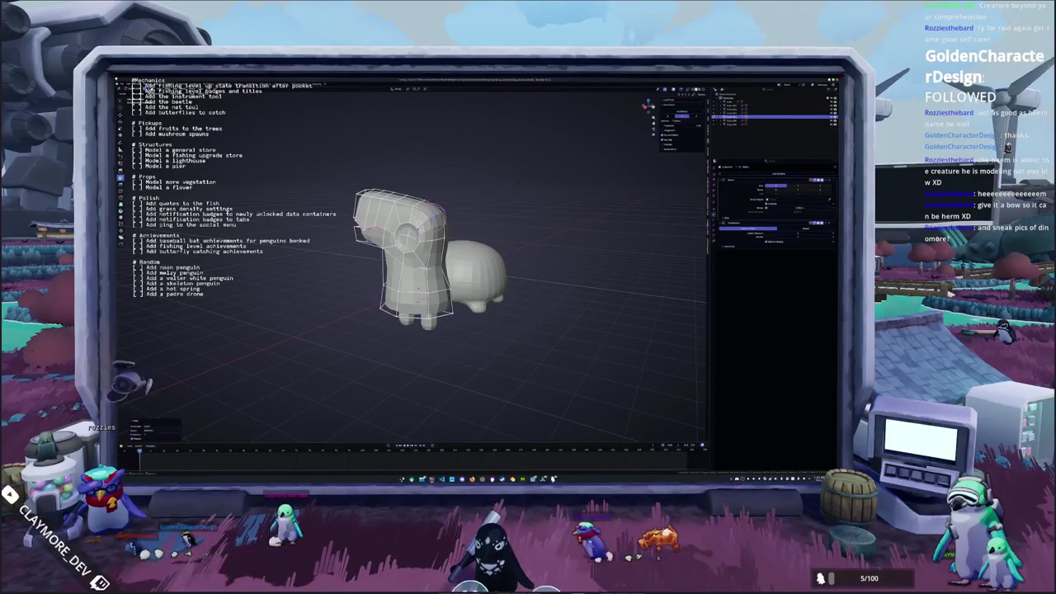
key(Tab)
mouse_move(425, 196)
middle_down()
mouse_move(435, 248)
mouse_move(356, 336)
mouse_move(411, 324)
middle_up()
key(Tab)
key(Tab)
key(Tab)
key(Tab)
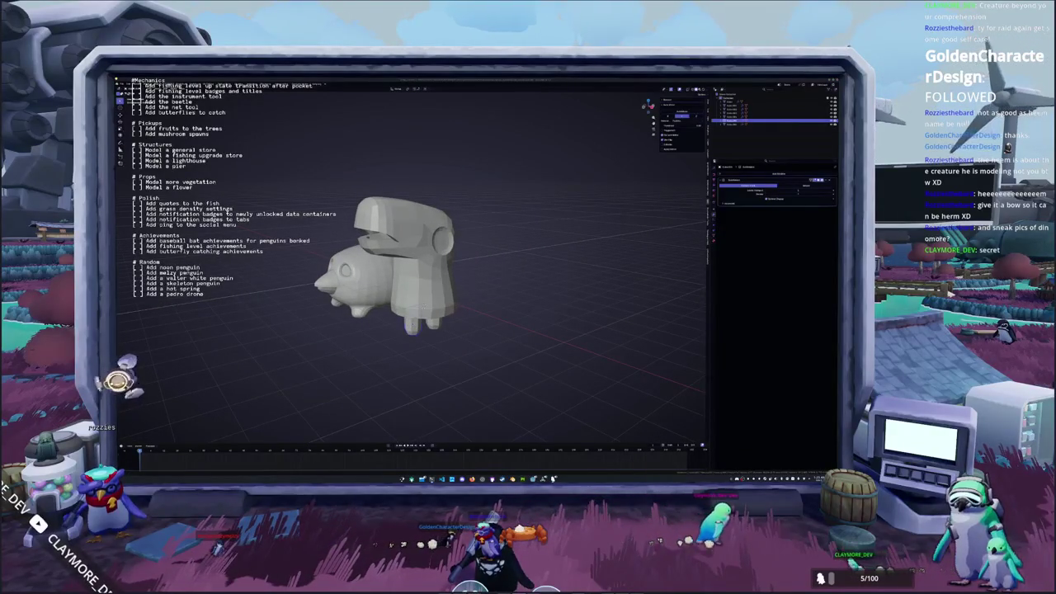
scroll(734, 363, up, 2)
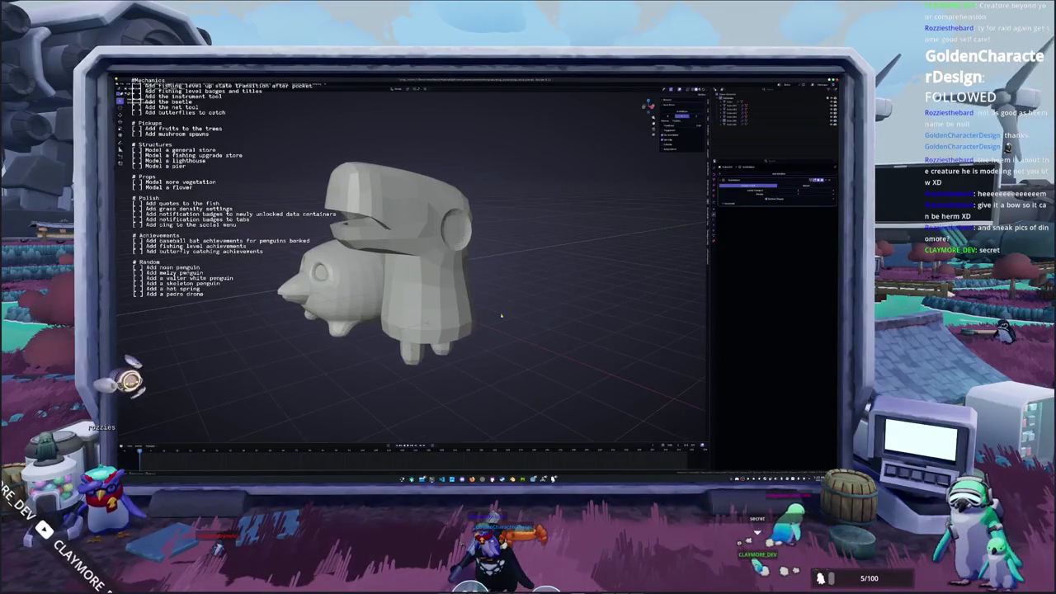
In front orthographic X-ray view, select the penguin's left leg, then clear the selection.
click(412, 350)
key(KP_1)
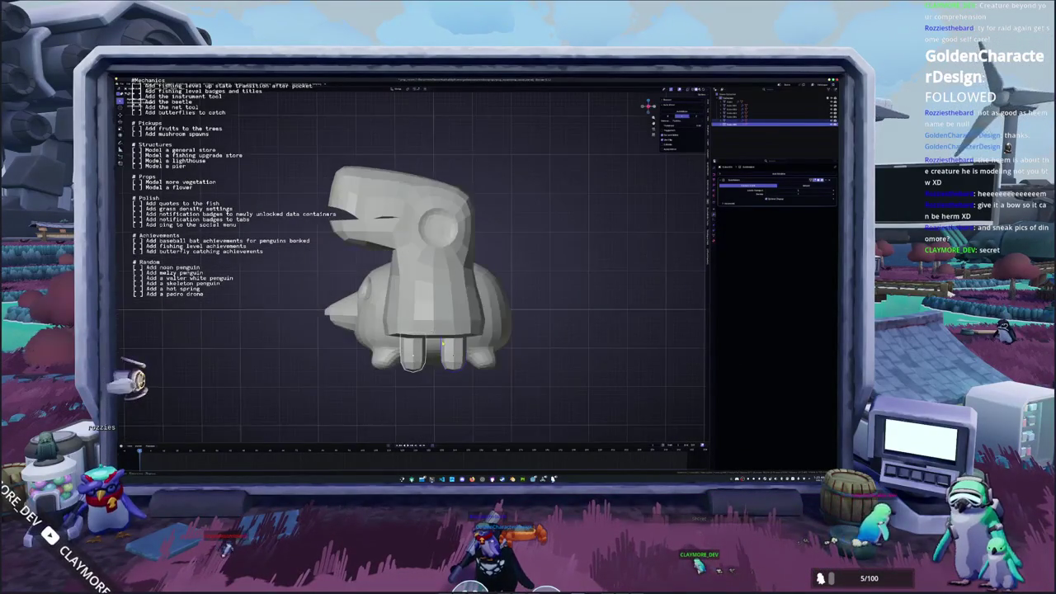
key(alt+a)
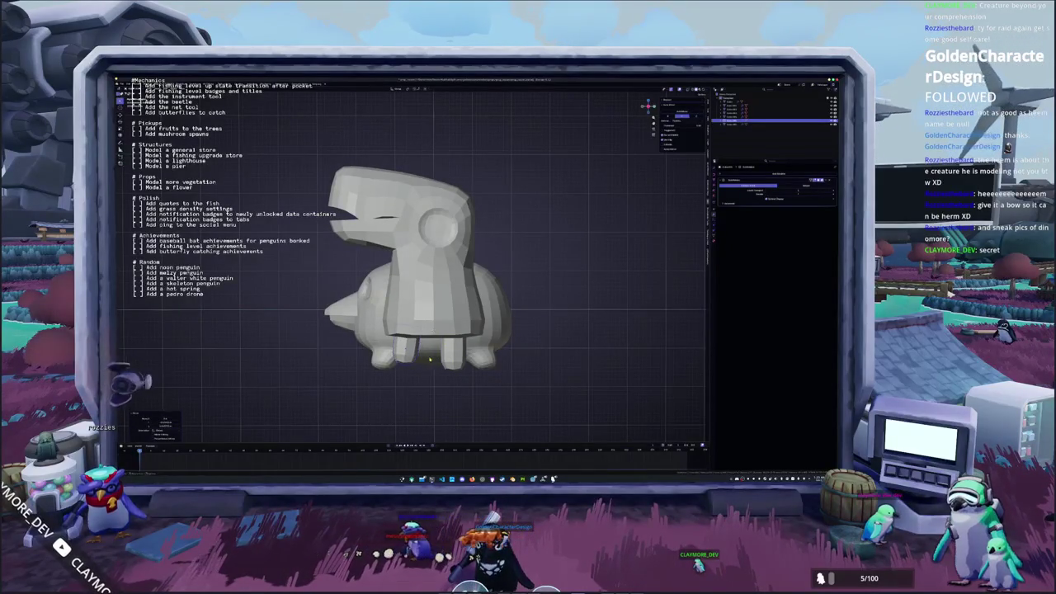
click(412, 356)
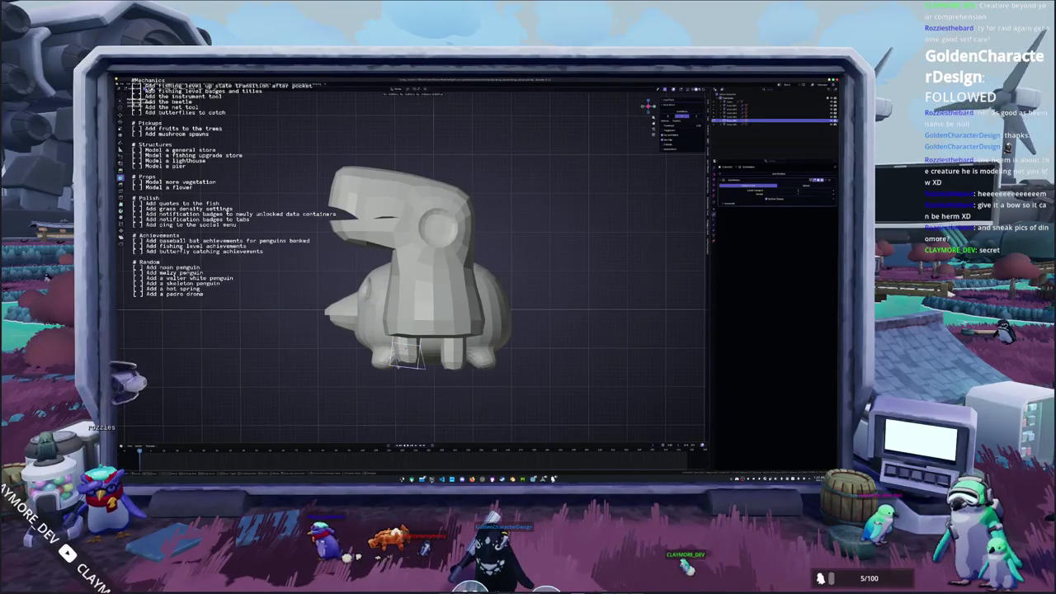
key(alt+z)
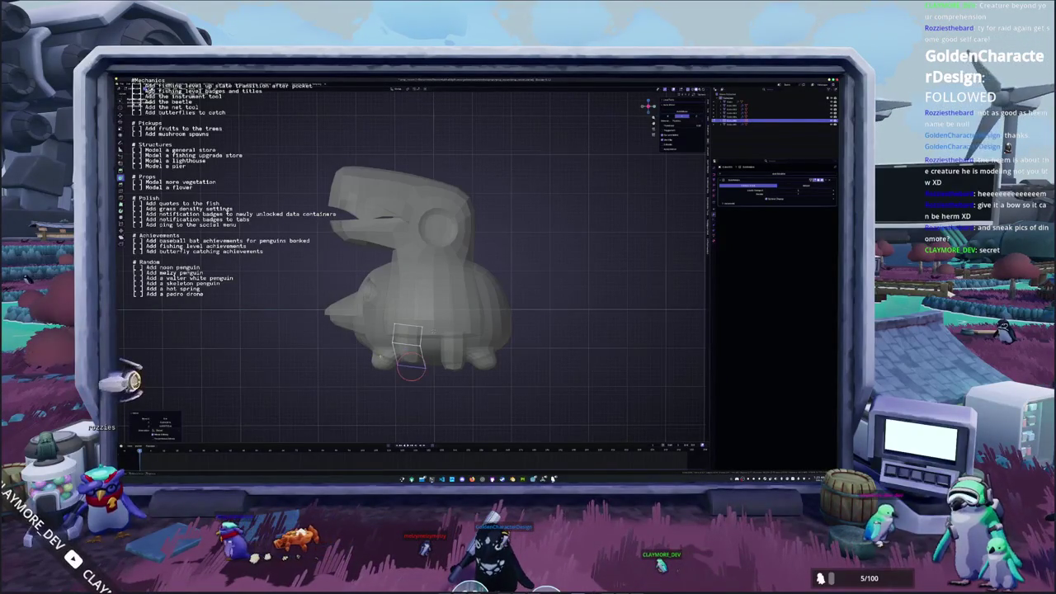
key(Delete)
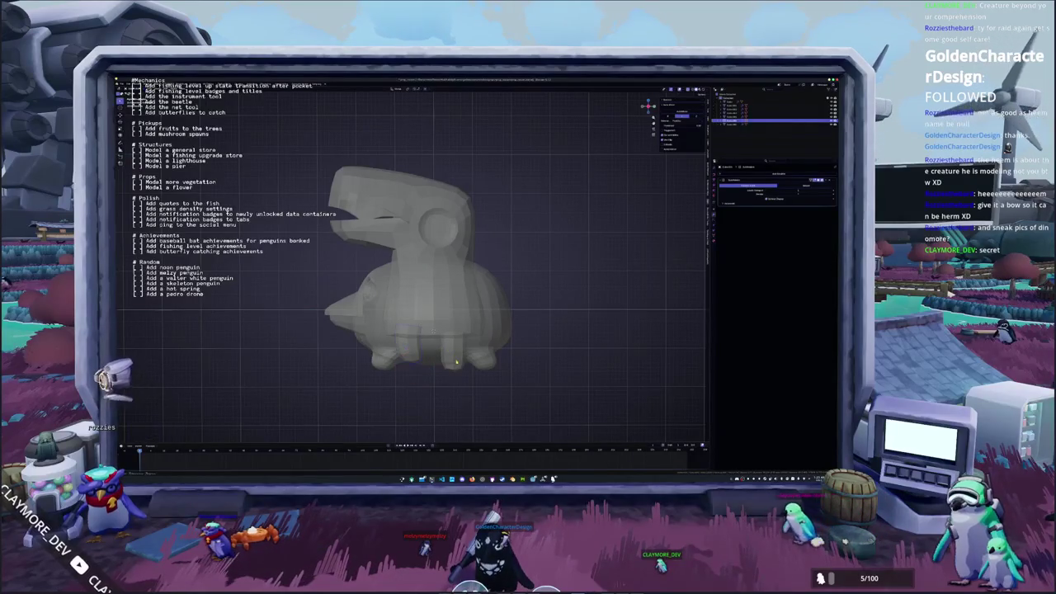
Place the cursor below the foot box and mirror the box vertically with S Z -1.
click(474, 363)
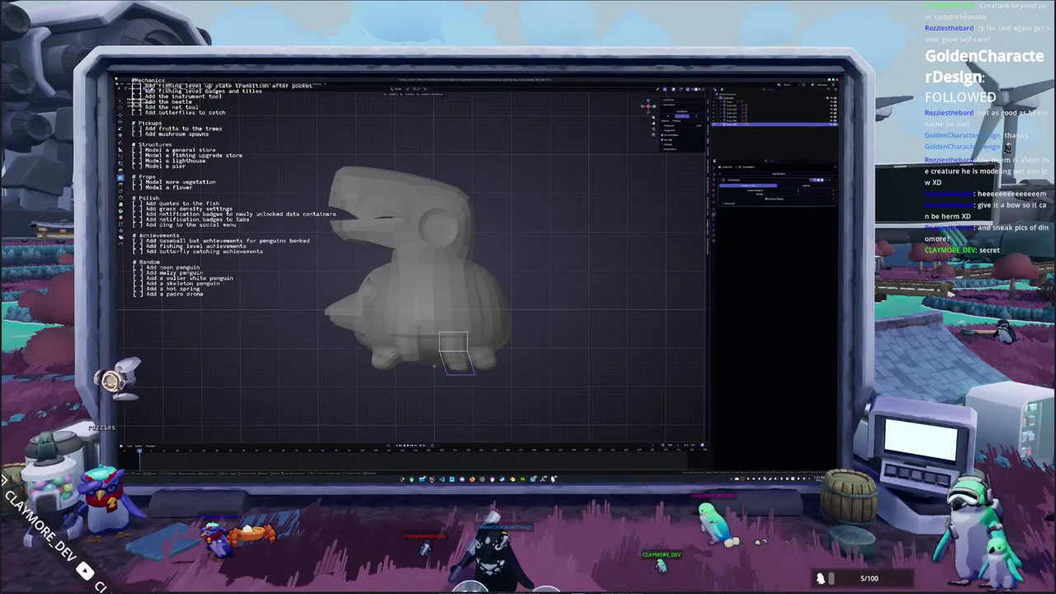
shift+right_click(460, 373)
key(s)
key(z)
key(minus)
key(1)
key(Return)
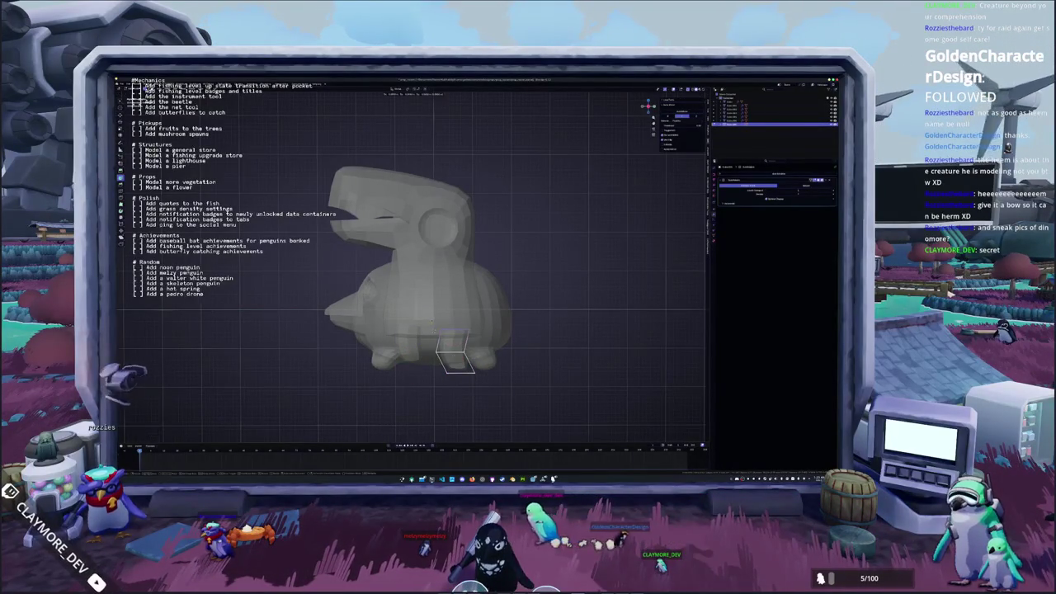
scroll(413, 273, down, 2)
mouse_move(423, 321)
middle_down()
mouse_move(471, 340)
mouse_move(410, 361)
mouse_move(428, 293)
mouse_move(468, 314)
mouse_move(426, 328)
mouse_move(447, 291)
middle_up()
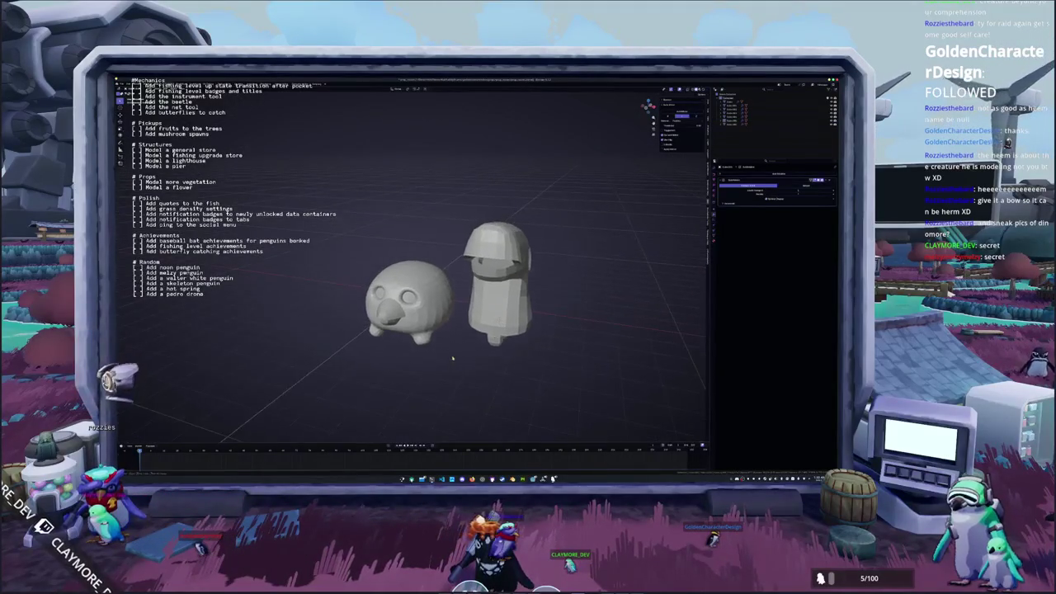
scroll(446, 290, up, 2)
Select the round creature's beak and scale it along Z to flatten it.
scroll(446, 291, up, 2)
scroll(446, 291, up, 1)
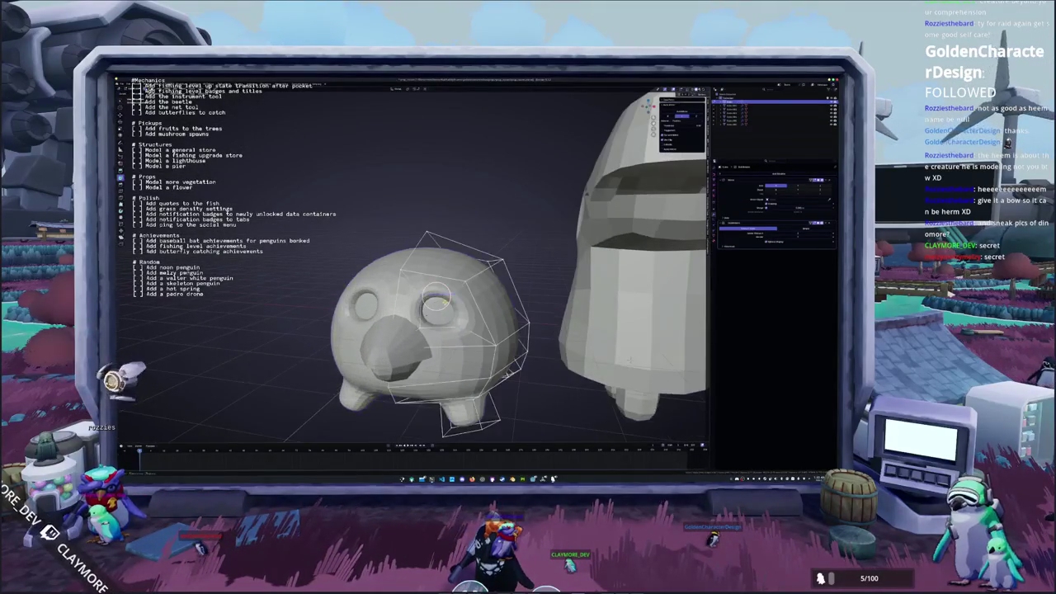
scroll(445, 293, up, 2)
scroll(443, 302, up, 2)
scroll(442, 311, up, 2)
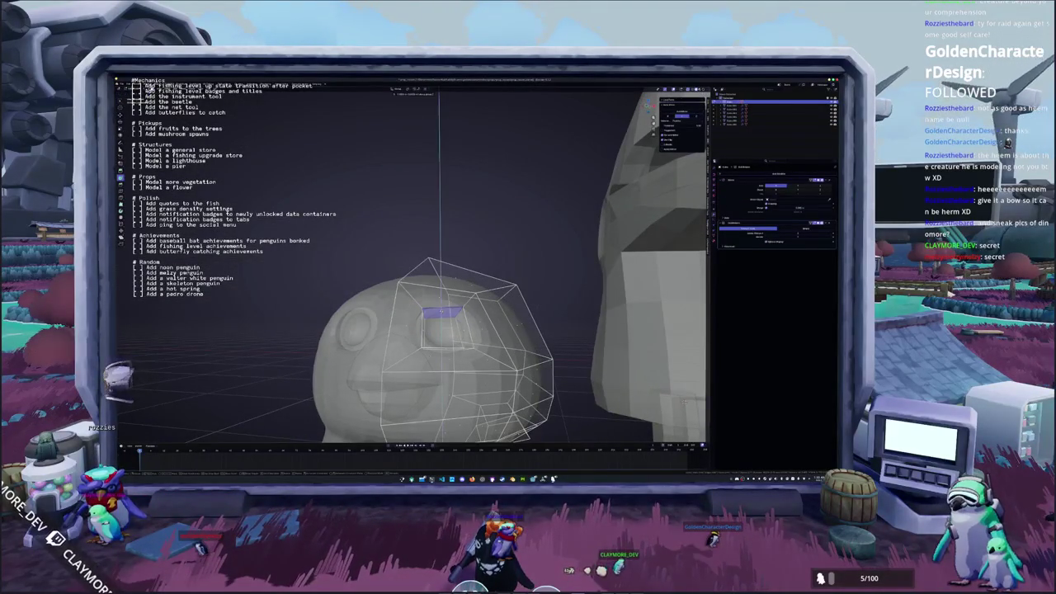
scroll(443, 306, down, 5)
middle_drag(443, 306, 455, 299)
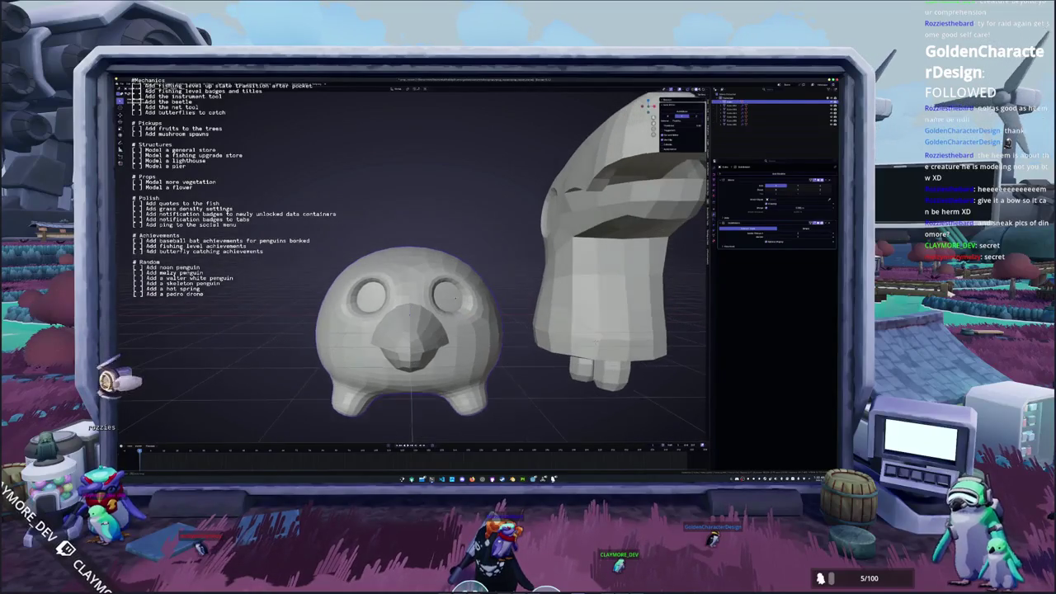
scroll(429, 330, up, 1)
click(421, 351)
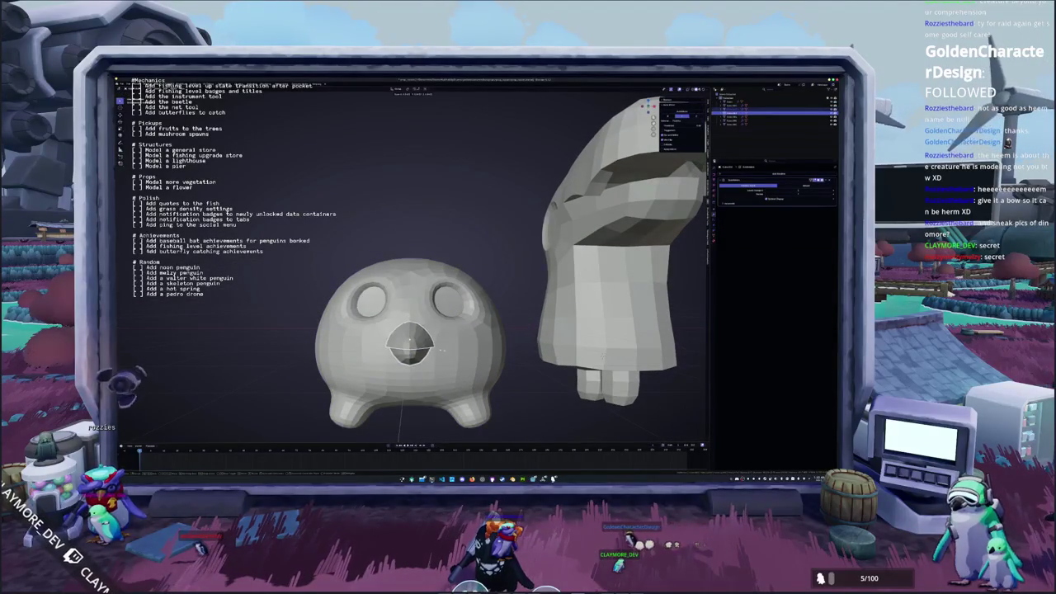
key(s)
key(z)
key(Tab)
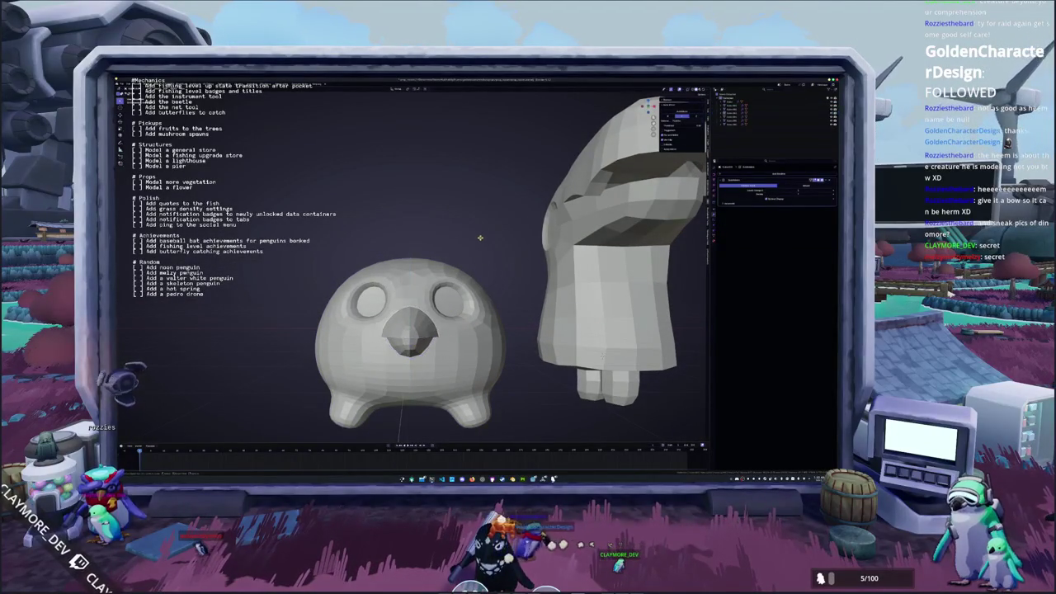
Inspect the penguin's head from several angles and select an edge on top.
scroll(454, 333, down, 3)
middle_drag(455, 332, 495, 314)
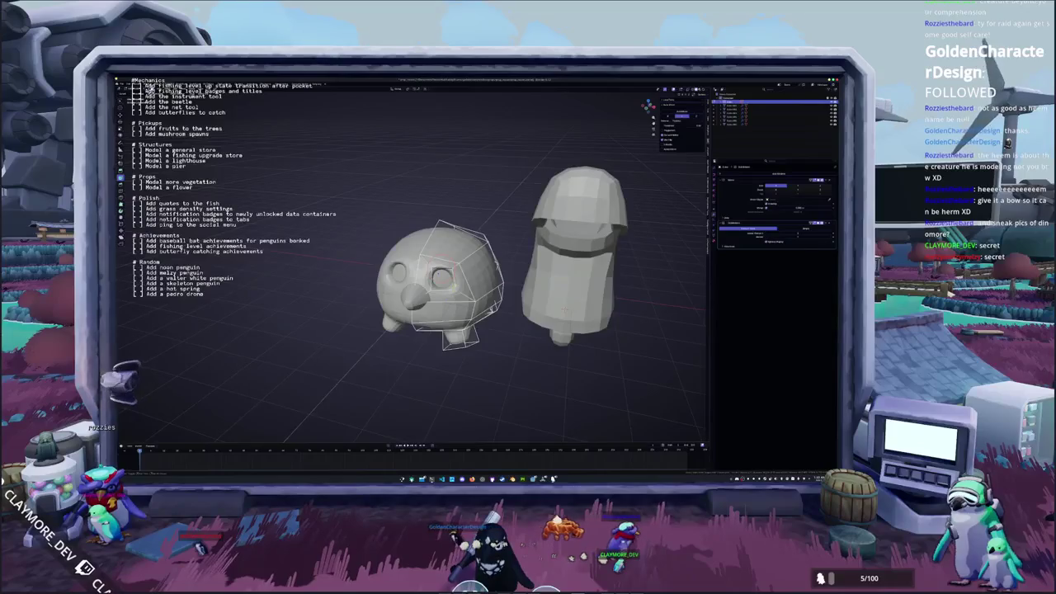
scroll(478, 313, up, 3)
middle_drag(462, 330, 561, 318)
mouse_move(462, 330)
middle_down()
mouse_move(495, 272)
mouse_move(528, 264)
middle_up()
mouse_move(462, 330)
middle_down()
mouse_move(462, 273)
mouse_move(480, 269)
middle_up()
click(481, 270)
shift+click(478, 265)
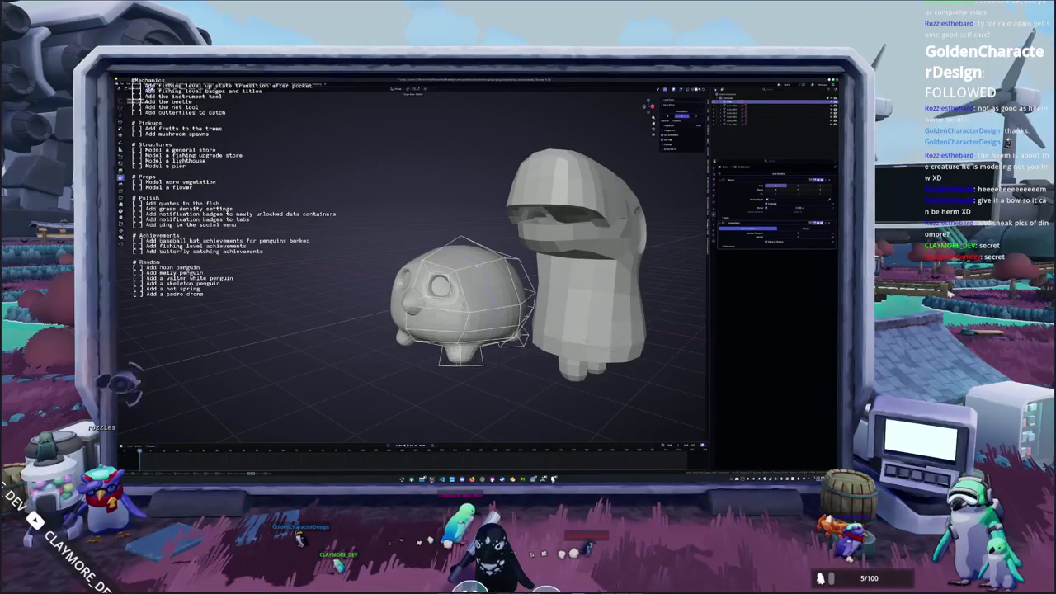
middle_drag(478, 266, 495, 317)
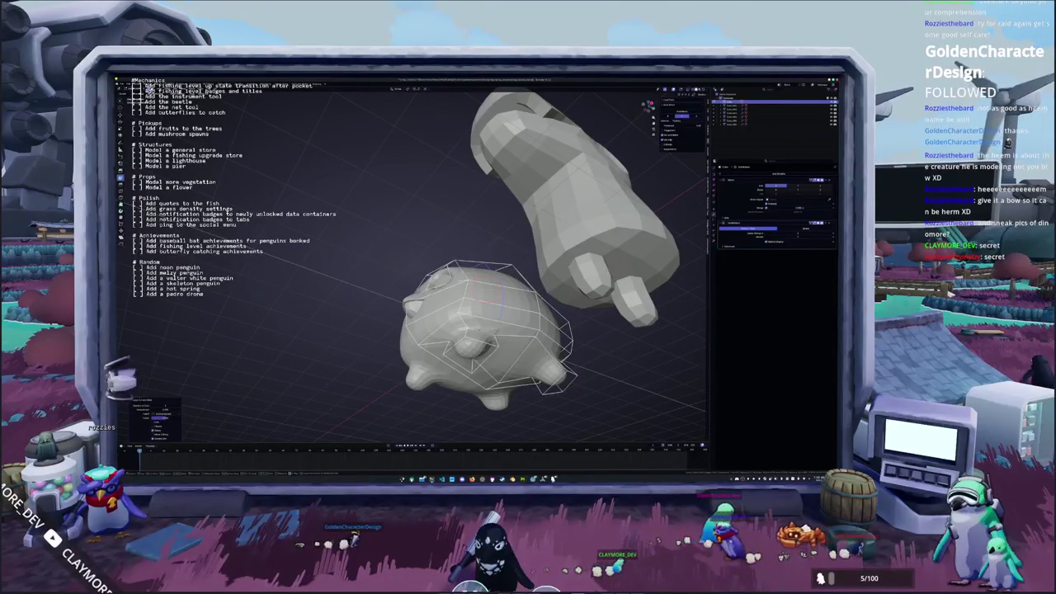
mouse_move(495, 310)
middle_down()
mouse_move(486, 299)
mouse_move(577, 338)
mouse_move(572, 327)
middle_up()
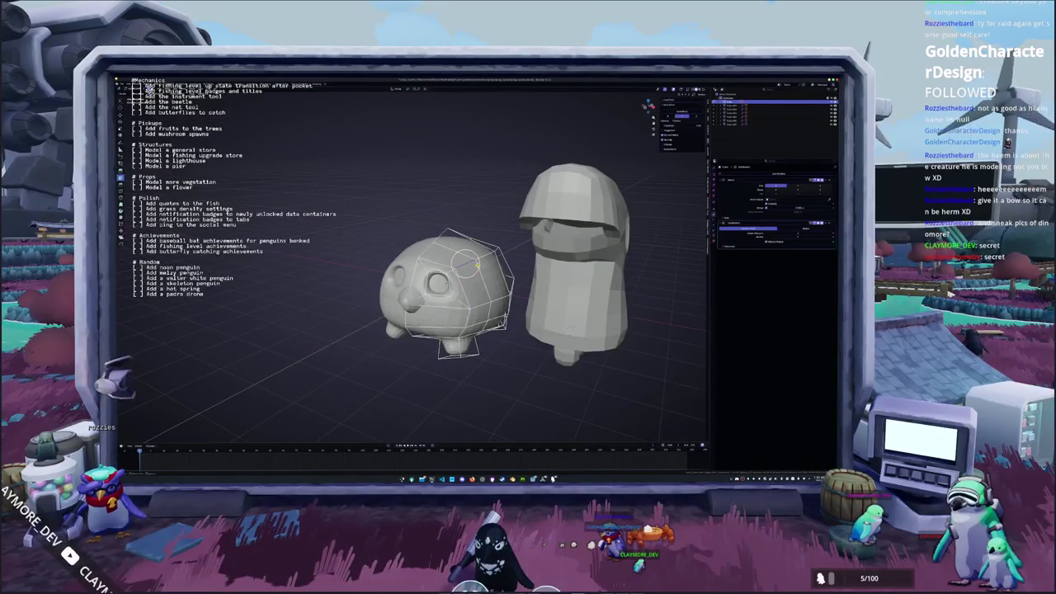
mouse_move(447, 261)
middle_down()
mouse_move(468, 259)
mouse_move(468, 272)
middle_up()
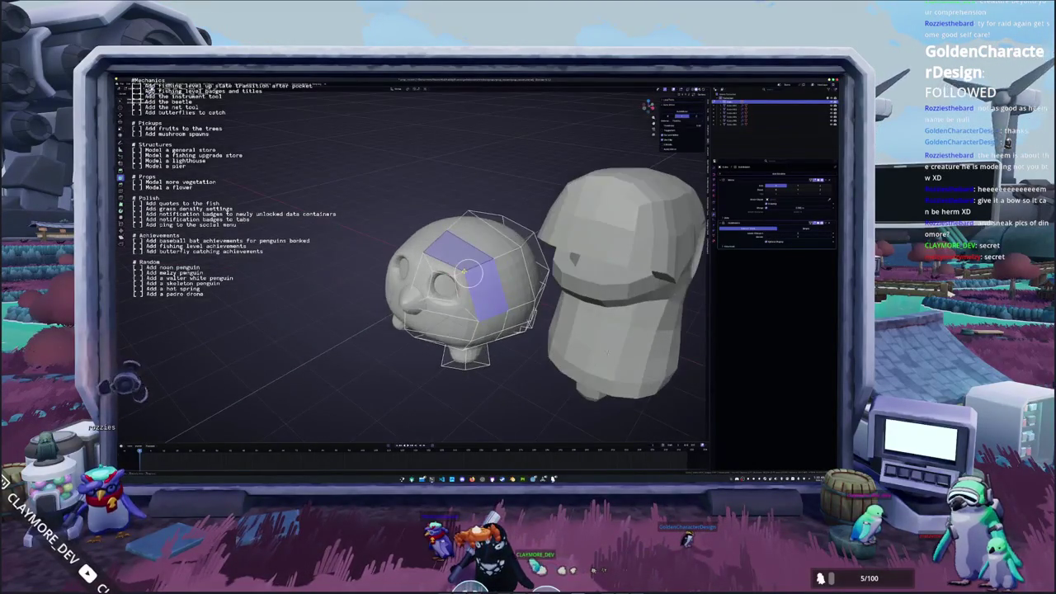
click(468, 268)
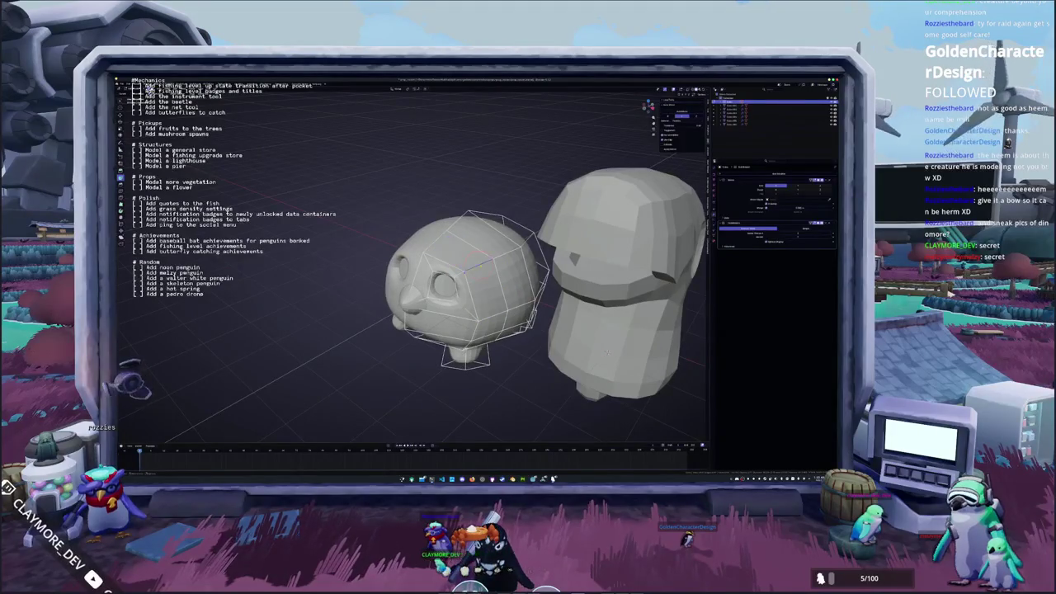
Select a face on top of the head and extrude it.
click(481, 266)
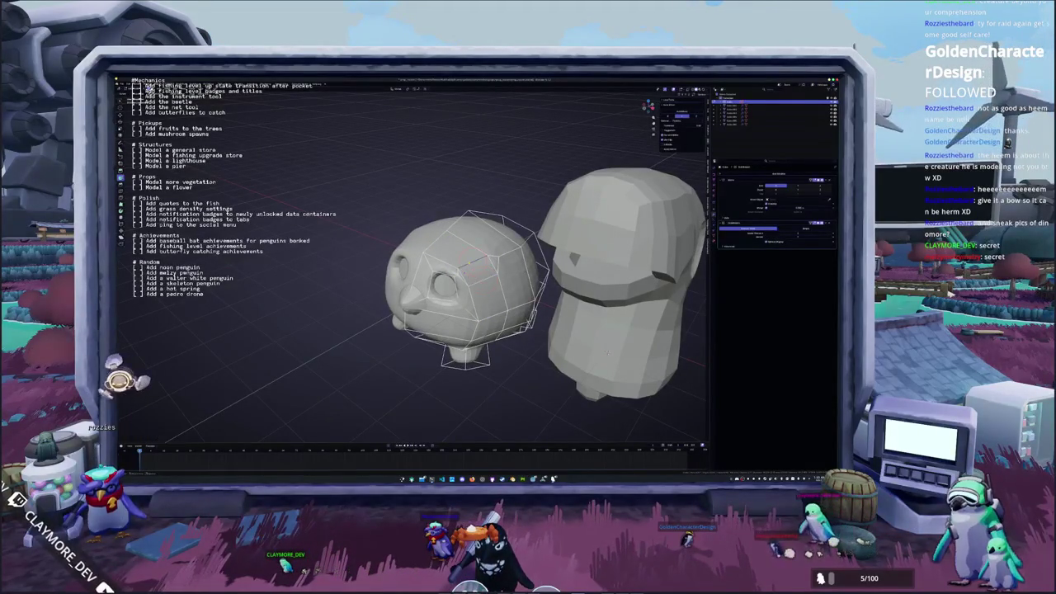
click(468, 268)
middle_drag(468, 273, 445, 272)
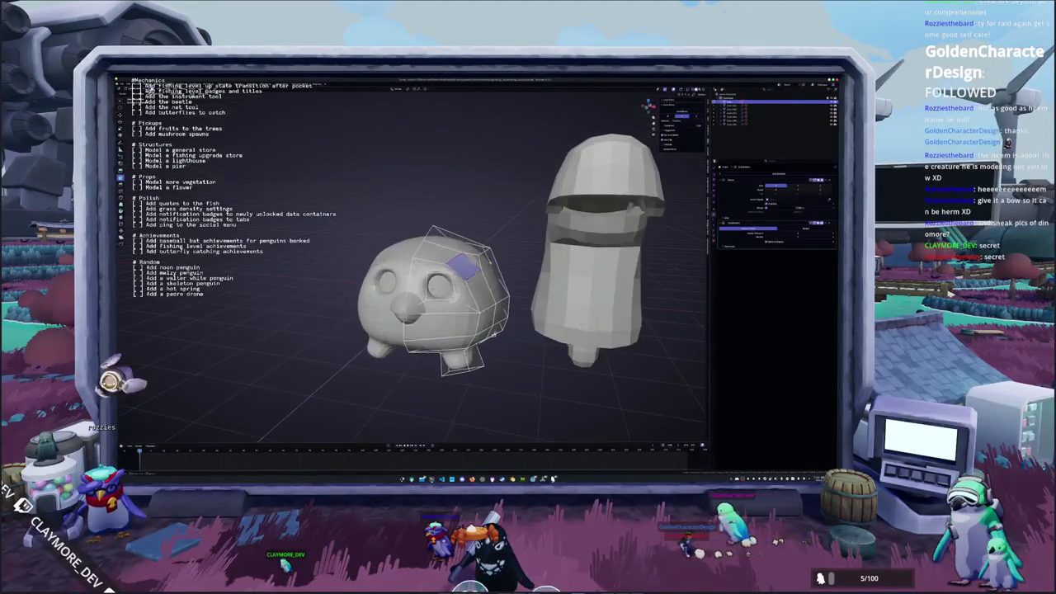
key(e)
click(512, 249)
In front orthographic view, rotate and stretch the extruded ear piece to an angle.
key(KP_1)
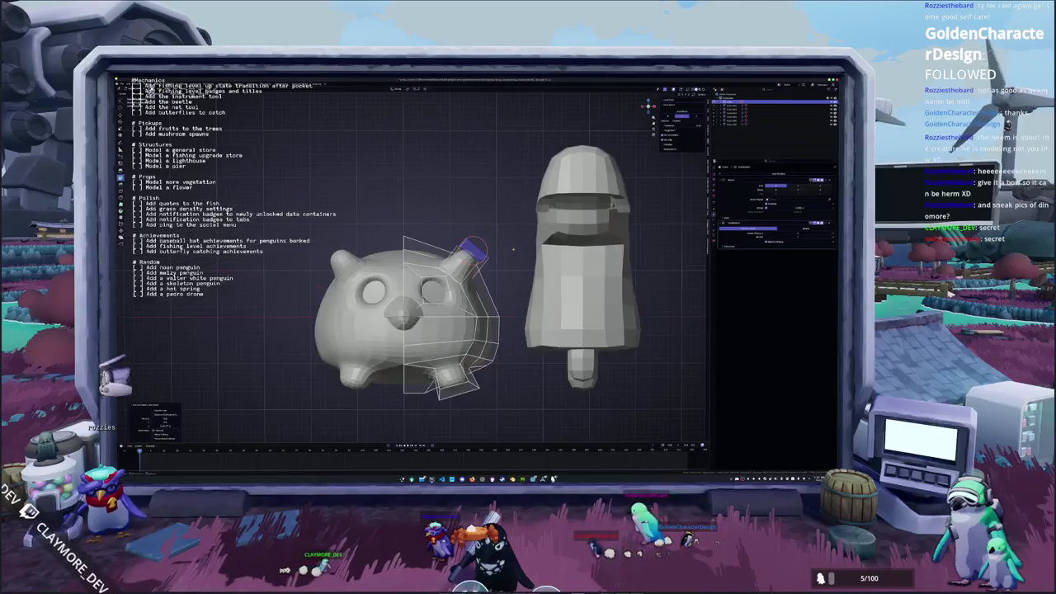
key(r)
click(513, 257)
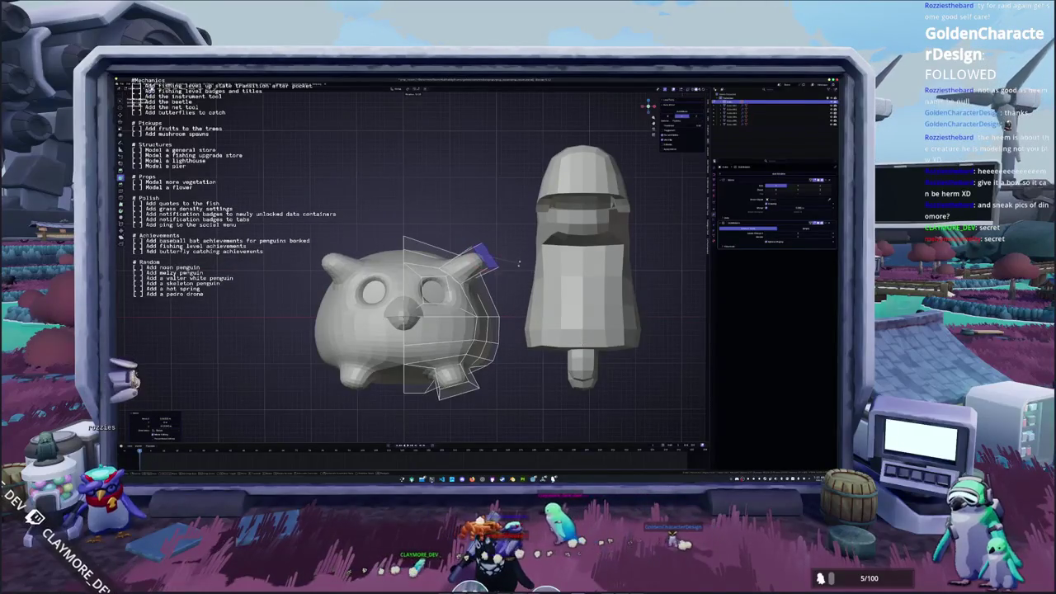
key(r)
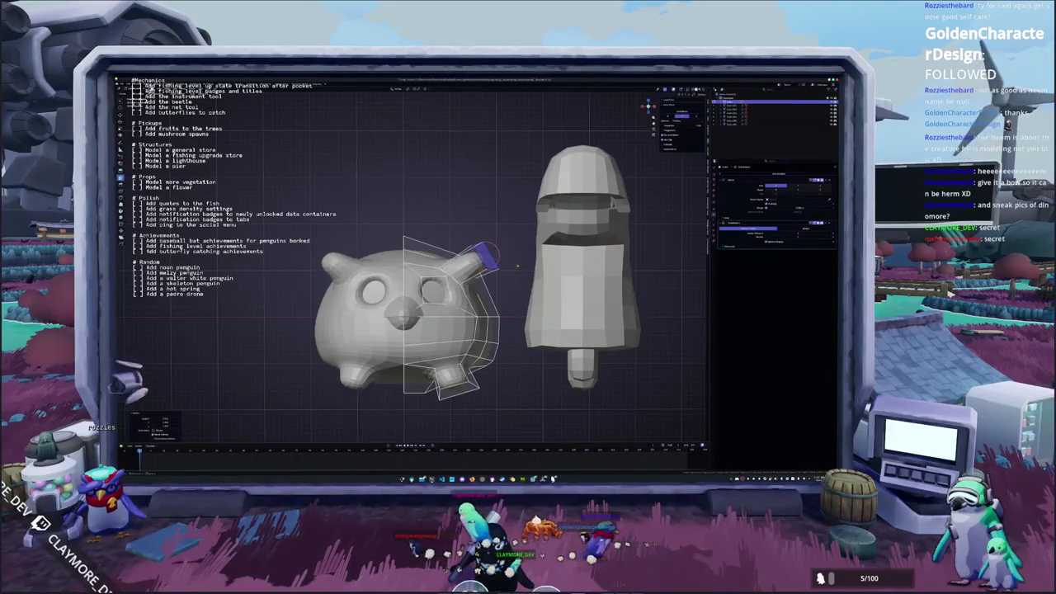
click(517, 266)
mouse_move(518, 265)
middle_down()
mouse_move(531, 263)
mouse_move(520, 297)
middle_up()
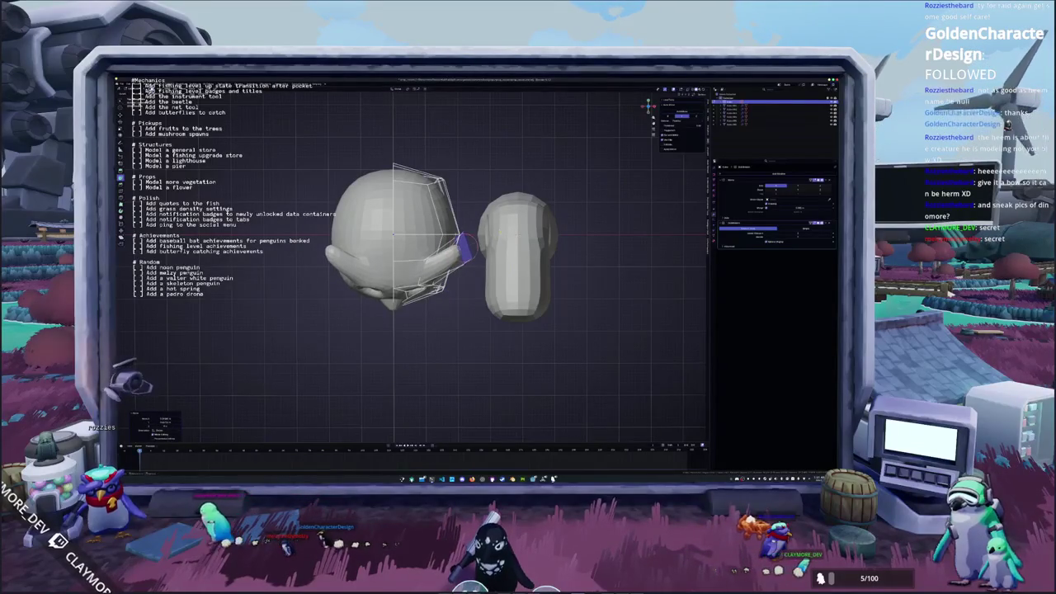
mouse_move(520, 297)
middle_down()
mouse_move(495, 264)
mouse_move(505, 297)
mouse_move(496, 306)
middle_up()
Select the tall pillar model in Object Mode, then re-enter Edit Mode on the head.
key(Tab)
click(516, 280)
scroll(496, 306, up, 4)
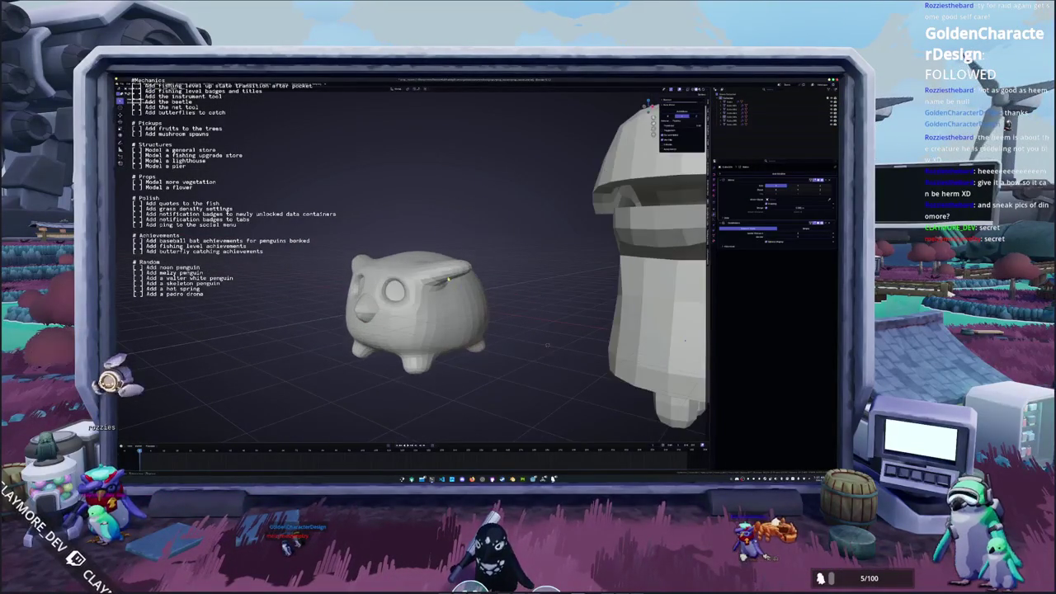
mouse_move(547, 345)
middle_down()
mouse_move(372, 392)
mouse_move(339, 382)
mouse_move(367, 223)
mouse_move(448, 277)
mouse_move(443, 262)
mouse_move(462, 242)
middle_up()
key(Tab)
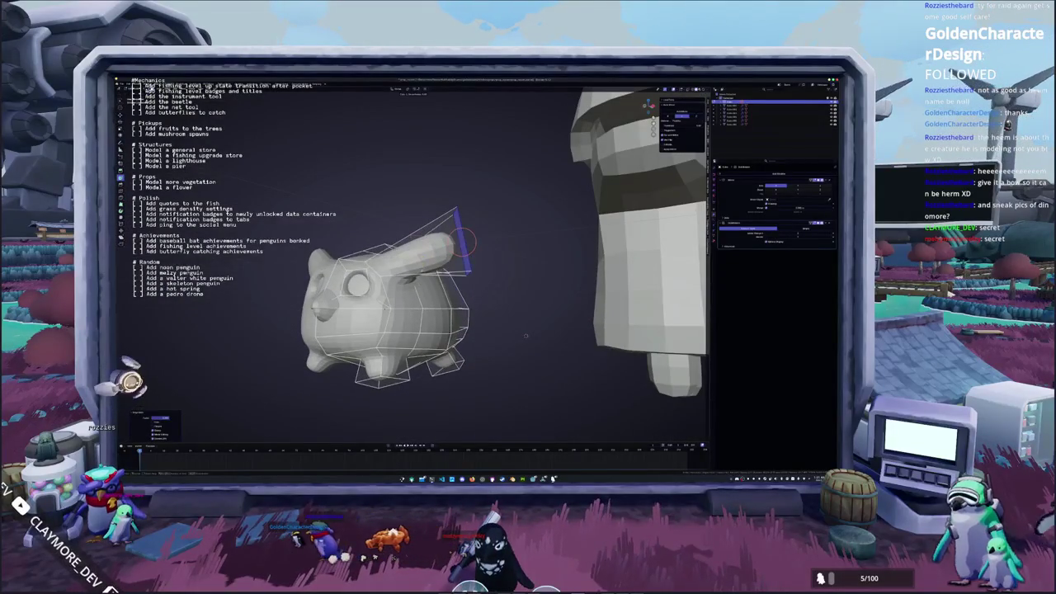
middle_drag(525, 336, 543, 308)
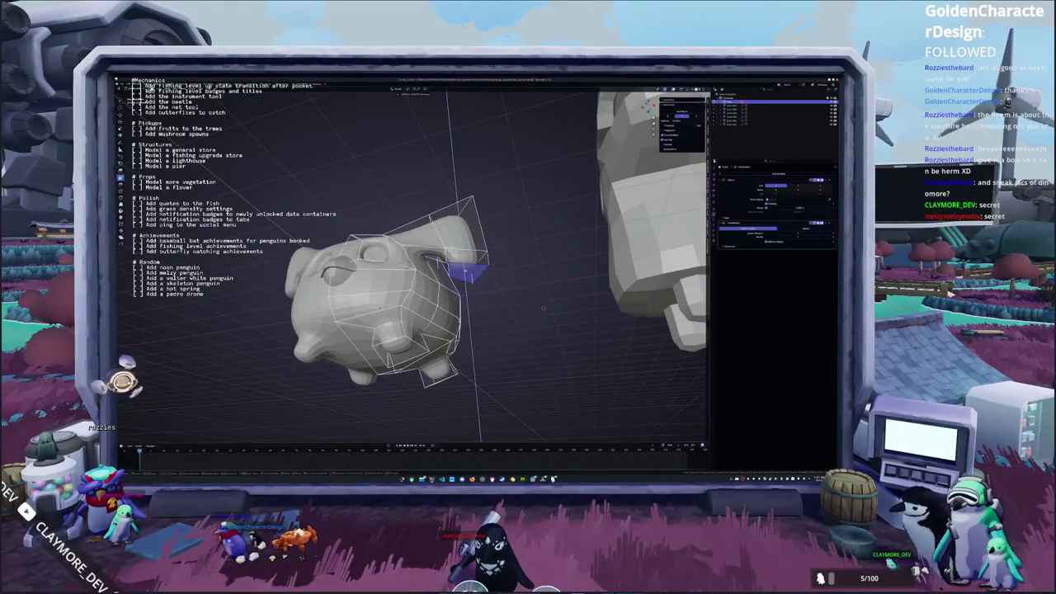
Orbit around the head and confirm the lengthened, bent ear, mirrored on both sides.
mouse_move(544, 308)
middle_down()
mouse_move(489, 371)
mouse_move(498, 375)
mouse_move(530, 342)
mouse_move(420, 402)
mouse_move(464, 395)
middle_up()
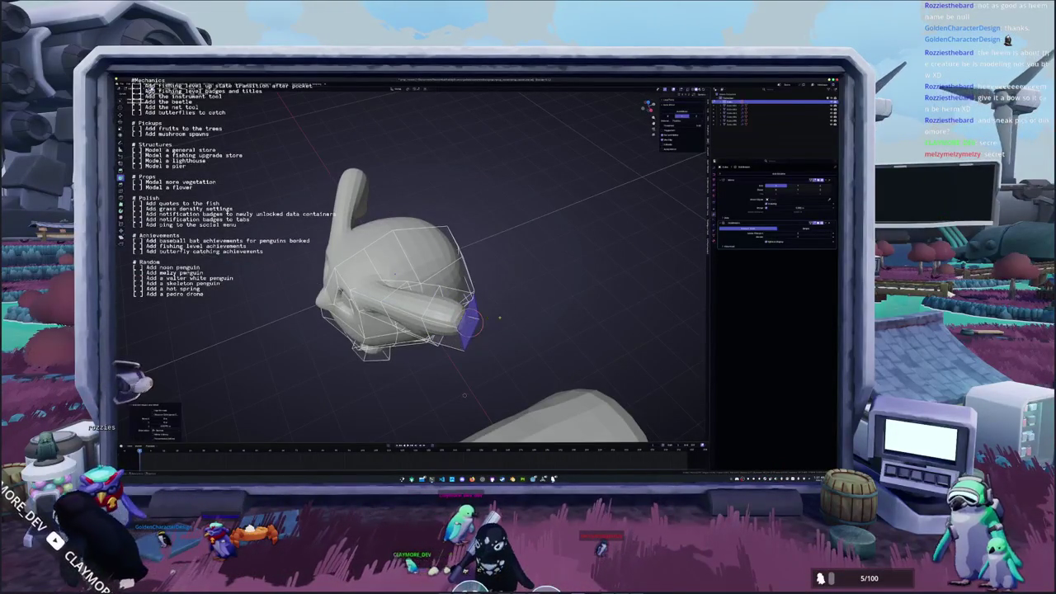
mouse_move(465, 395)
middle_down()
mouse_move(524, 290)
mouse_move(503, 206)
mouse_move(475, 198)
middle_up()
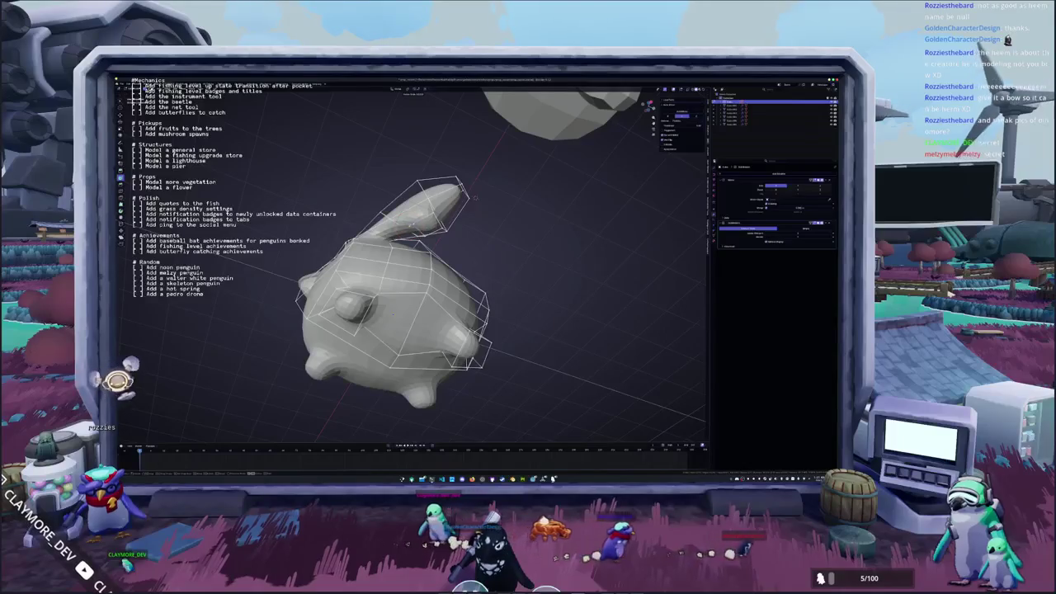
middle_drag(475, 197, 462, 207)
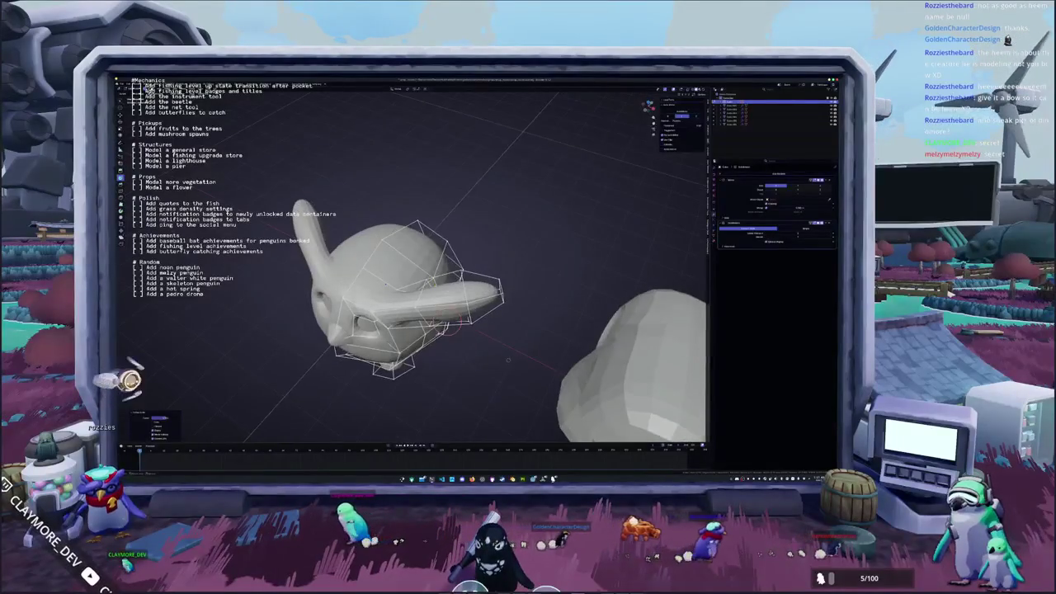
mouse_move(516, 361)
middle_down()
mouse_move(532, 299)
mouse_move(530, 330)
middle_up()
click(501, 287)
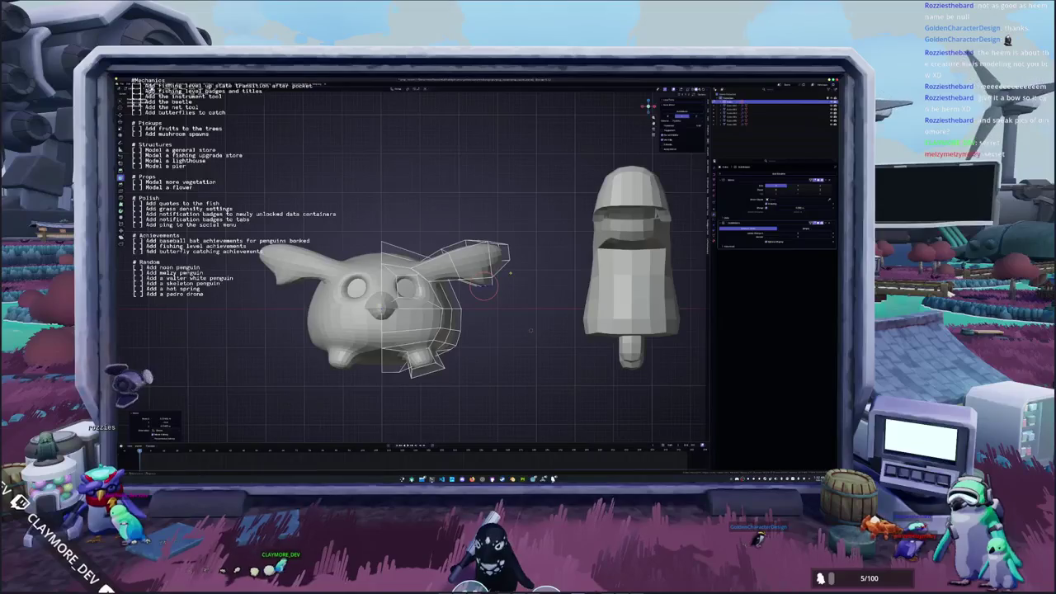
scroll(529, 330, down, 2)
middle_drag(513, 274, 477, 276)
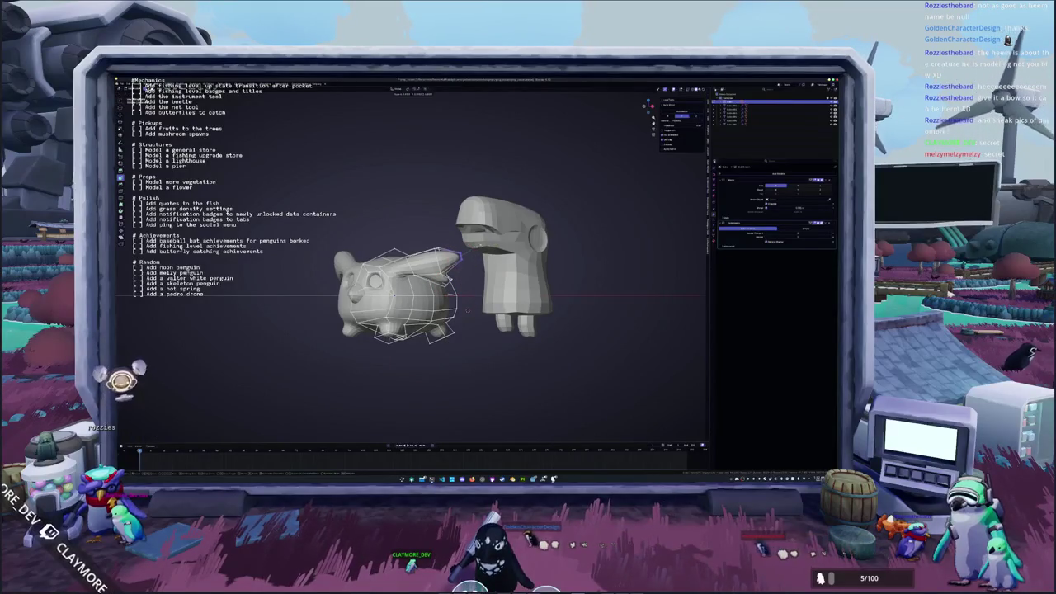
Put the 3D cursor at the ear, then scale the ear-tip faces and shift them along Y.
shift+right_click(459, 257)
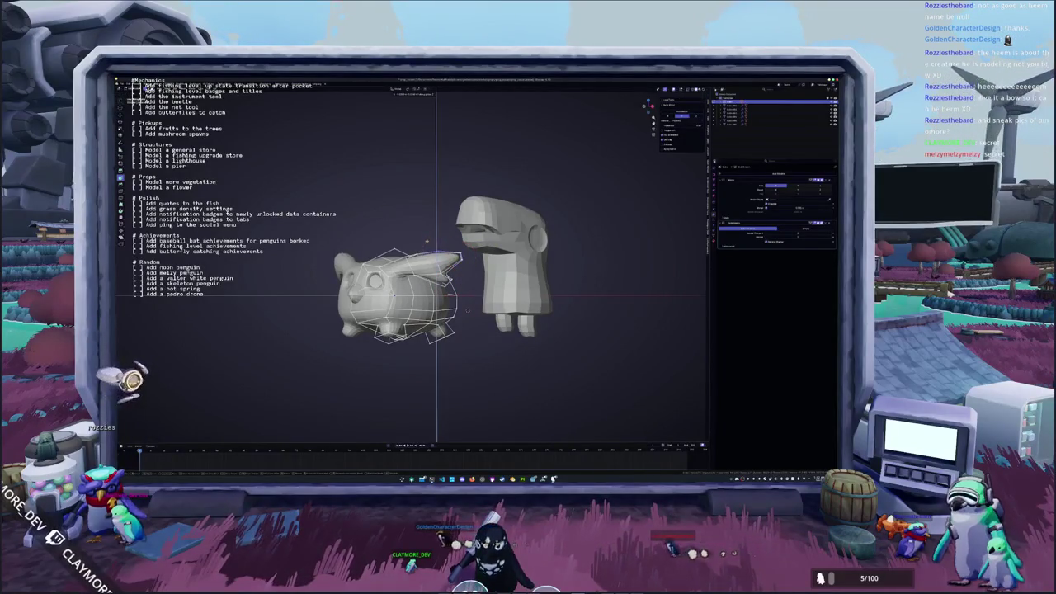
middle_drag(428, 244, 444, 247)
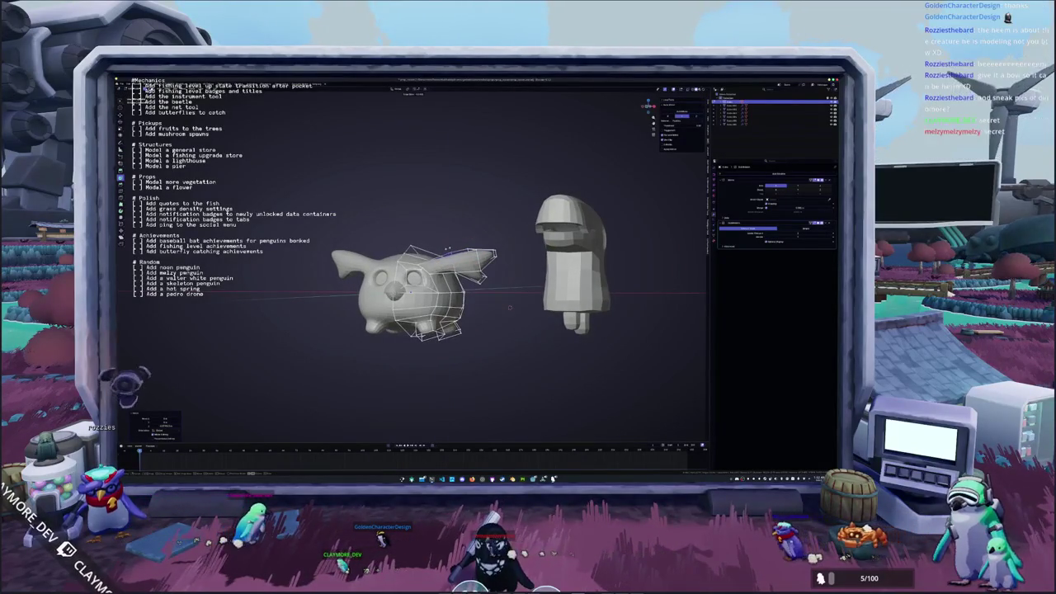
middle_drag(510, 308, 578, 312)
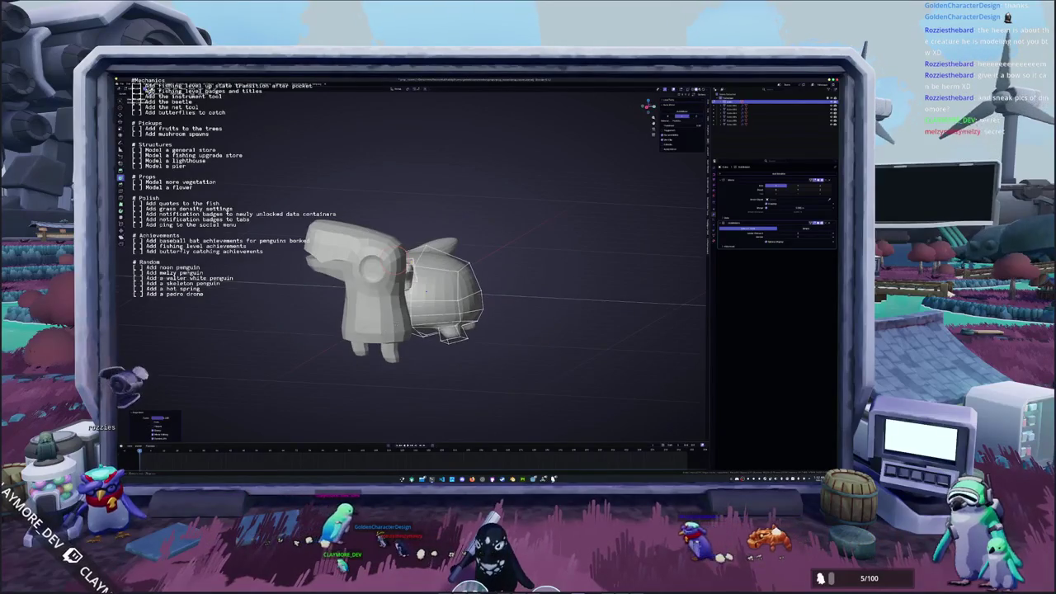
middle_drag(427, 292, 489, 318)
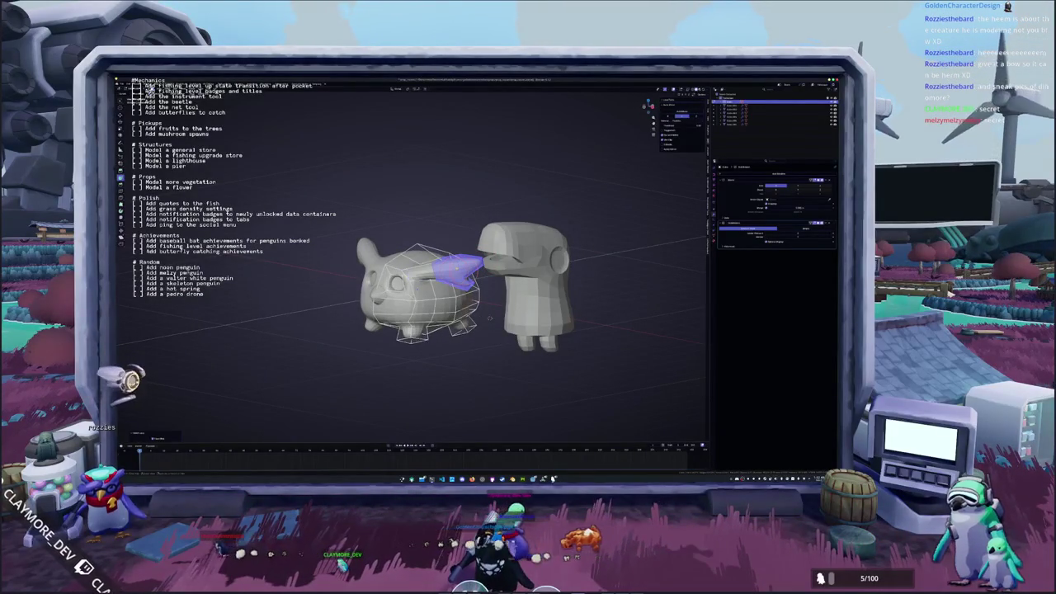
middle_drag(490, 317, 504, 307)
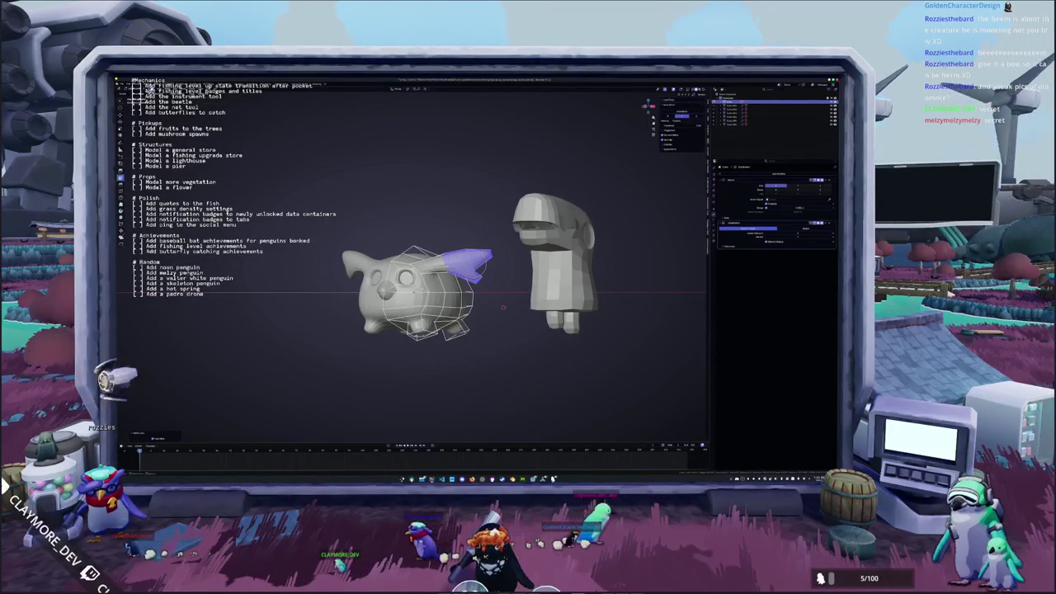
key(s)
middle_drag(503, 307, 500, 240)
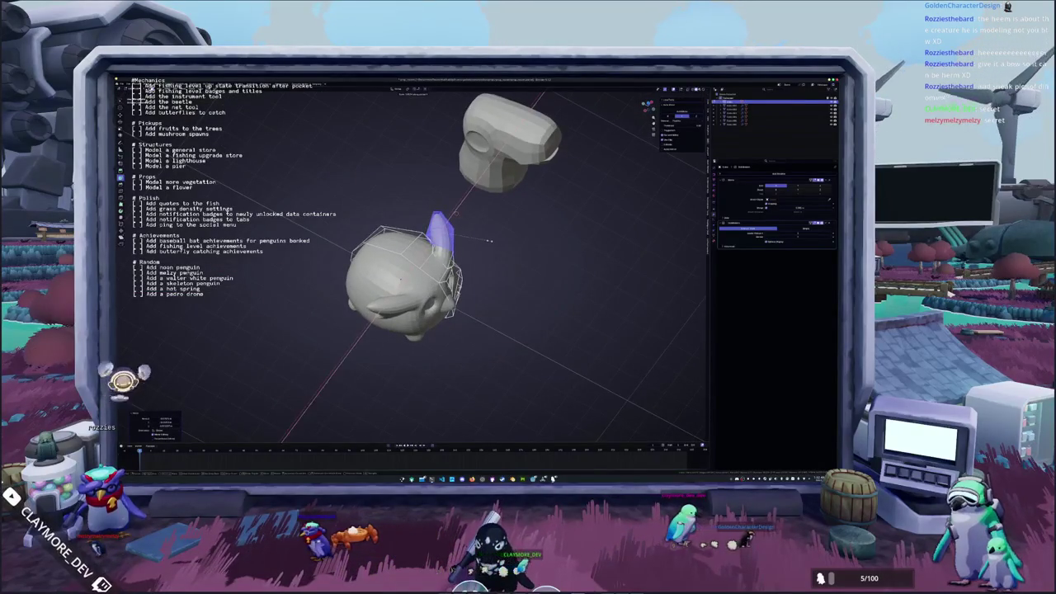
key(y)
click(484, 241)
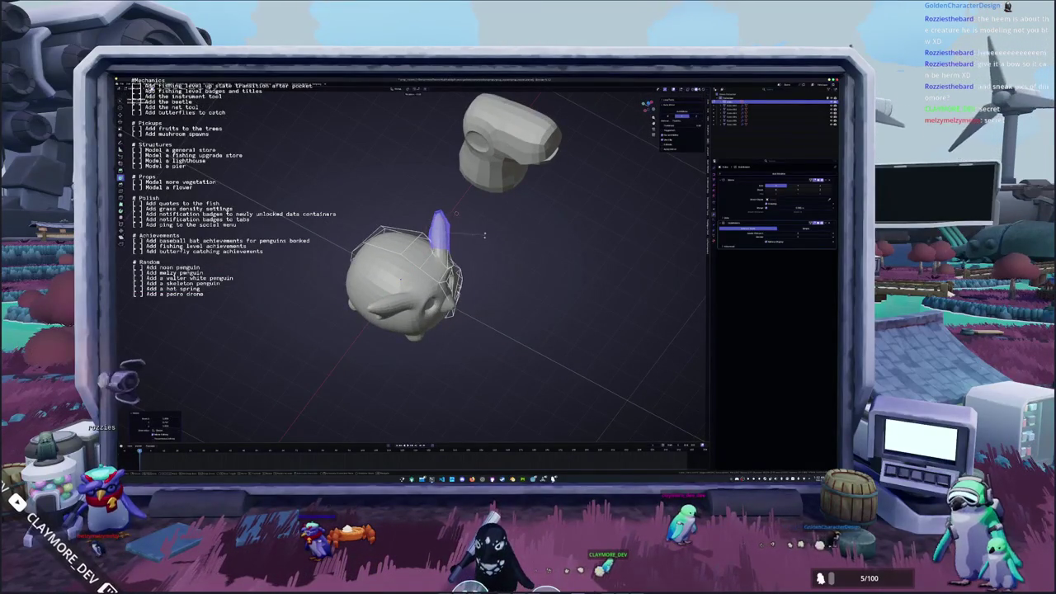
Check the tapered ears in front orthographic view and toggle out of and back into Edit Mode.
middle_drag(480, 233, 554, 326)
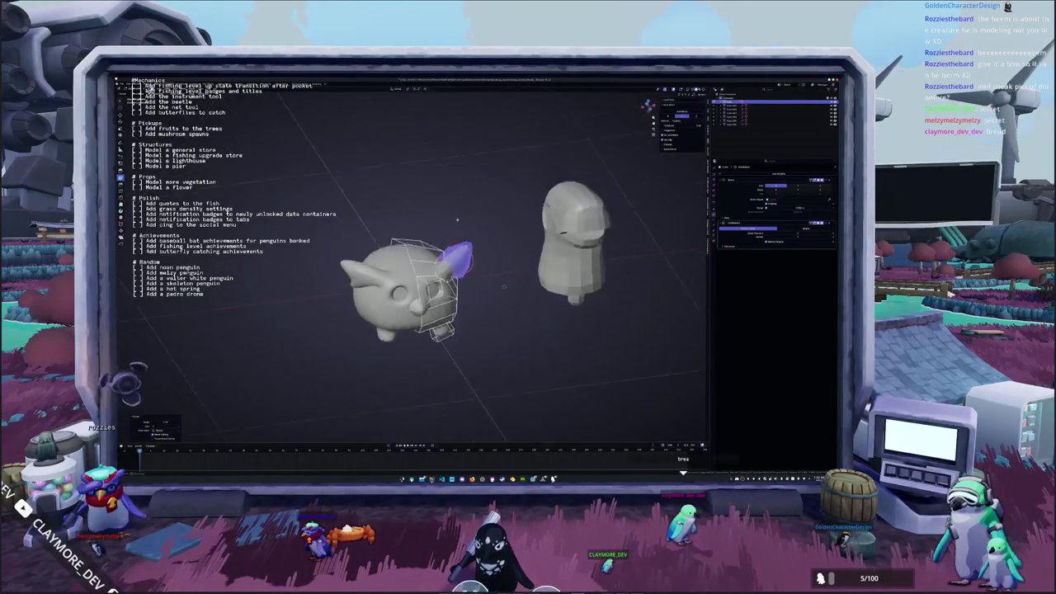
key(KP_1)
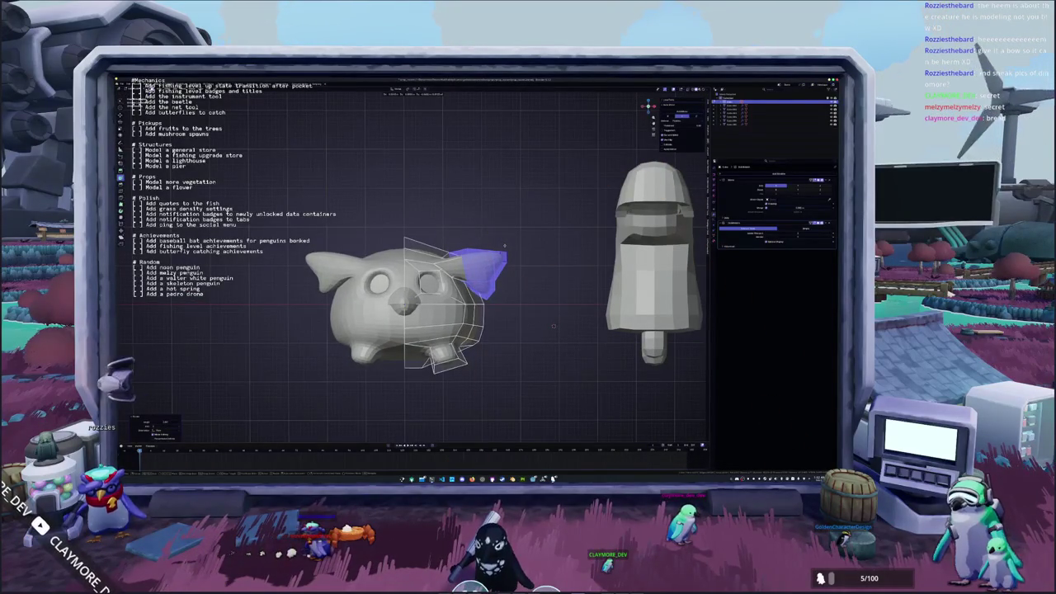
mouse_move(554, 326)
middle_down()
mouse_move(528, 317)
mouse_move(536, 322)
middle_up()
key(Tab)
key(Tab)
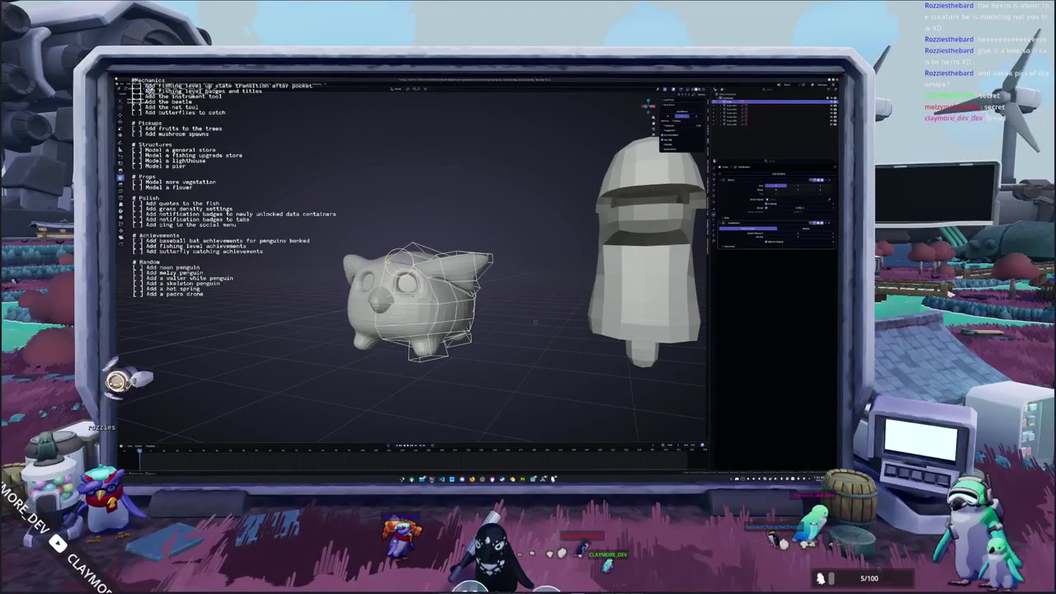
scroll(383, 254, down, 3)
key(Tab)
key(shift+a)
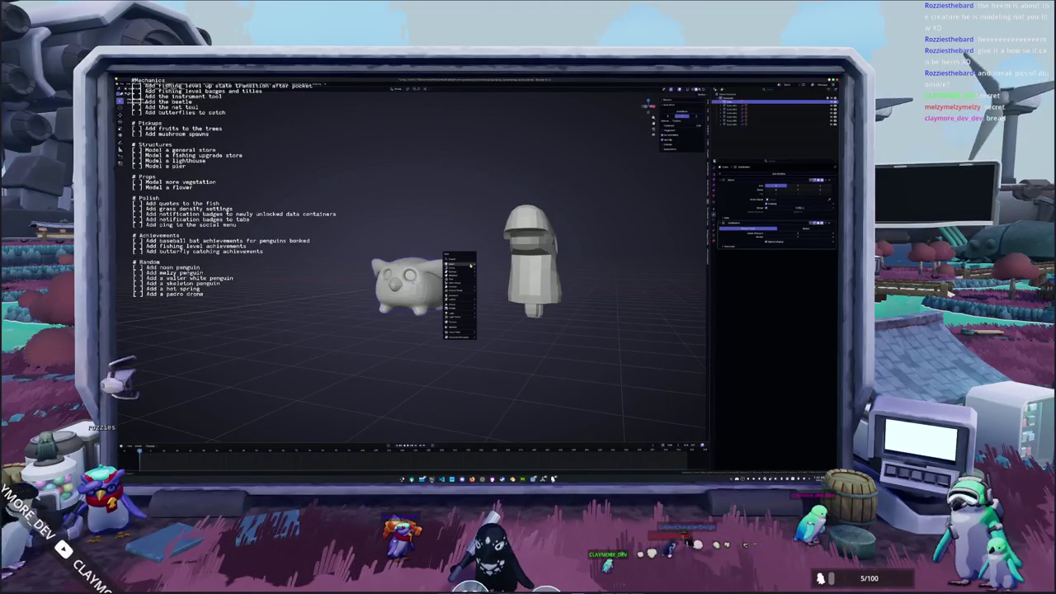
Add a cube on the creature's head and rotate it around the X axis in front view.
click(481, 269)
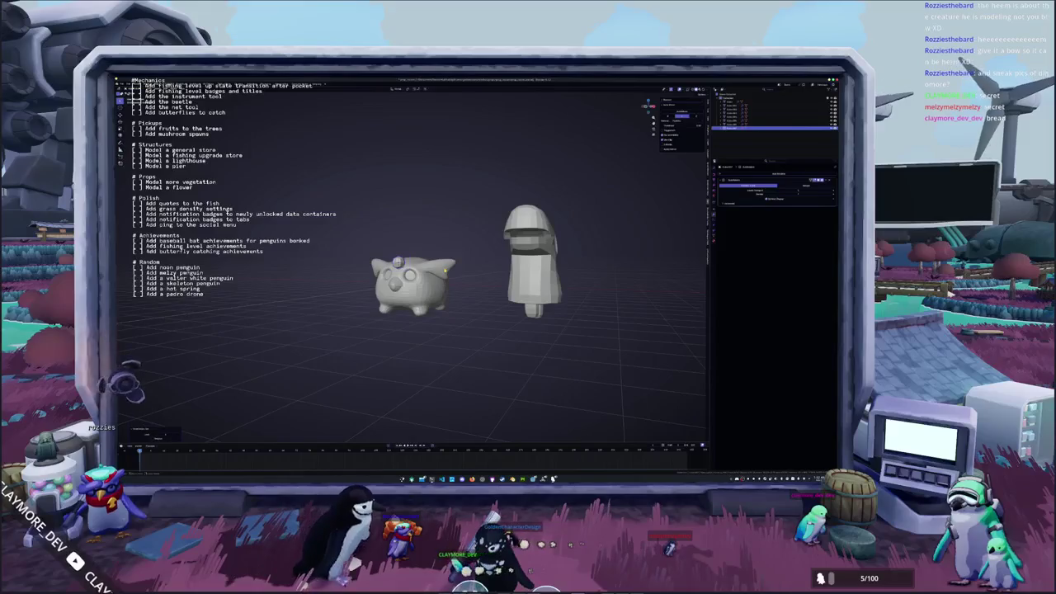
key(KP_1)
scroll(446, 269, up, 3)
mouse_move(446, 269)
middle_down()
mouse_move(403, 259)
mouse_move(429, 263)
middle_up()
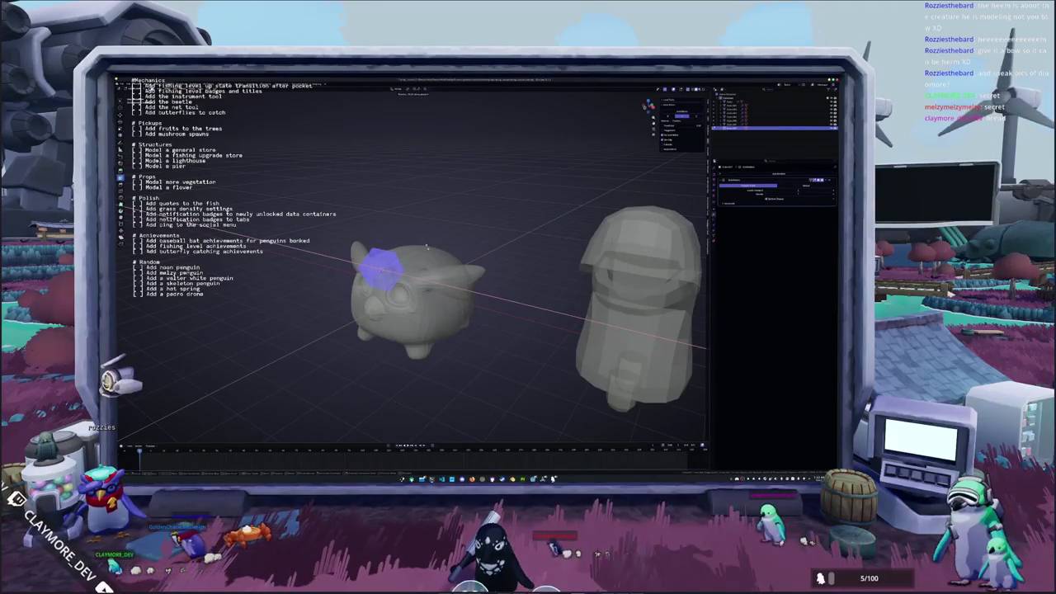
key(Return)
key(KP_1)
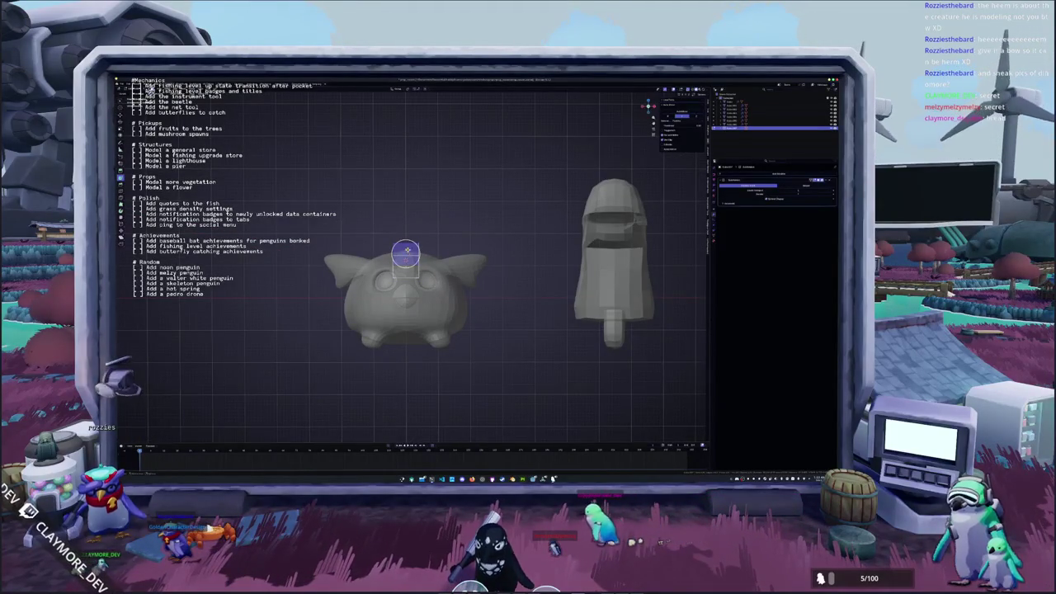
Raise the box's top straight up along Z into a tall stalk.
key(g)
key(z)
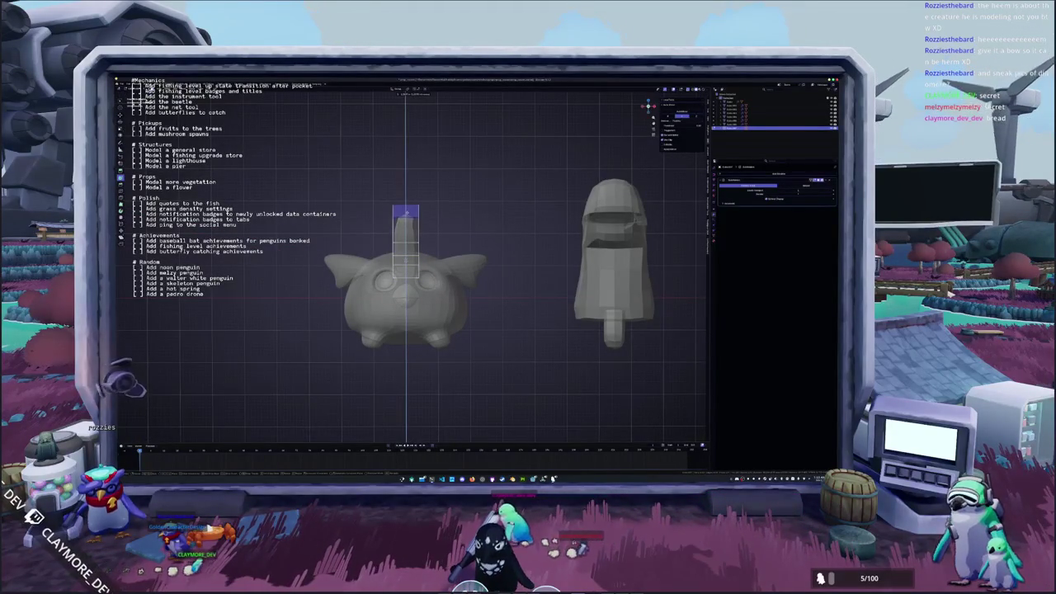
key(Return)
scroll(410, 210, down, 2)
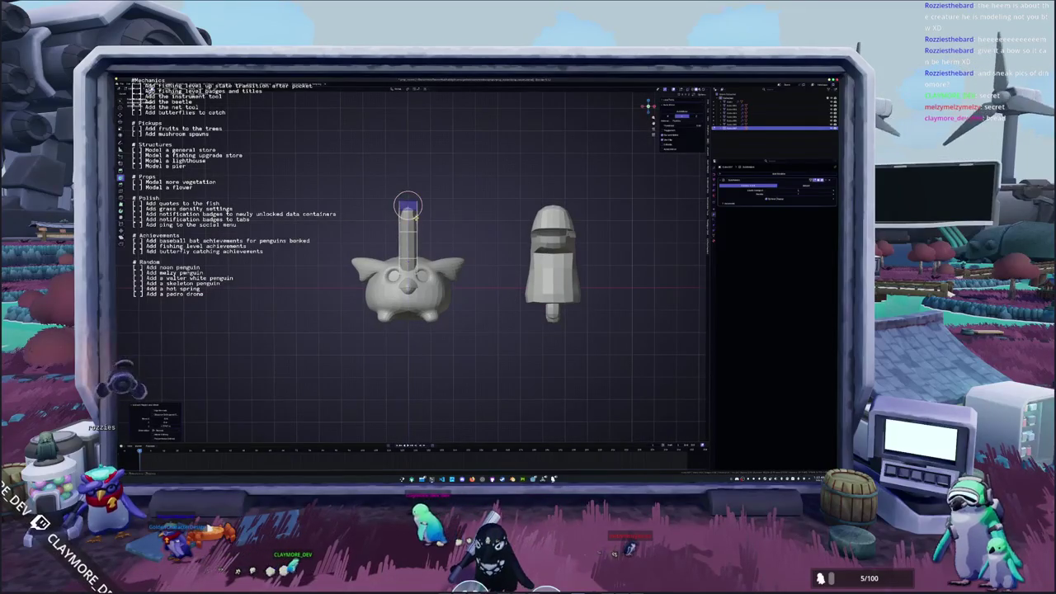
With X-ray on in front view, rotate the column's upper part to bend it over to the right.
middle_drag(408, 206, 446, 216)
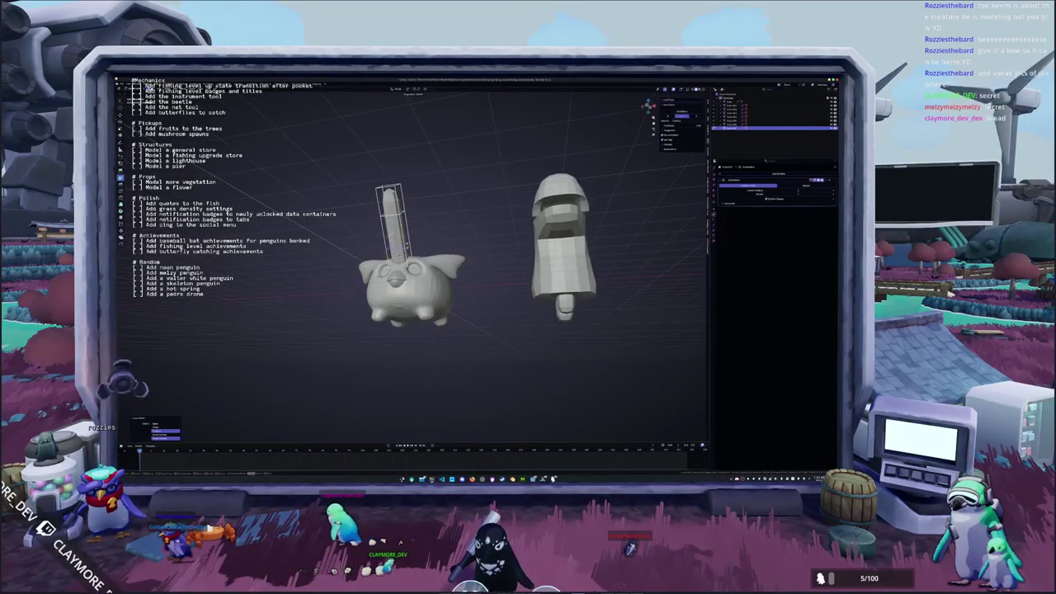
key(KP_1)
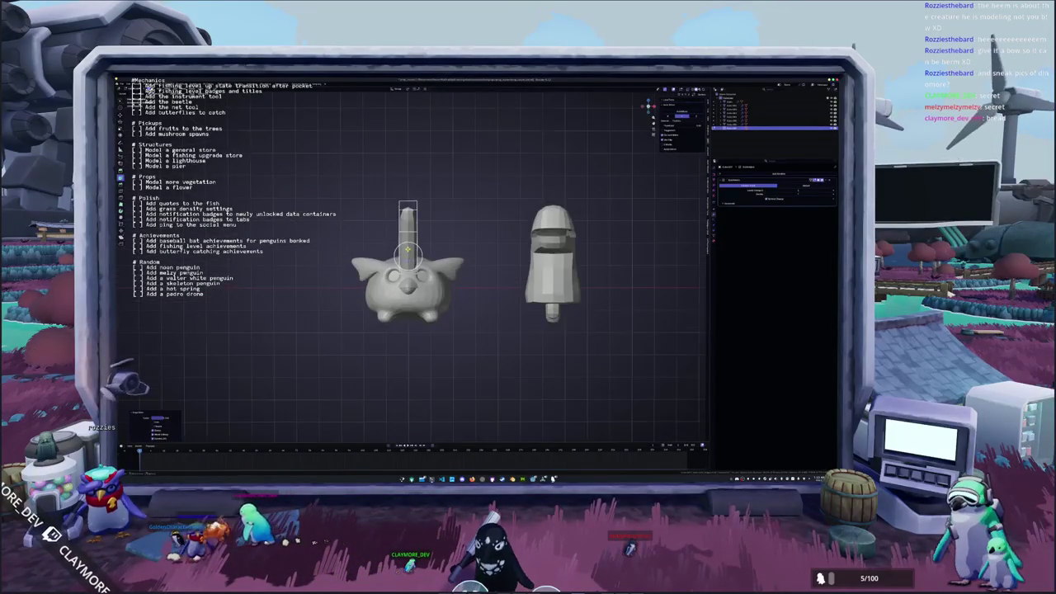
key(alt+z)
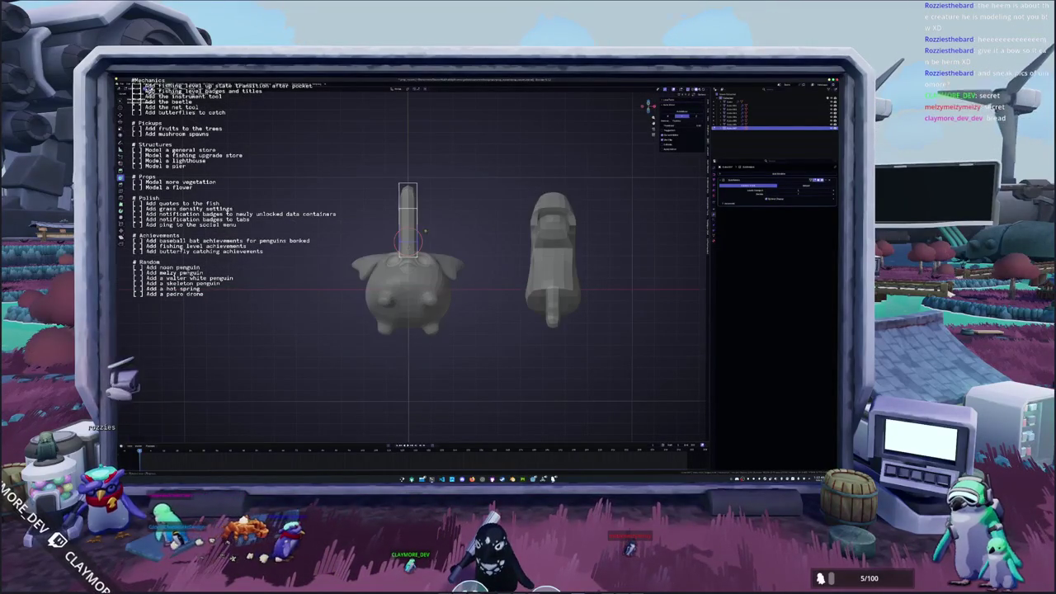
key(r)
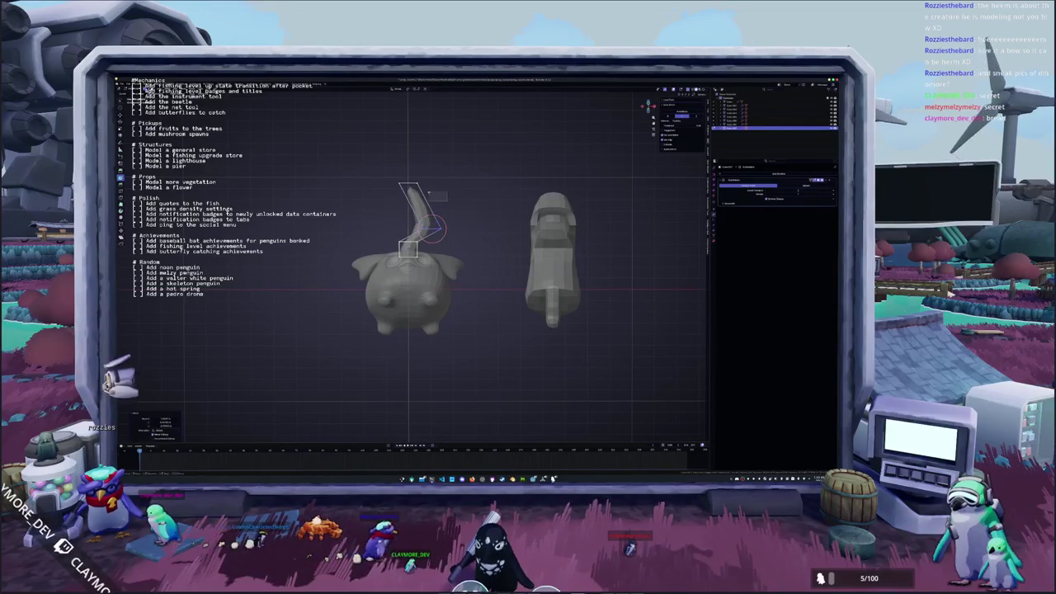
click(474, 245)
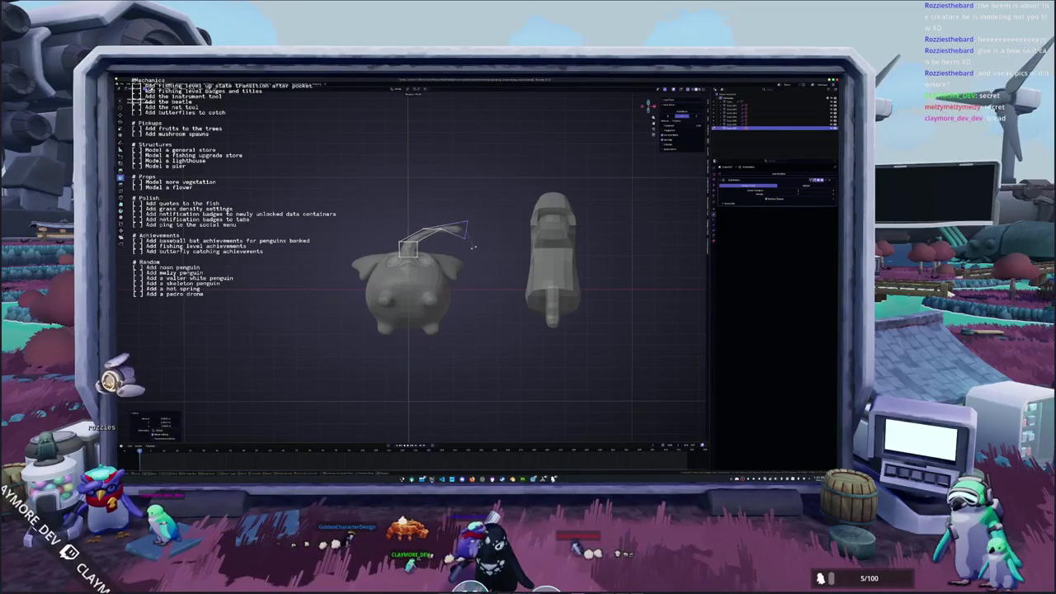
click(467, 240)
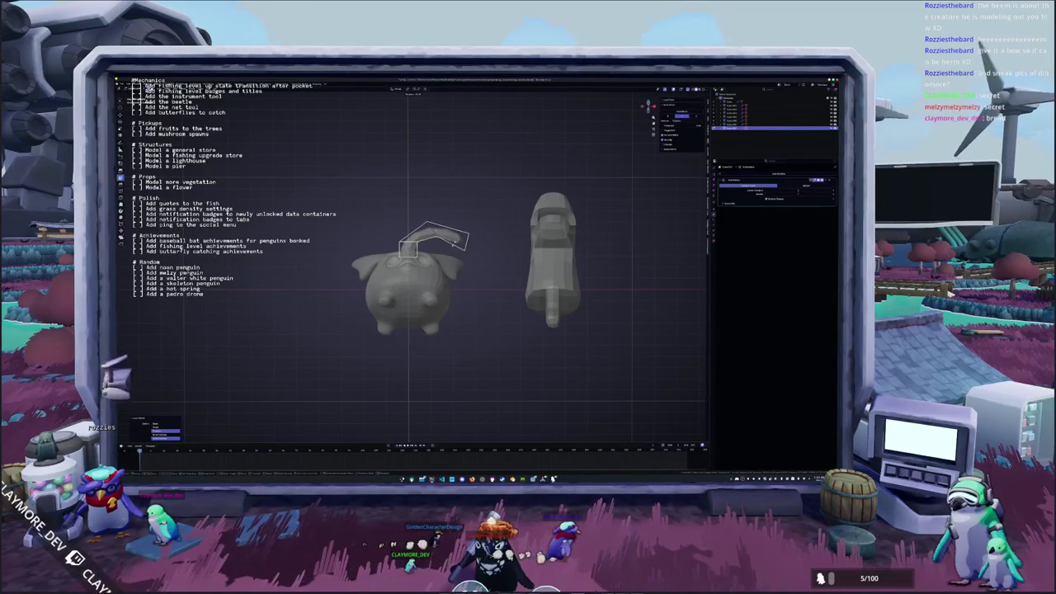
Circle-select parts of the bent column and return to the front view.
key(c)
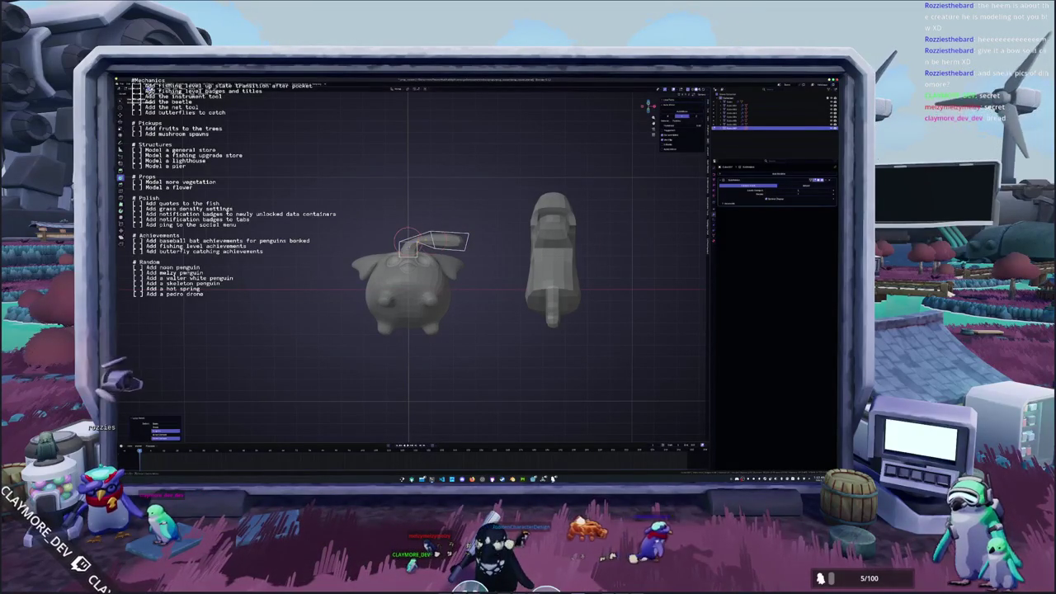
right_click(407, 240)
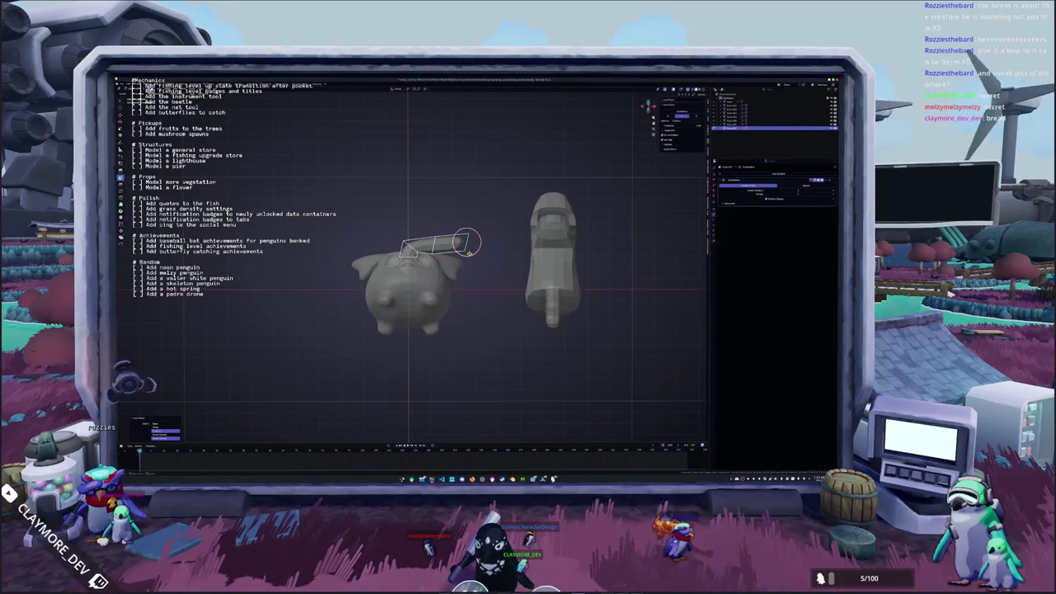
right_click(466, 242)
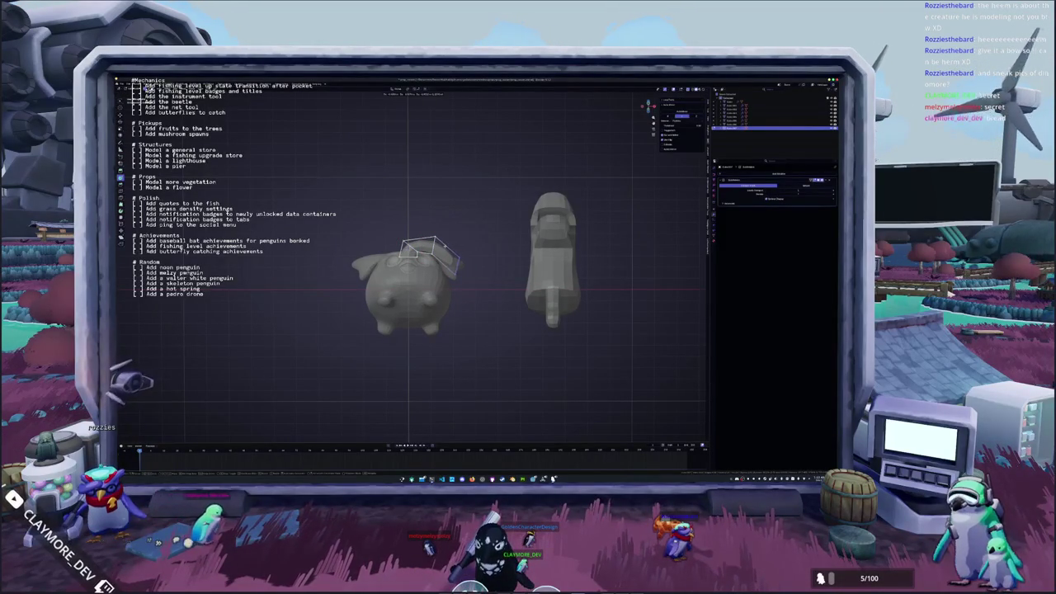
key(KP_1)
Select the right edges of the cap band on the creature's head.
key(c)
mouse_move(462, 281)
middle_down()
mouse_move(396, 297)
mouse_move(346, 289)
middle_up()
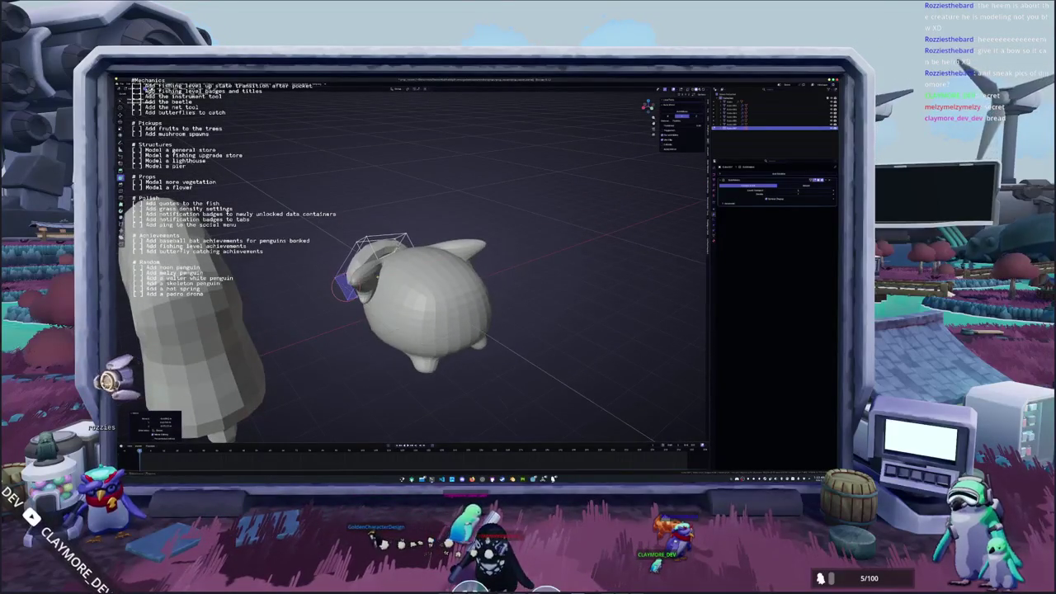
key(KP_1)
mouse_move(420, 297)
middle_down()
mouse_move(396, 289)
mouse_move(438, 284)
middle_up()
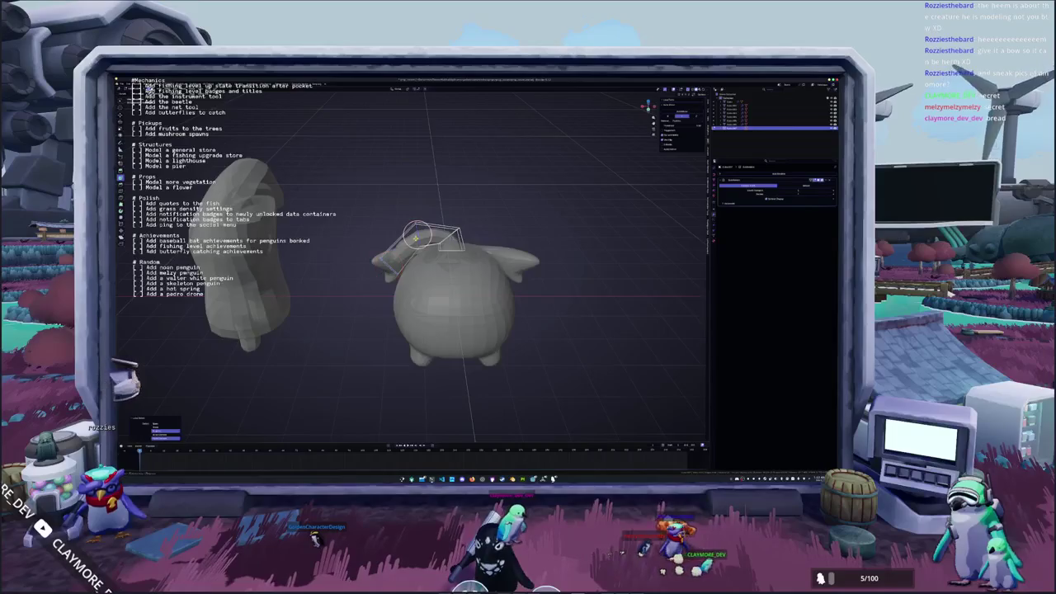
scroll(453, 297, up, 3)
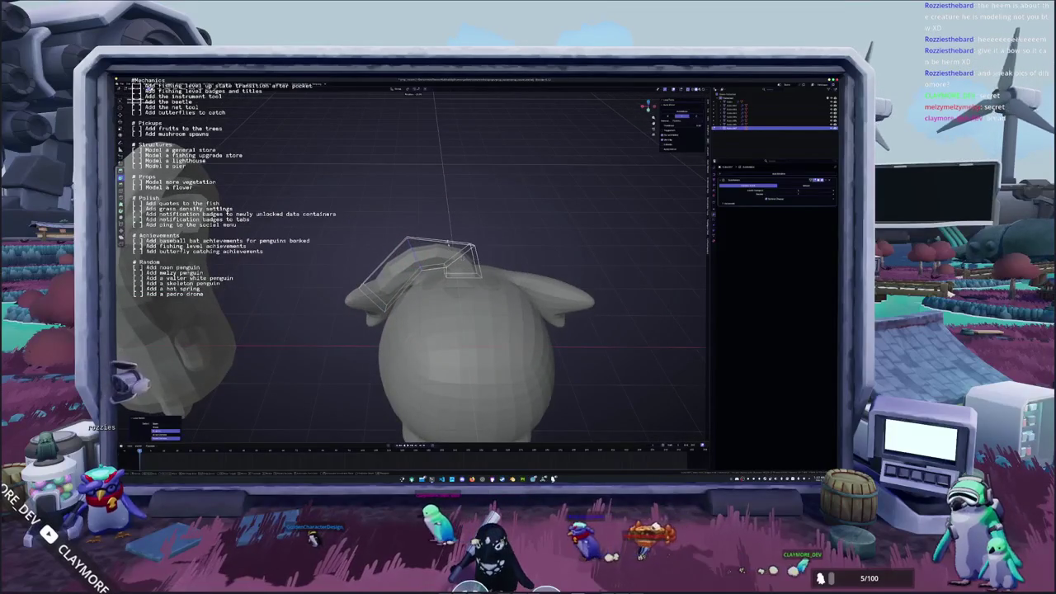
mouse_move(450, 245)
middle_down()
mouse_move(461, 257)
mouse_move(414, 257)
middle_up()
click(463, 252)
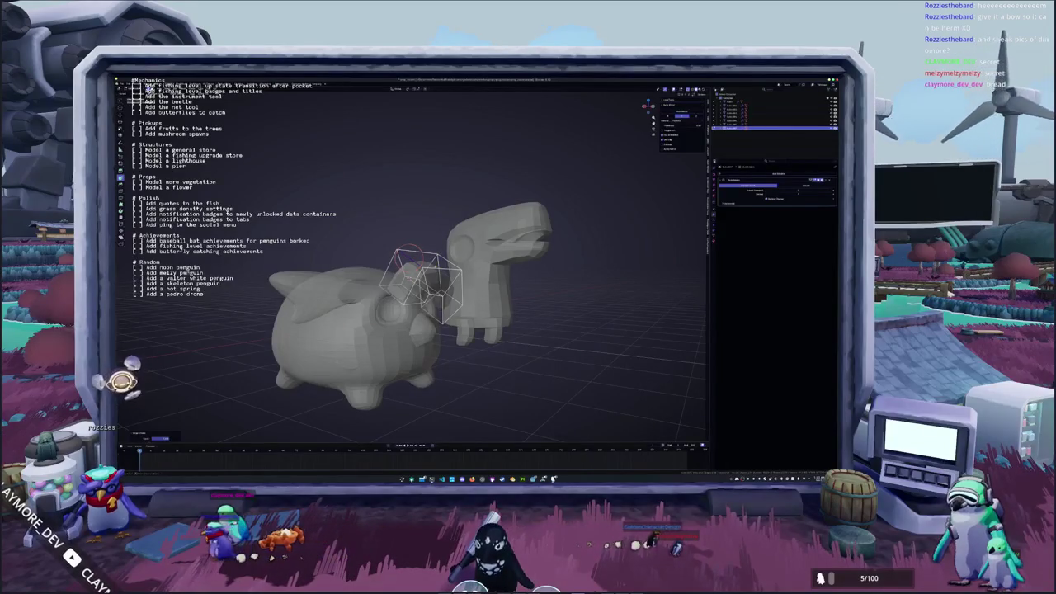
Deselect the cap band and inspect the whole penguin from several angles.
middle_drag(413, 258, 388, 262)
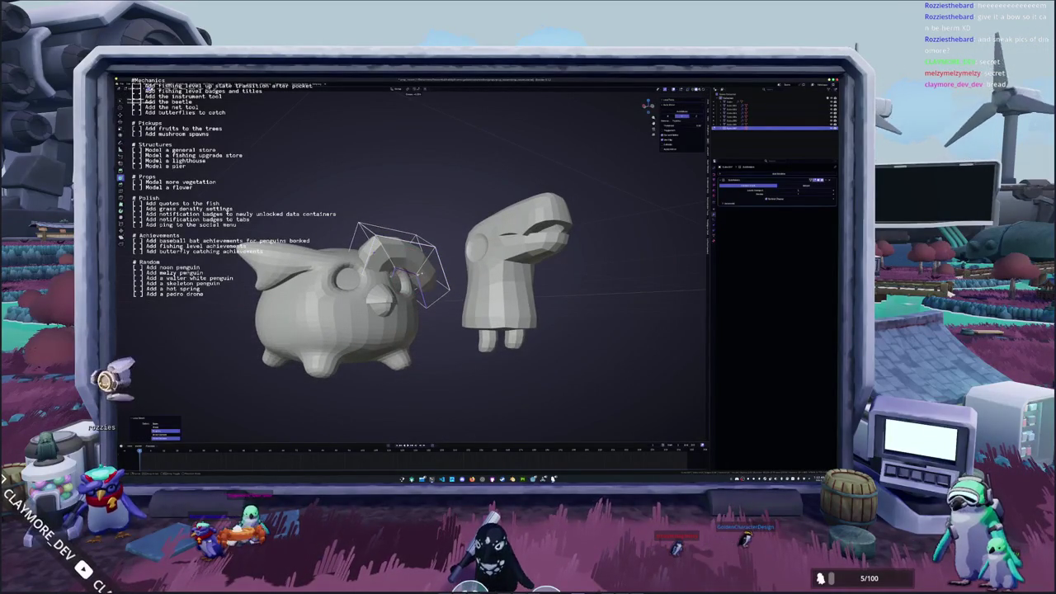
middle_drag(396, 272, 404, 277)
scroll(404, 276, up, 3)
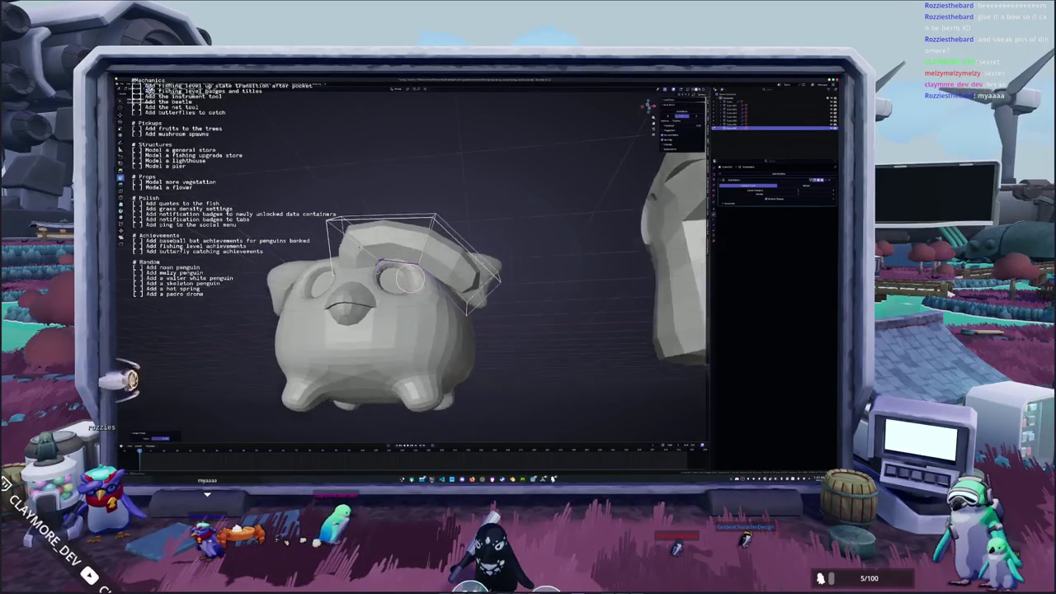
scroll(396, 306, up, 4)
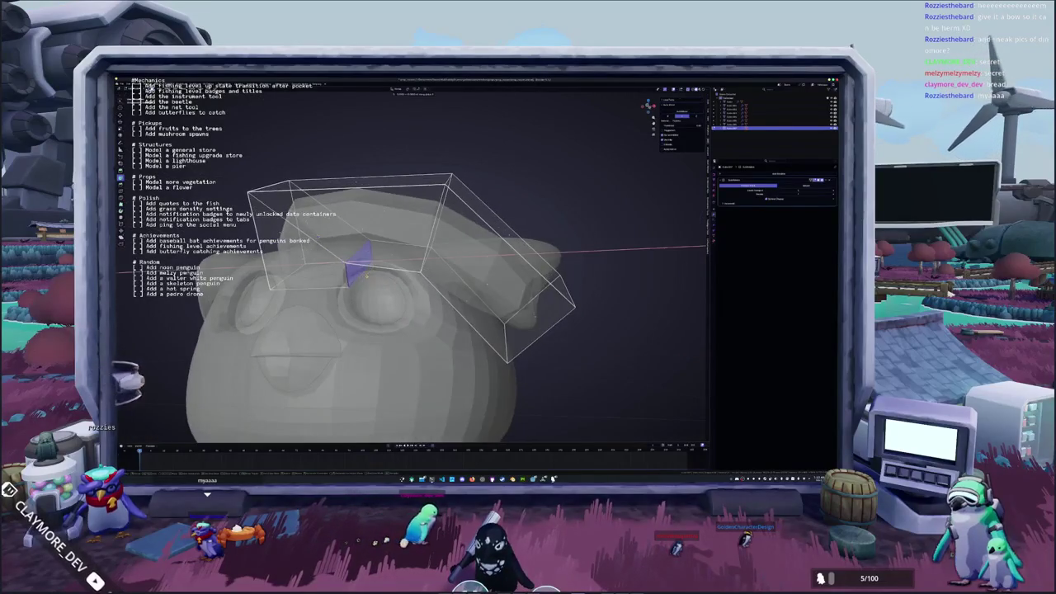
click(351, 274)
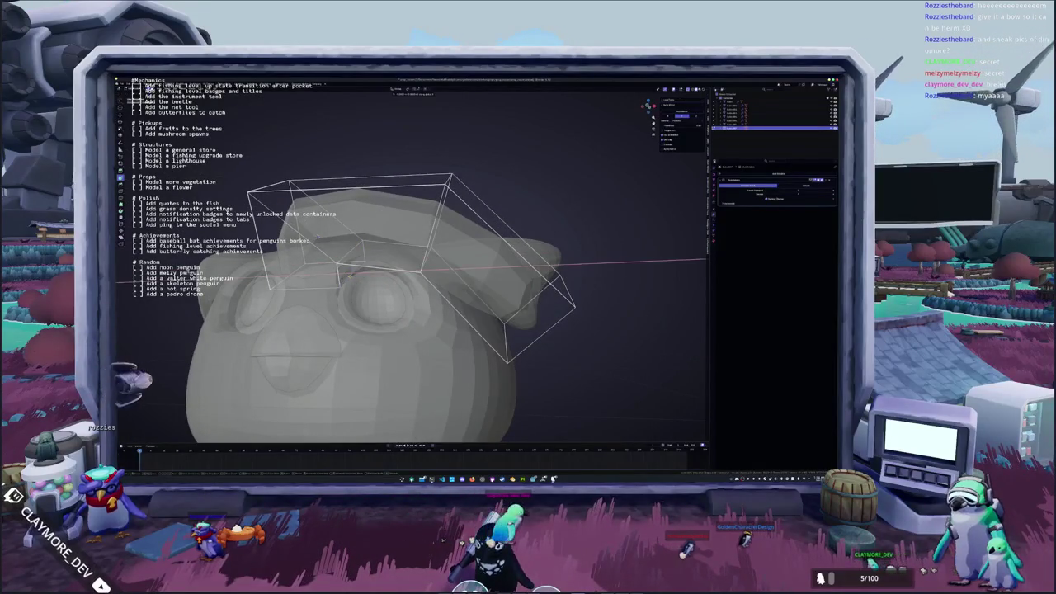
scroll(343, 275, down, 4)
mouse_move(343, 275)
middle_down()
mouse_move(368, 249)
mouse_move(446, 255)
middle_up()
scroll(388, 247, down, 3)
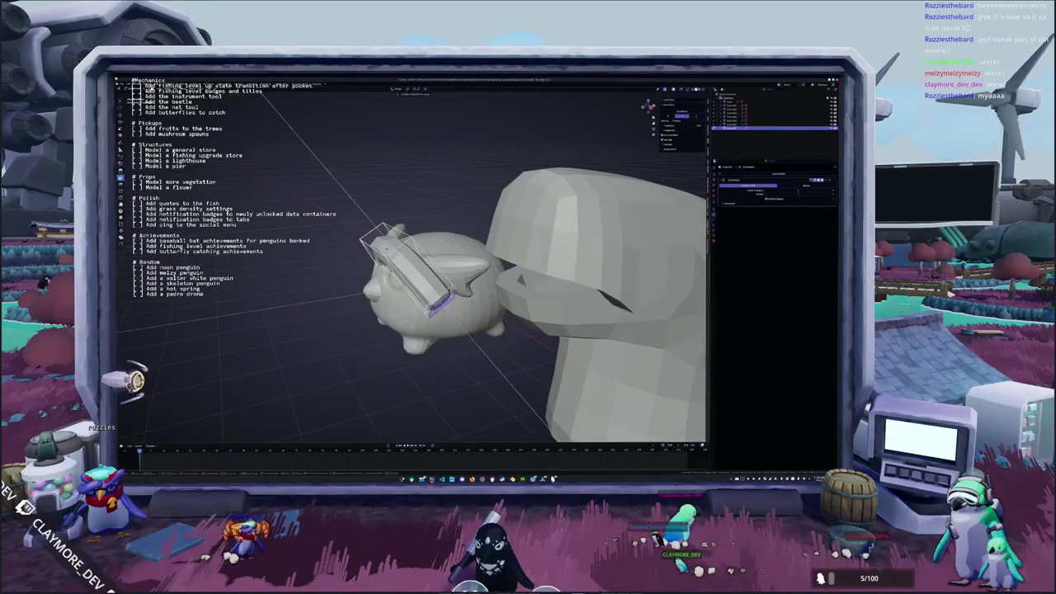
mouse_move(469, 327)
middle_down()
mouse_move(413, 272)
mouse_move(484, 278)
mouse_move(475, 274)
mouse_move(495, 264)
mouse_move(452, 274)
mouse_move(500, 282)
middle_up()
scroll(469, 287, down, 3)
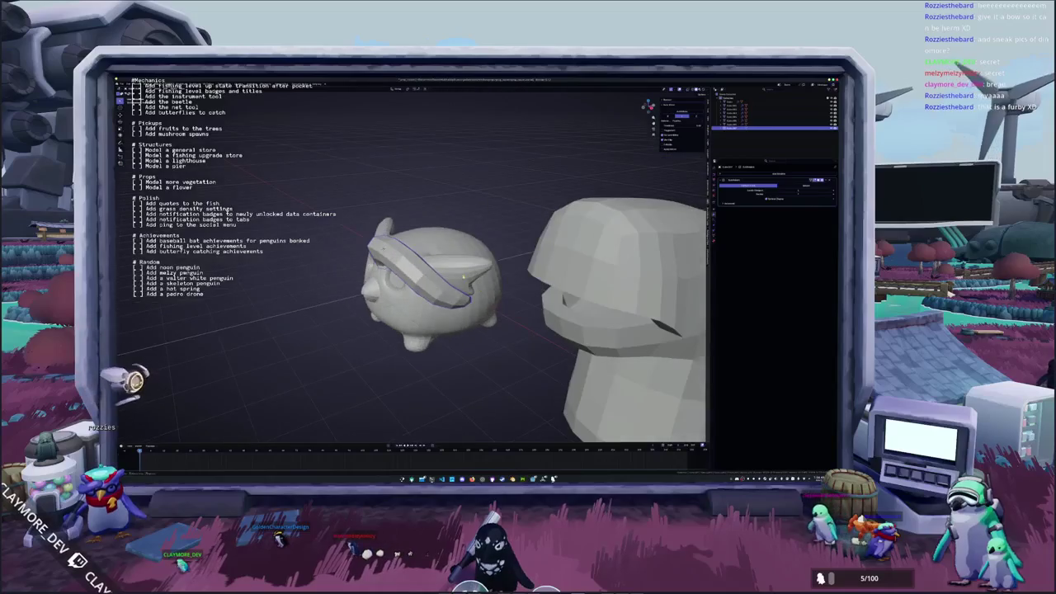
Select the ear piece and adjust it along the Z axis so it sits on the head.
mouse_move(469, 286)
middle_down()
mouse_move(388, 256)
mouse_move(450, 243)
mouse_move(433, 248)
mouse_move(474, 302)
mouse_move(435, 327)
middle_up()
click(402, 247)
key(g)
key(z)
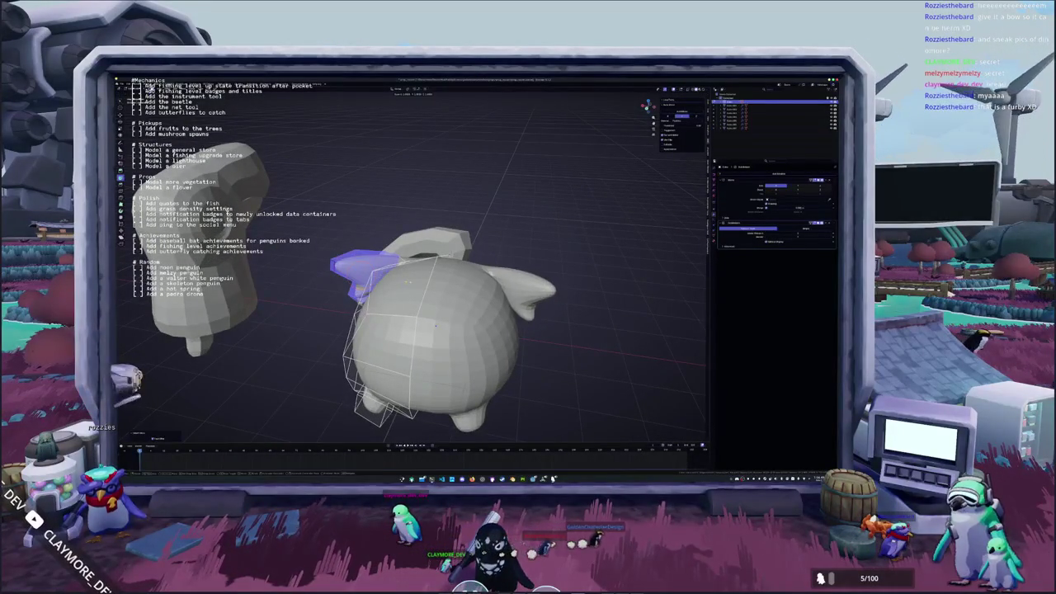
mouse_move(435, 324)
middle_down()
mouse_move(361, 273)
mouse_move(309, 260)
mouse_move(450, 249)
mouse_move(387, 238)
mouse_move(363, 247)
mouse_move(396, 272)
mouse_move(387, 289)
middle_up()
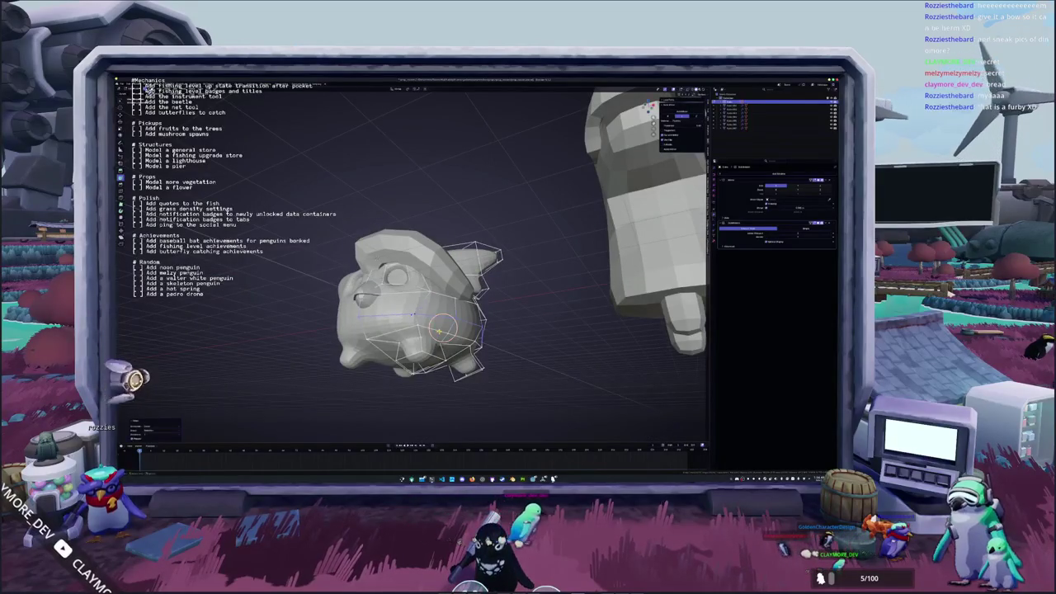
click(412, 314)
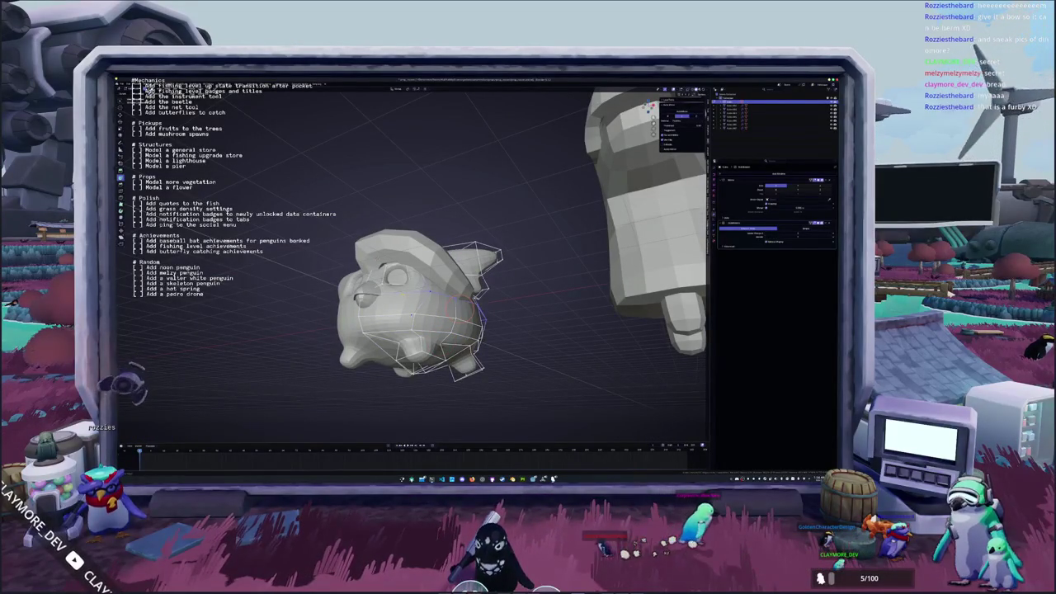
Zoom out to a lower view of both models and bring up the Add menu.
scroll(442, 314, down, 5)
mouse_move(442, 314)
middle_down()
mouse_move(464, 341)
mouse_move(445, 343)
middle_up()
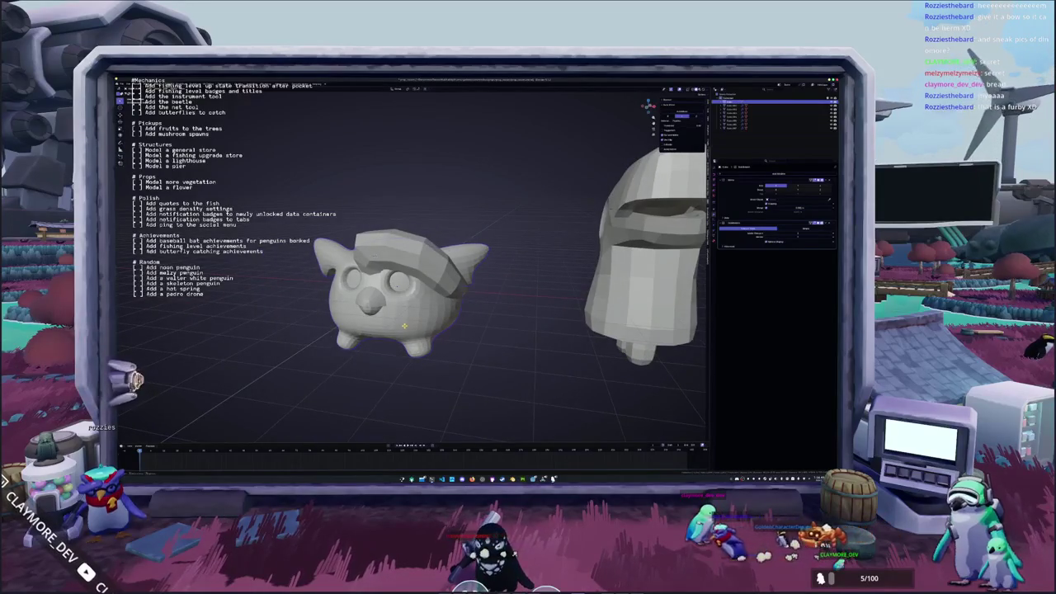
scroll(413, 272, down, 3)
key(shift+a)
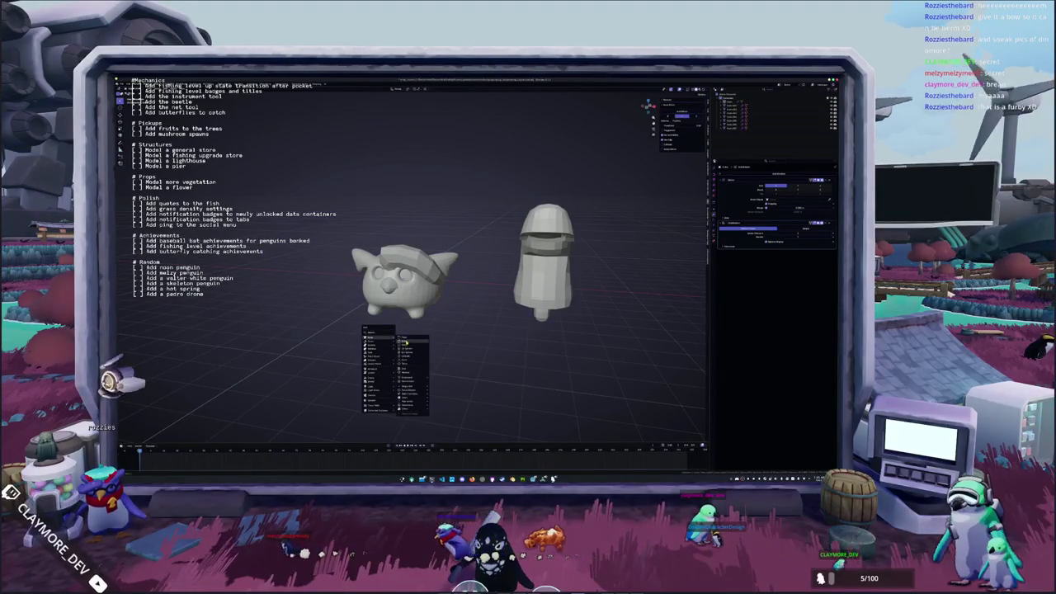
Add a cube atop the penguin's head and scale it into a wide, flat hat block.
click(405, 340)
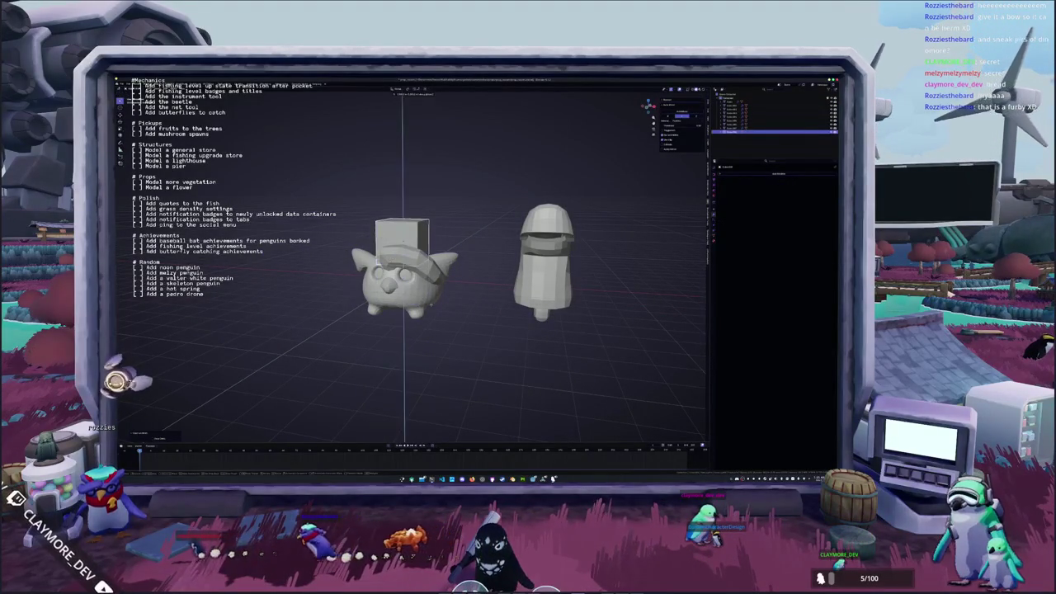
mouse_move(436, 341)
middle_down()
mouse_move(415, 282)
mouse_move(437, 247)
middle_up()
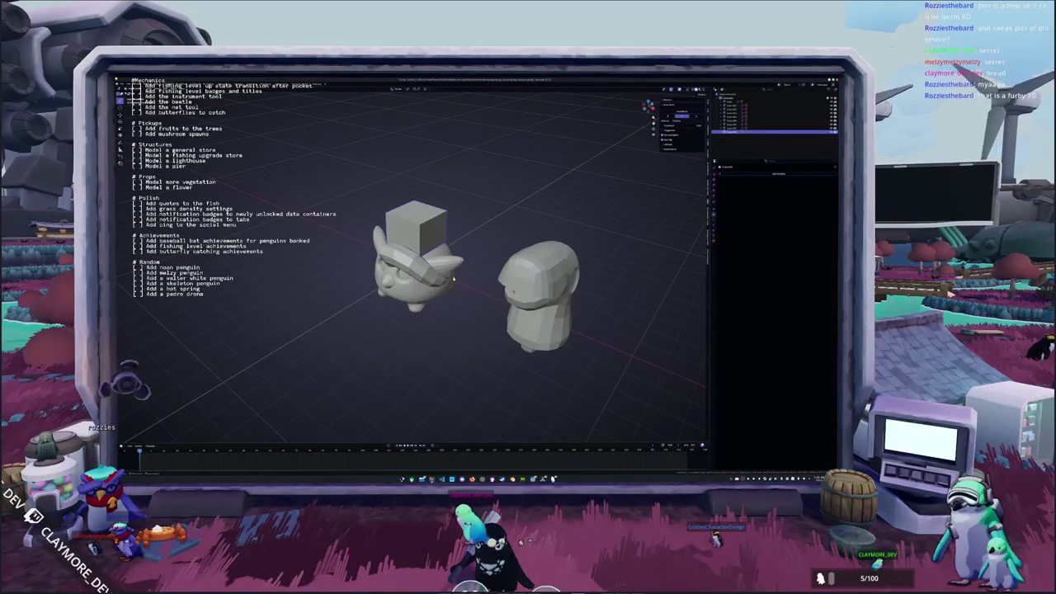
scroll(417, 260, up, 2)
scroll(417, 260, up, 2)
key(s)
key(Return)
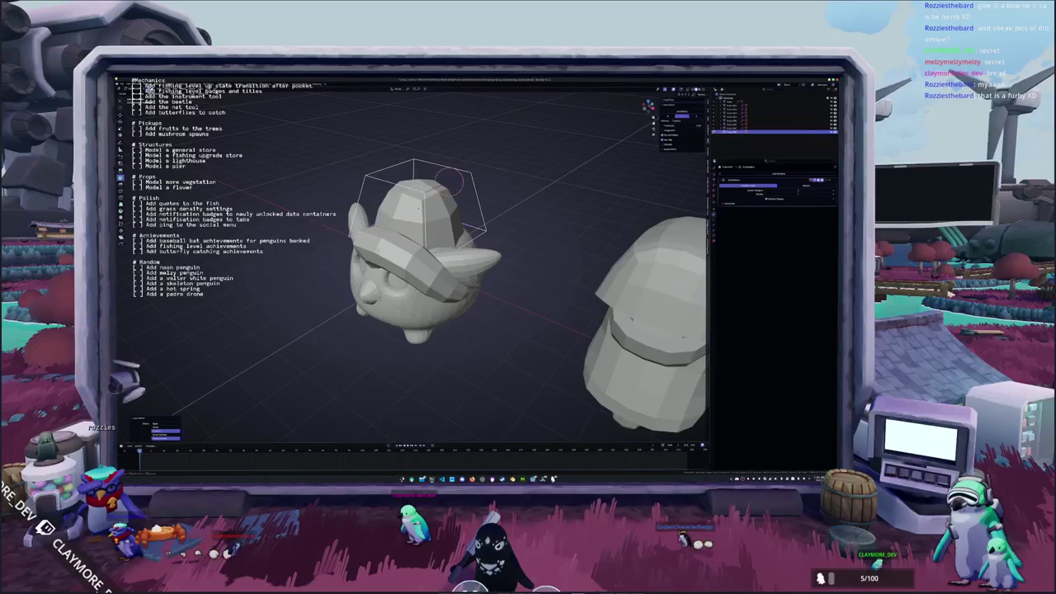
mouse_move(495, 231)
middle_down()
mouse_move(519, 221)
mouse_move(479, 238)
mouse_move(499, 265)
mouse_move(462, 207)
middle_up()
key(s)
click(520, 221)
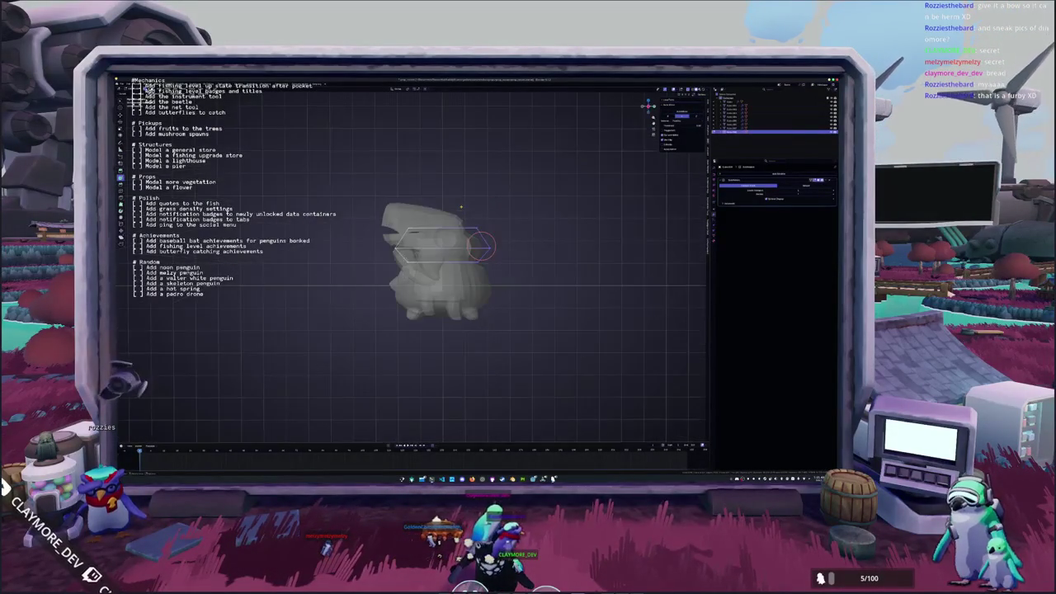
Give the hat piece a first rotation toward the body.
shift+right_click(488, 248)
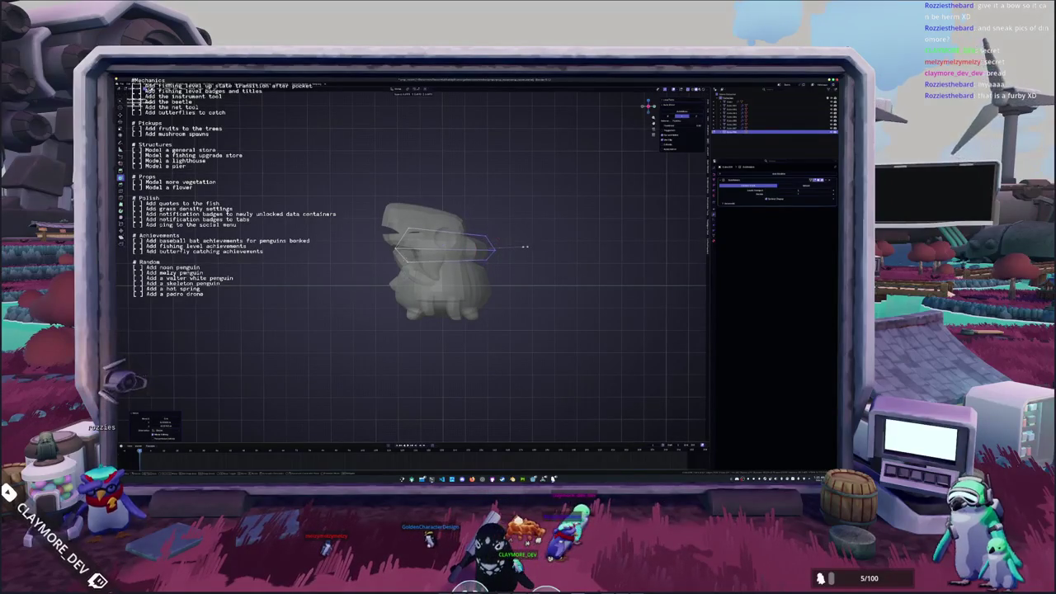
key(r)
middle_drag(527, 250, 429, 278)
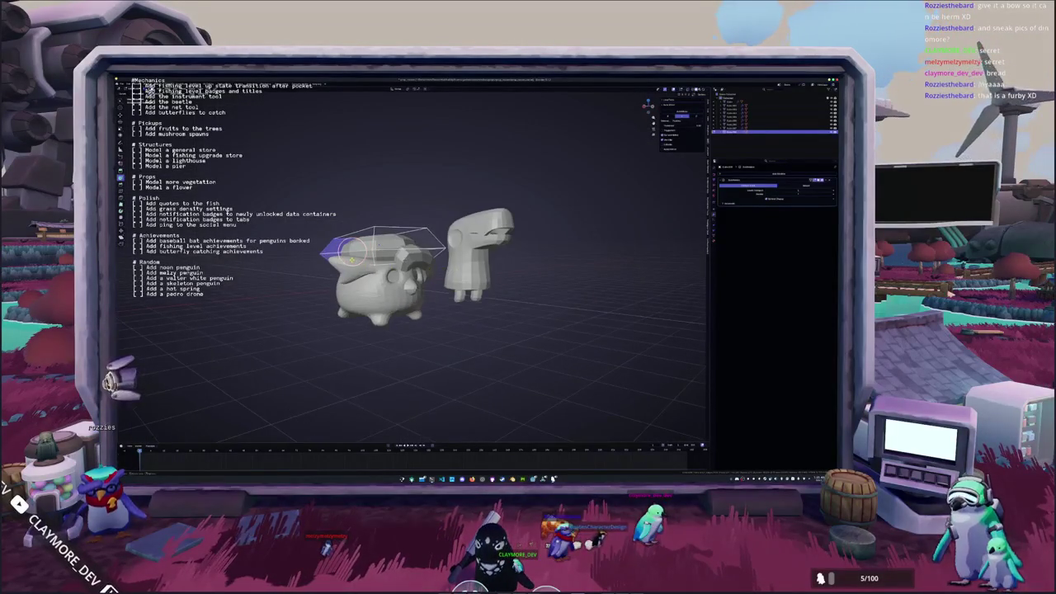
click(177, 441)
middle_drag(176, 442, 247, 438)
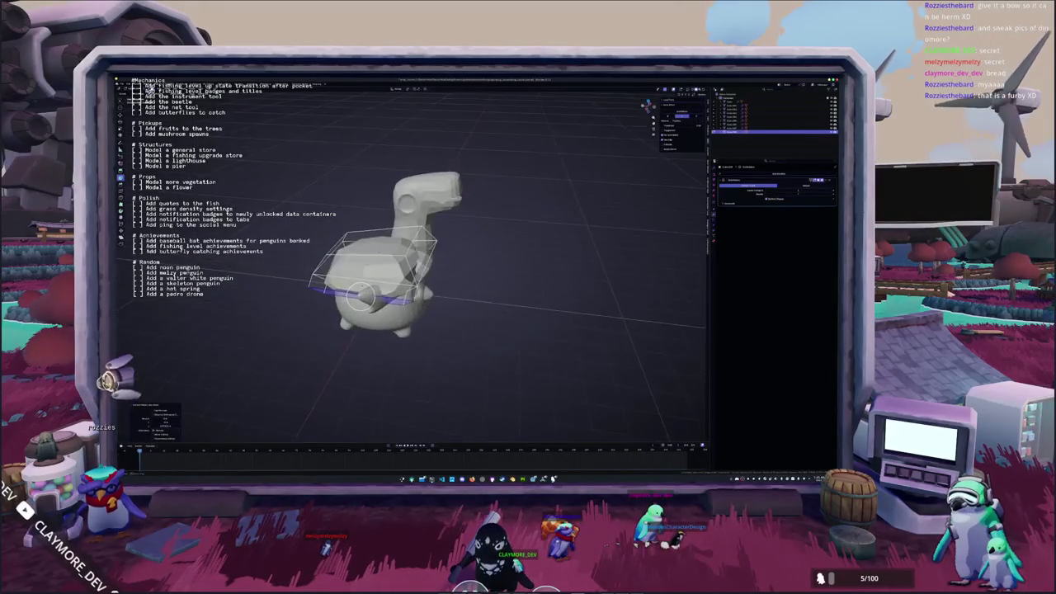
Rotate the hat around the X axis so it lies flat on the body.
key(r)
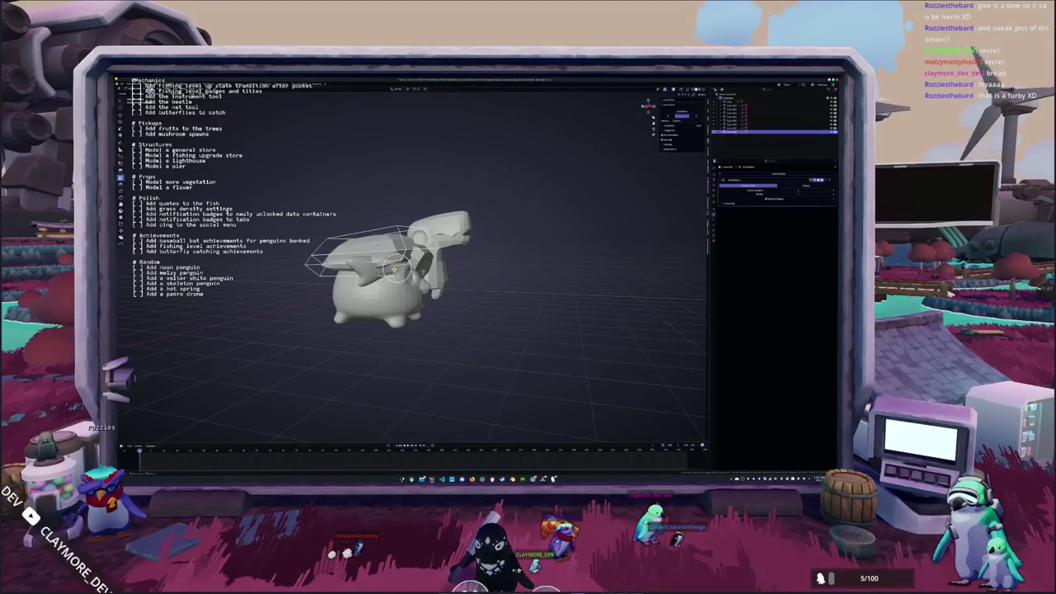
key(Escape)
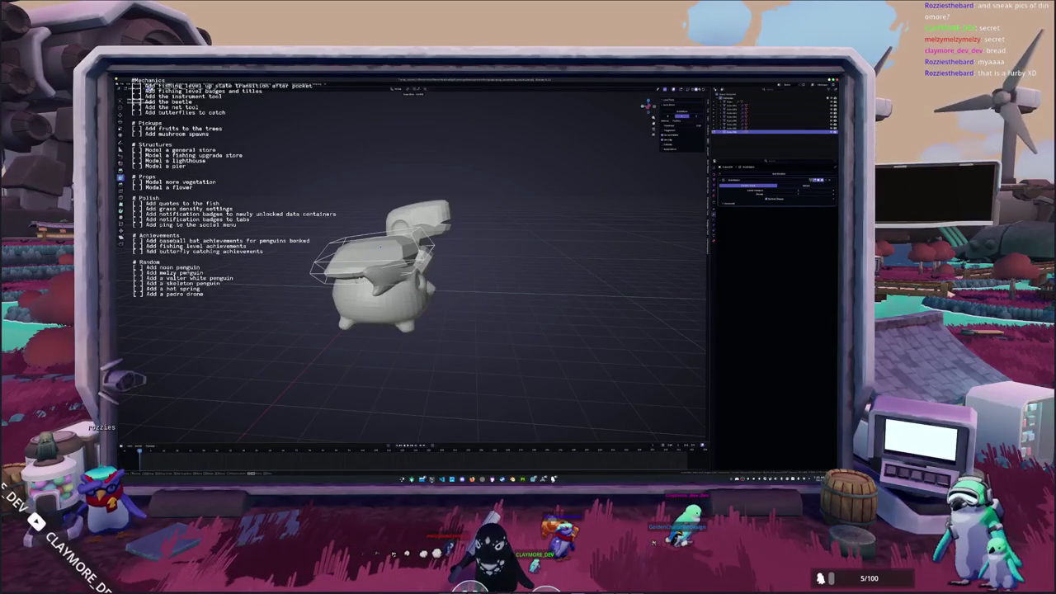
key(r)
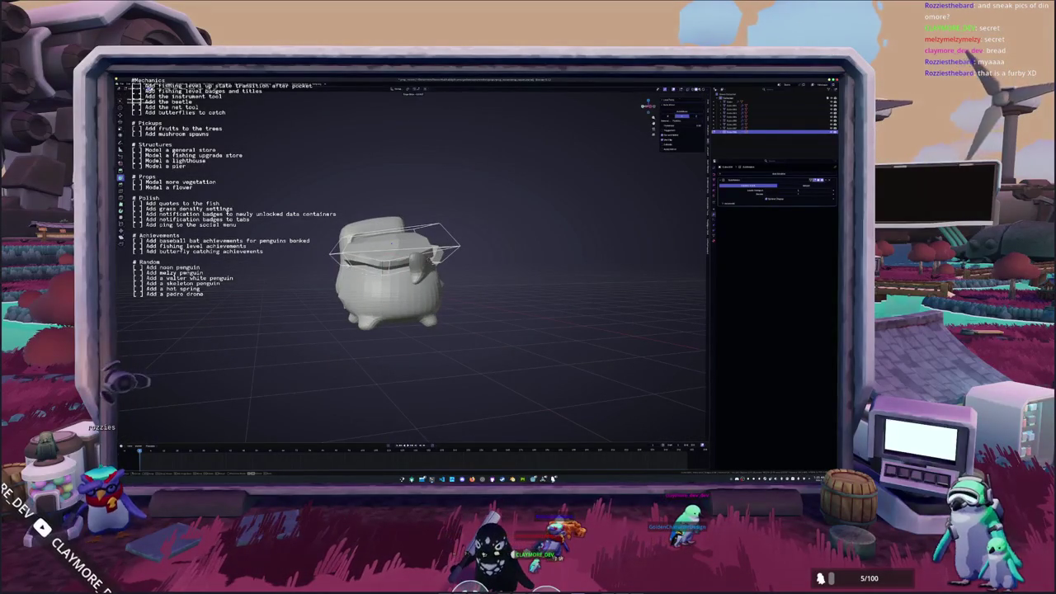
key(r)
key(x)
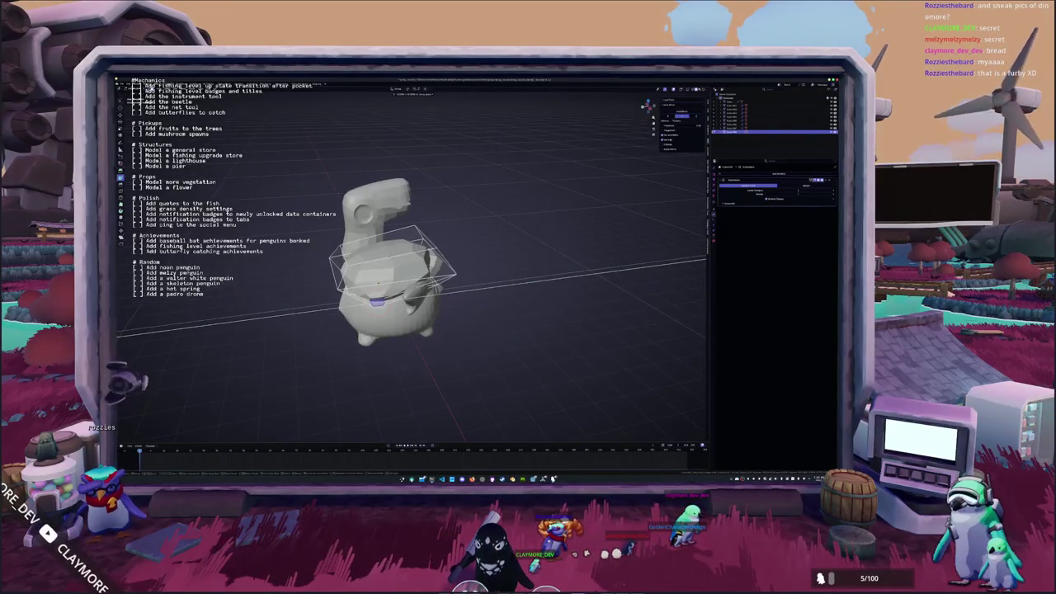
key(Return)
Check the hat from the side view, select it, and bring up the Add menu.
key(KP_3)
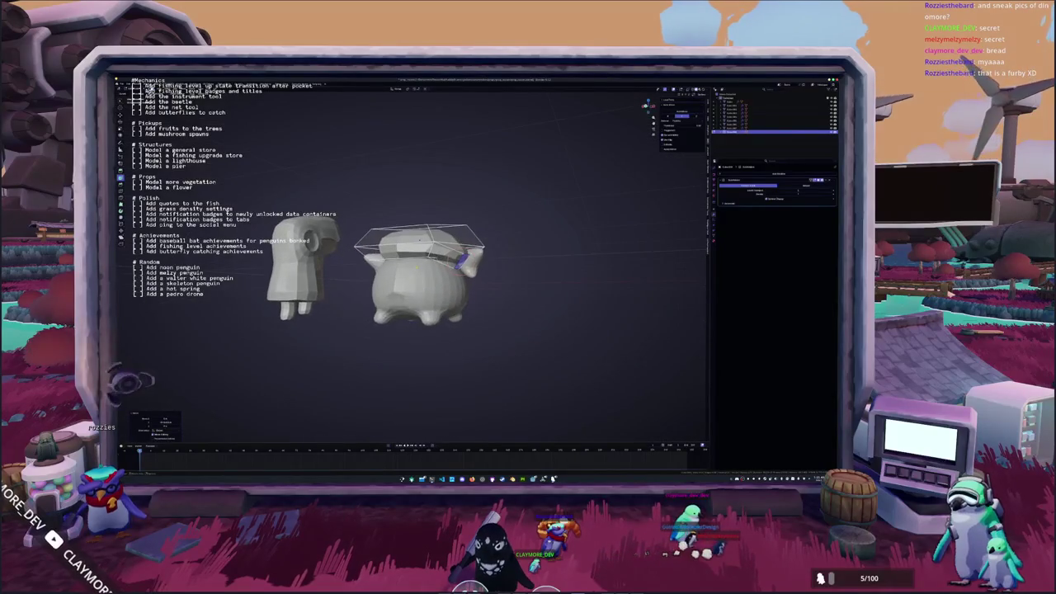
mouse_move(495, 371)
middle_down()
mouse_move(561, 355)
mouse_move(578, 330)
middle_up()
click(375, 234)
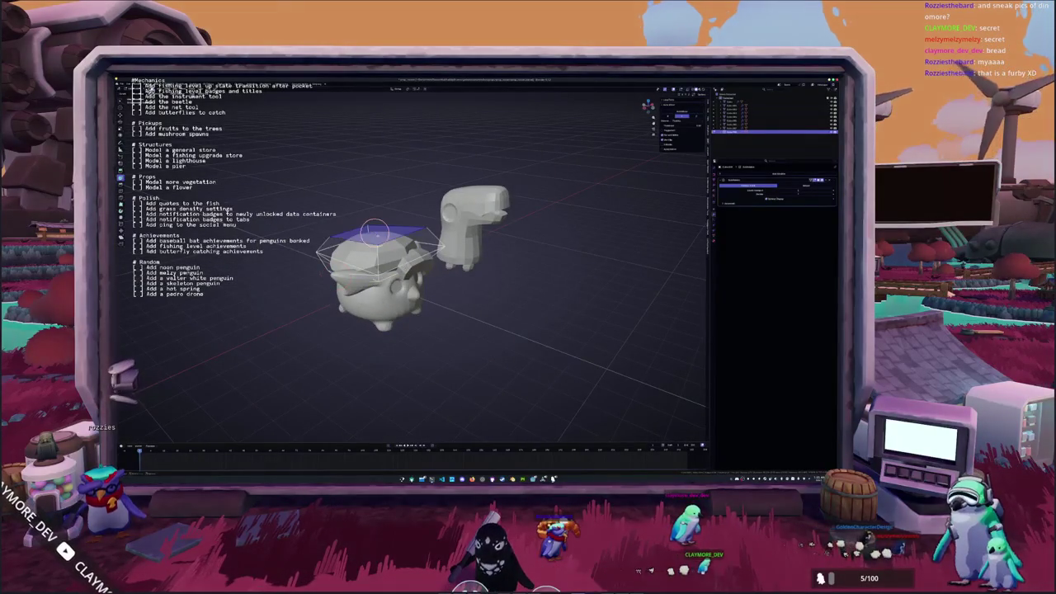
key(shift+a)
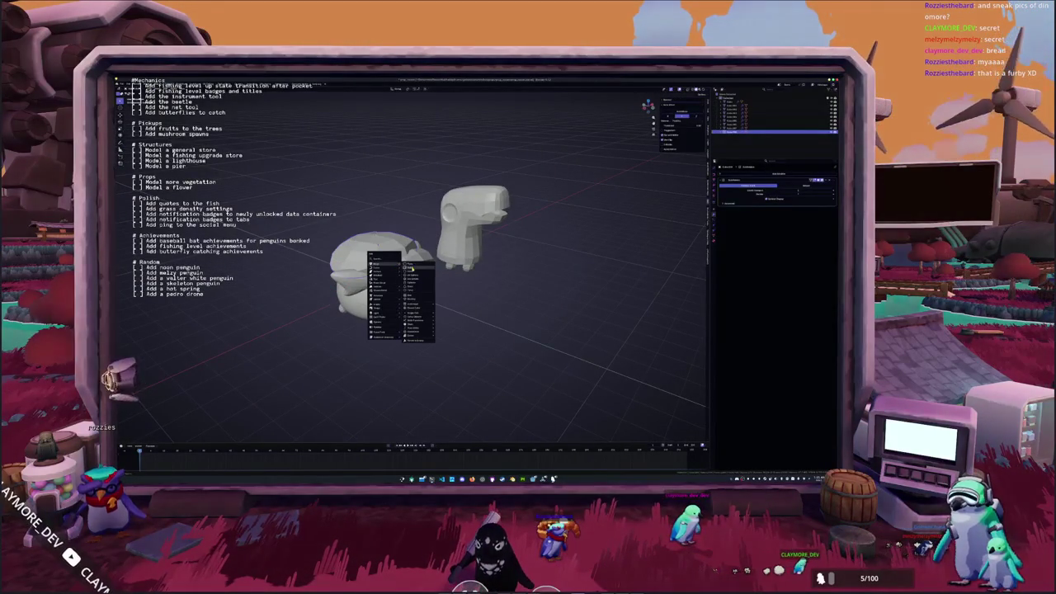
click(411, 269)
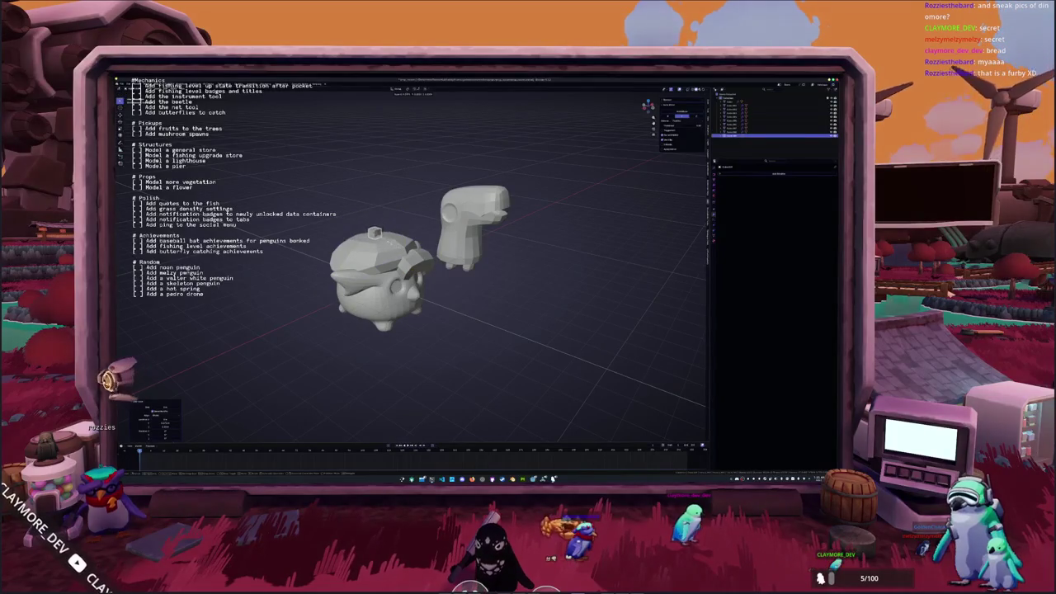
middle_drag(389, 243, 446, 254)
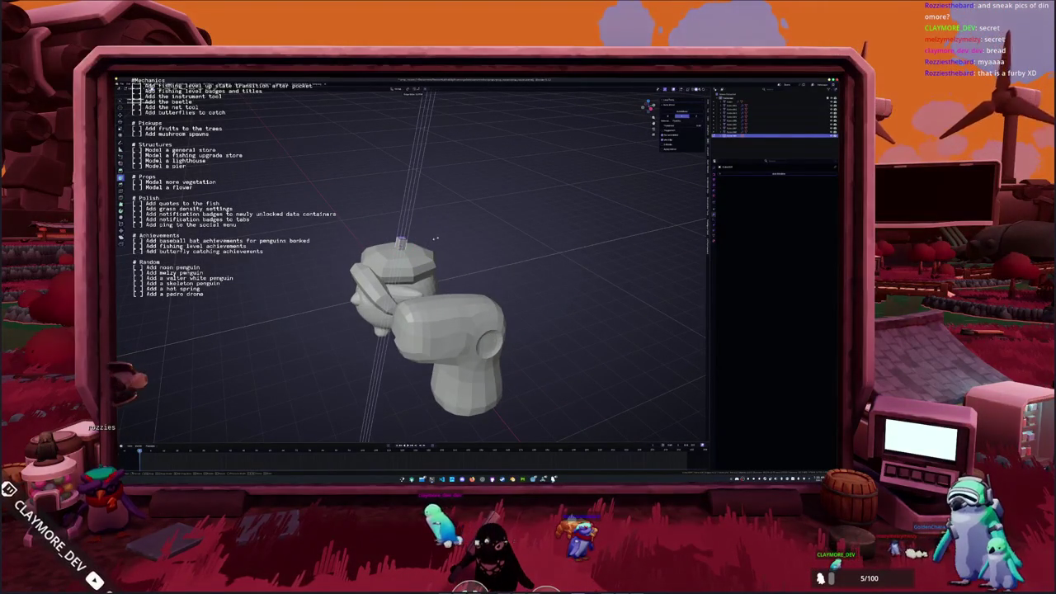
key(KP_1)
key(KP_3)
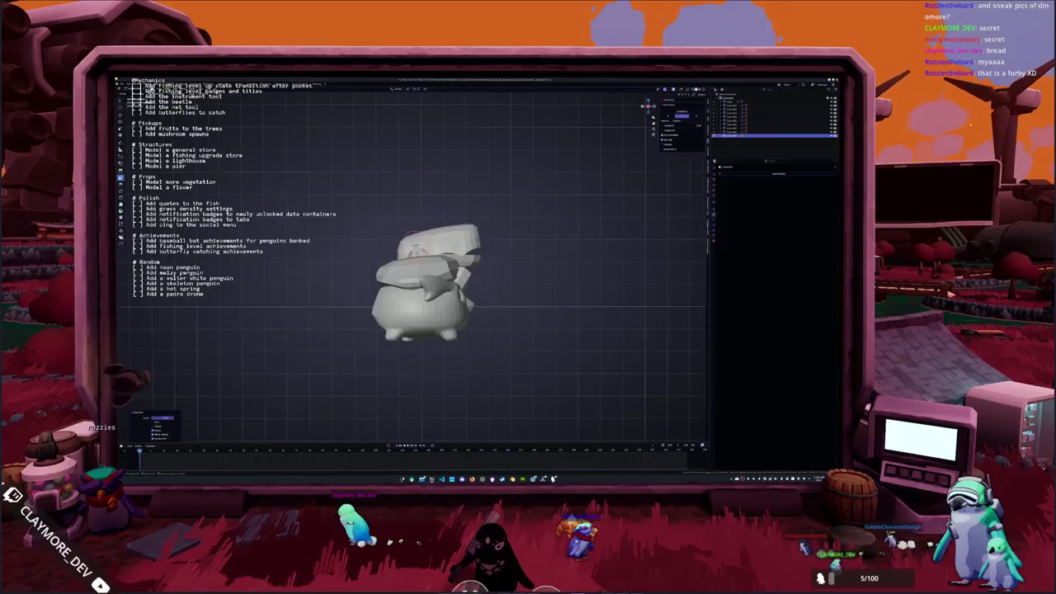
middle_drag(417, 247, 458, 248)
scroll(458, 247, up, 3)
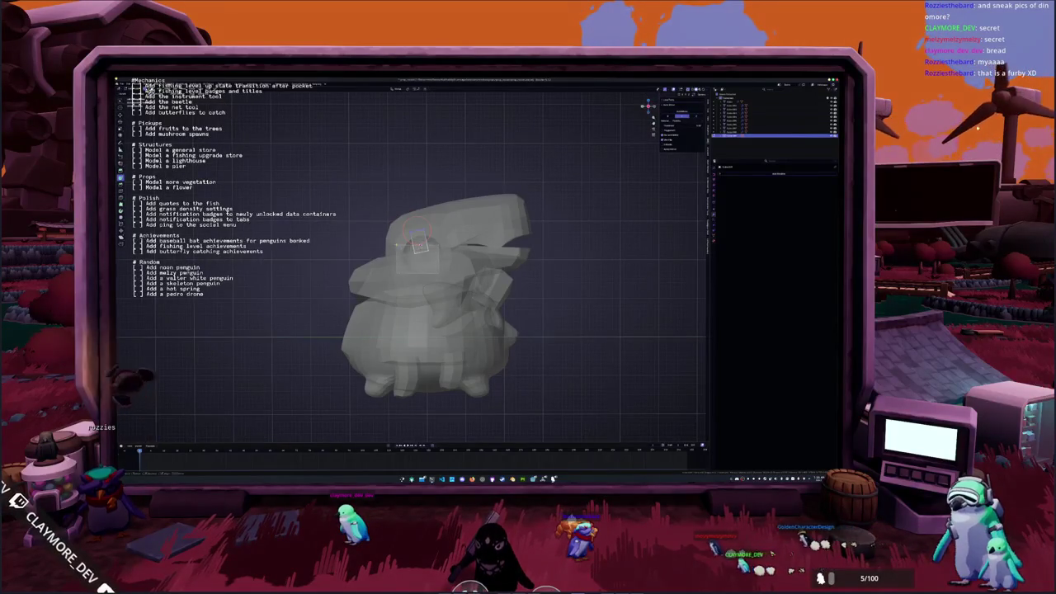
click(418, 239)
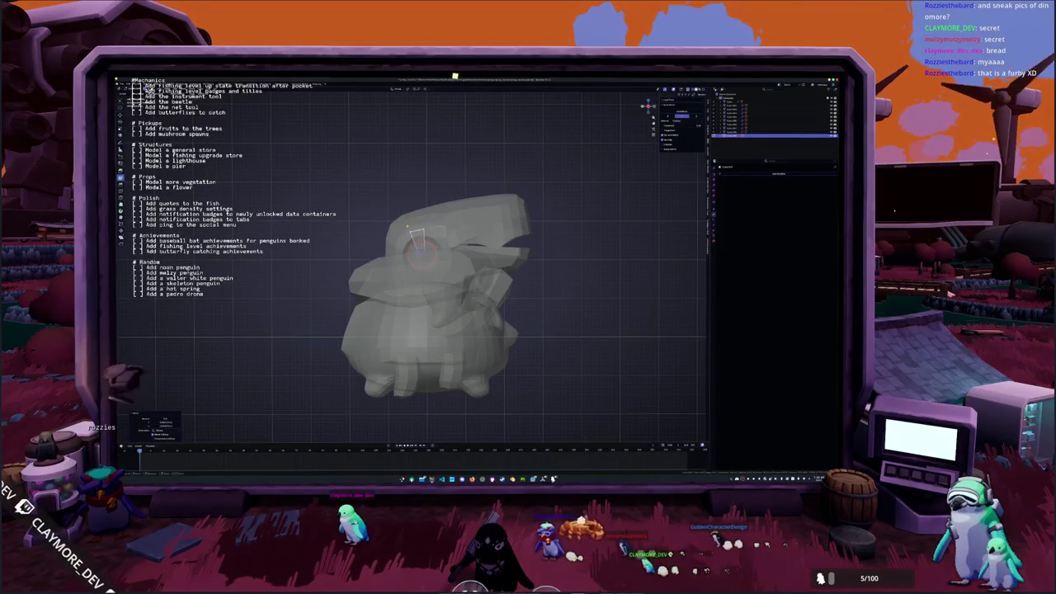
key(g)
key(x)
click(440, 217)
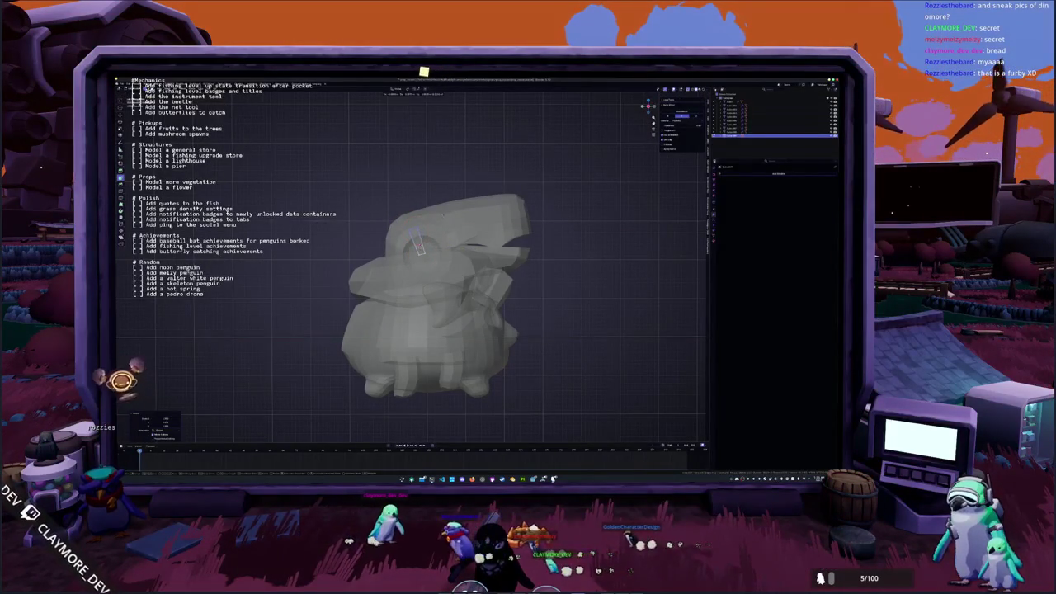
key(r)
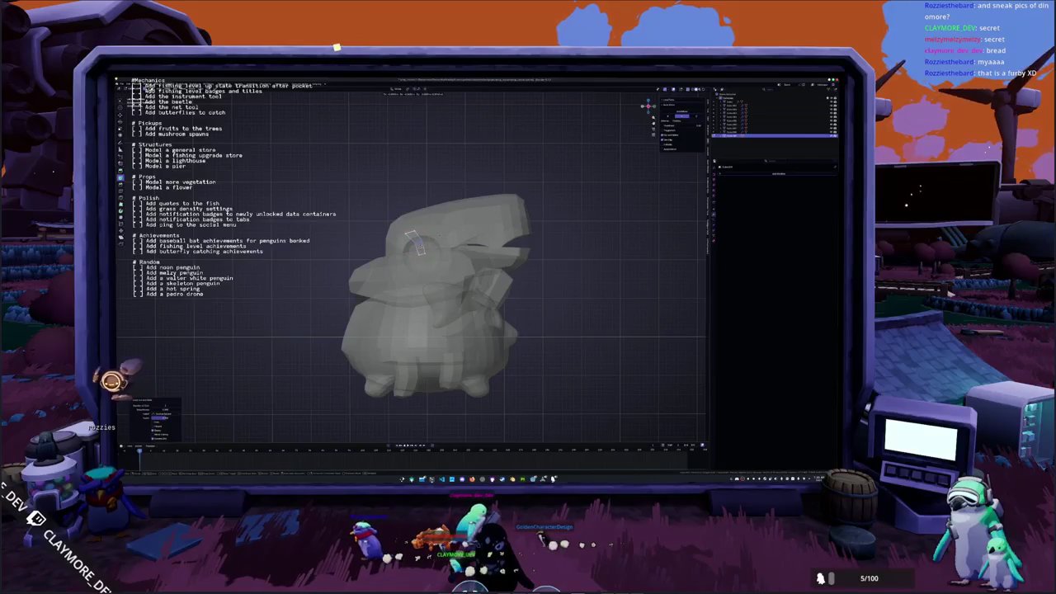
click(439, 237)
key(KP_Divide)
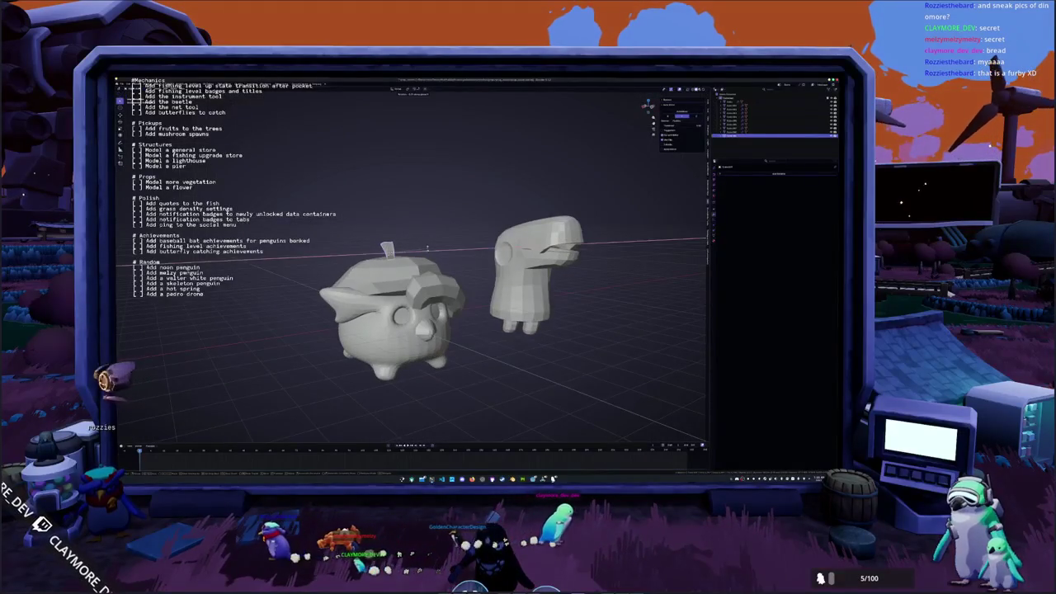
key(KP_Divide)
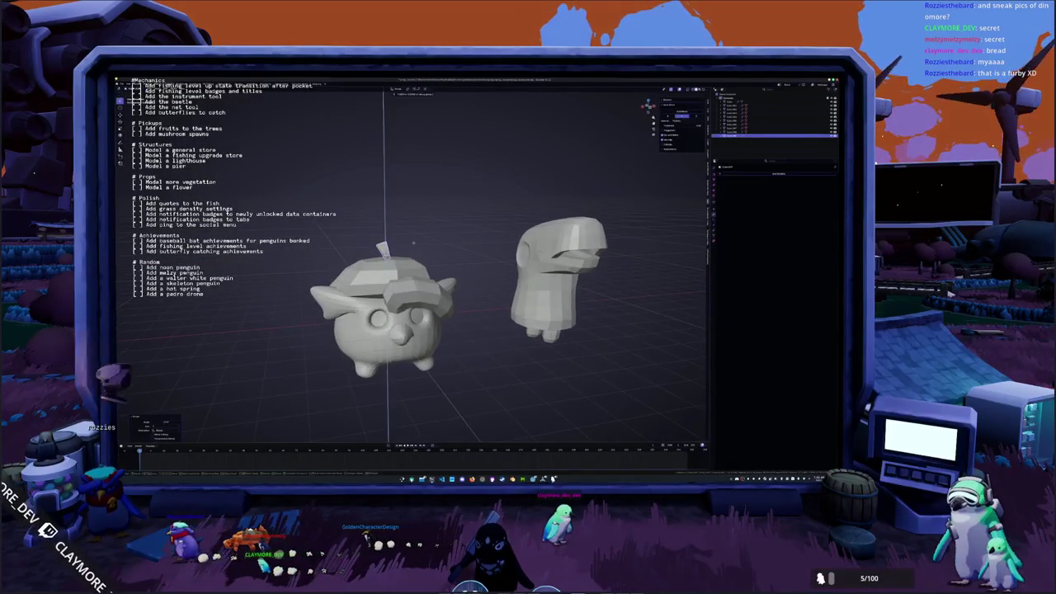
middle_drag(415, 246, 410, 249)
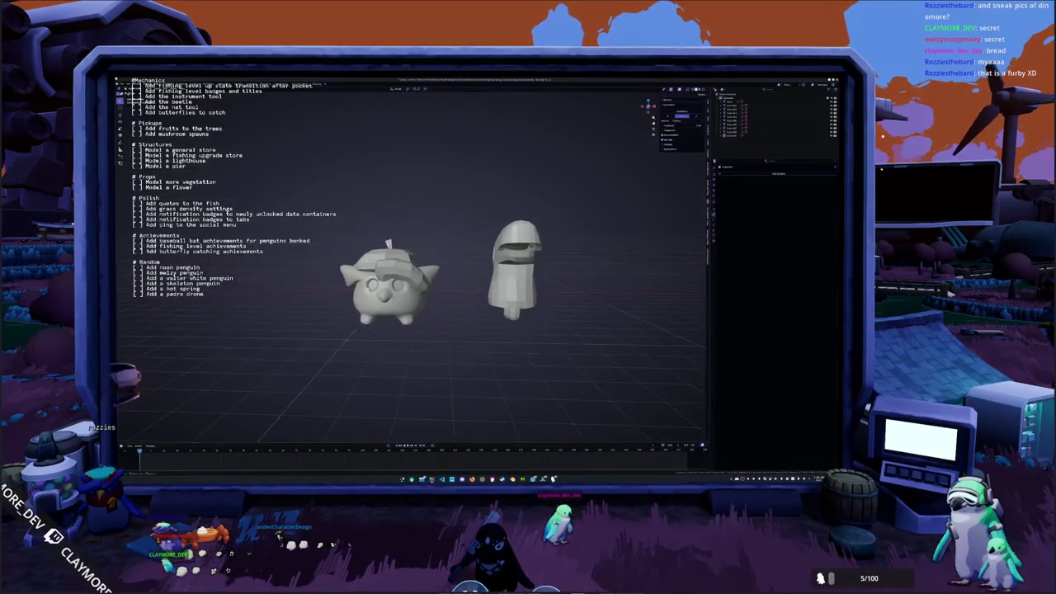
Select the penguin body, orbit around both creatures, and bring up the Add > Mesh list.
click(392, 310)
mouse_move(392, 310)
middle_down()
mouse_move(396, 272)
mouse_move(401, 281)
middle_up()
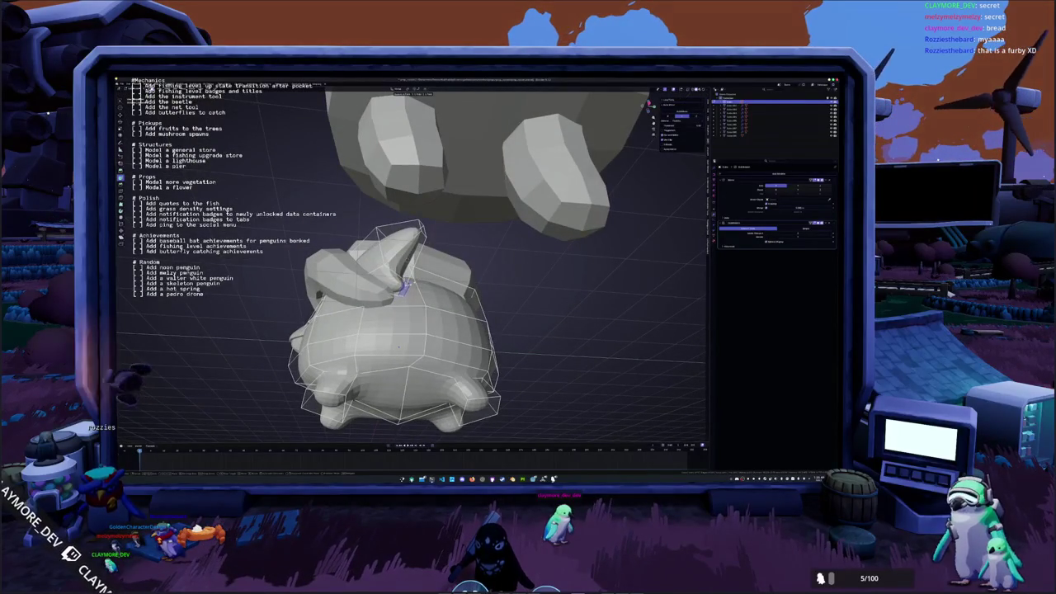
mouse_move(405, 285)
middle_down()
mouse_move(429, 316)
mouse_move(412, 310)
mouse_move(431, 275)
middle_up()
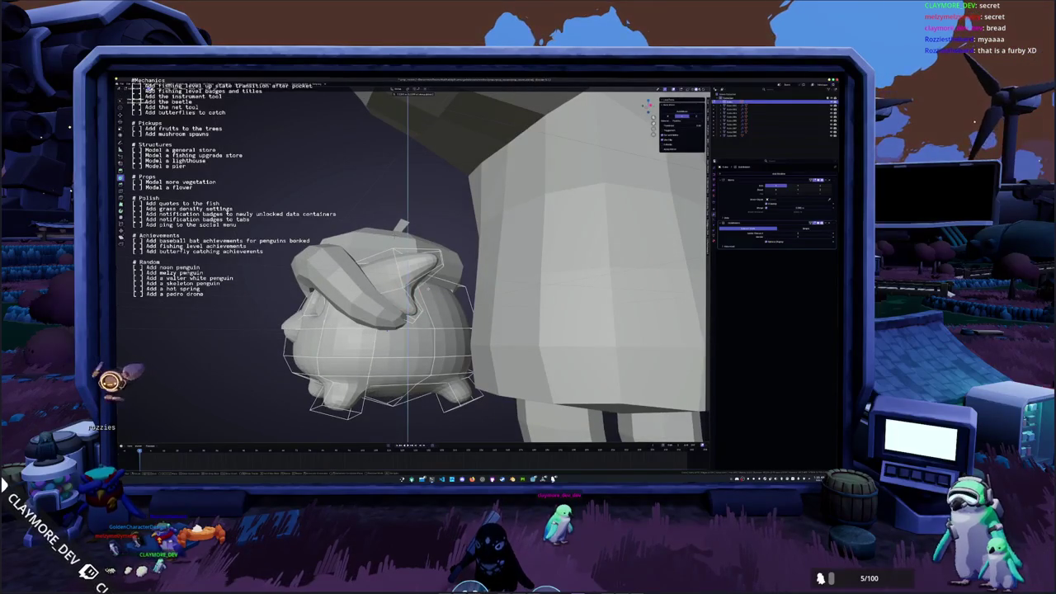
scroll(407, 273, down, 5)
mouse_move(408, 273)
middle_down()
mouse_move(384, 307)
mouse_move(437, 285)
mouse_move(370, 290)
middle_up()
key(shift+a)
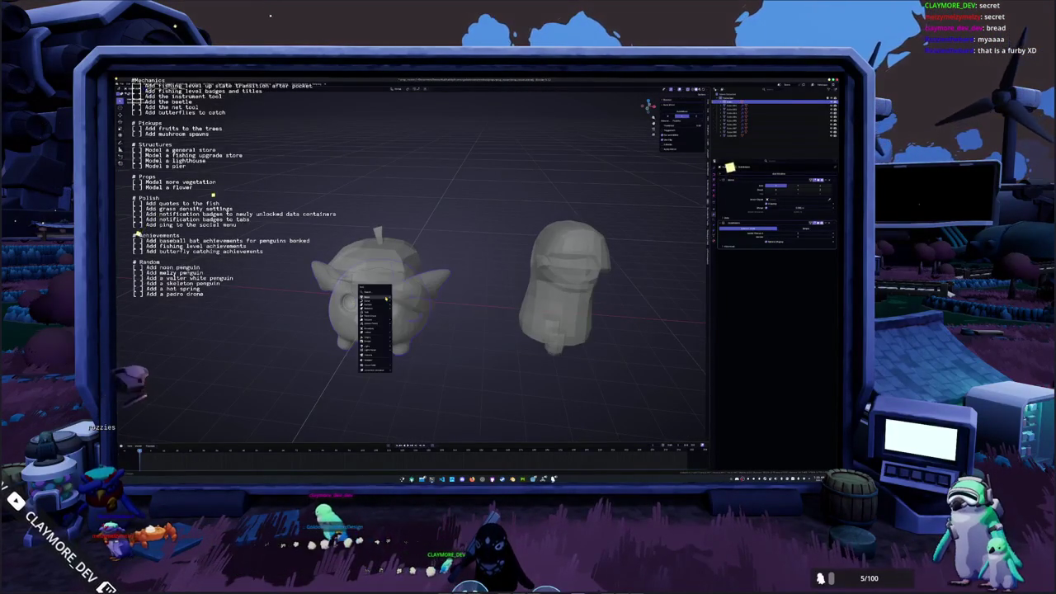
Add a cube and move it along Z onto the penguin's hat.
click(402, 300)
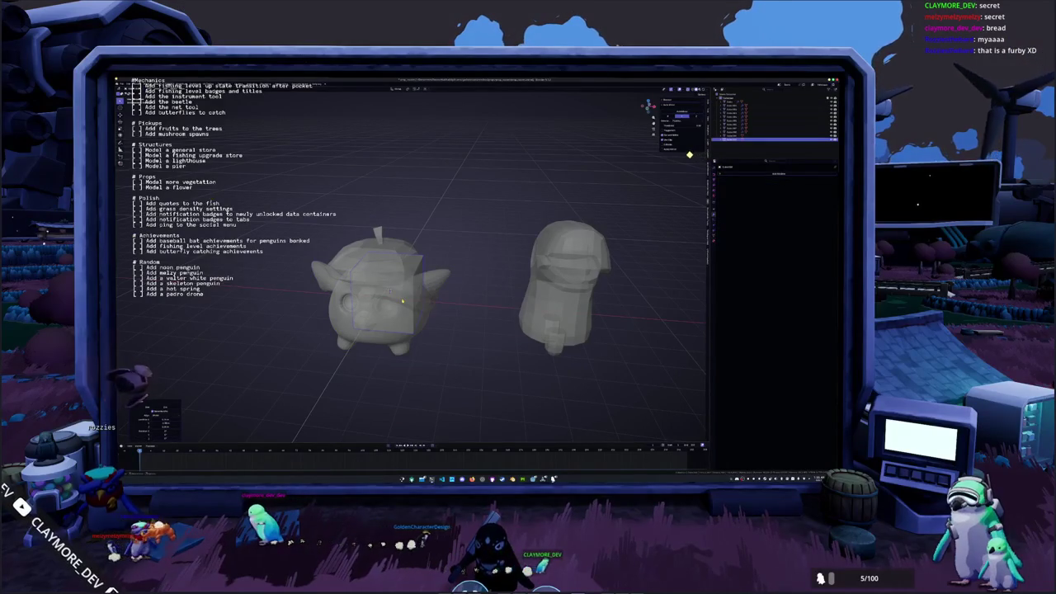
key(alt+z)
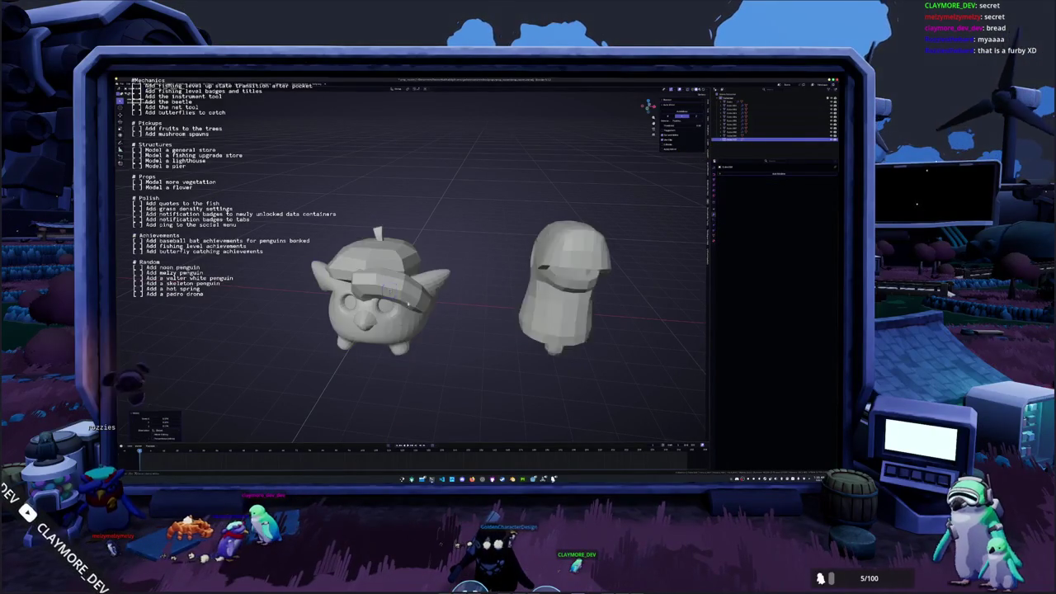
scroll(440, 301, up, 3)
key(z)
mouse_move(413, 330)
middle_down()
mouse_move(462, 314)
mouse_move(363, 330)
middle_up()
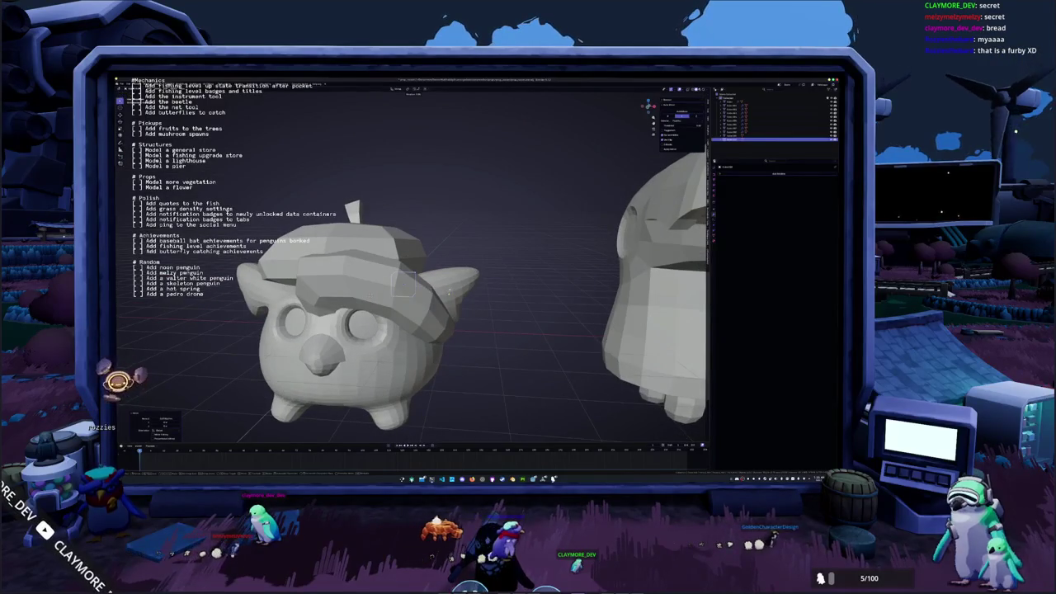
scroll(545, 260, down, 3)
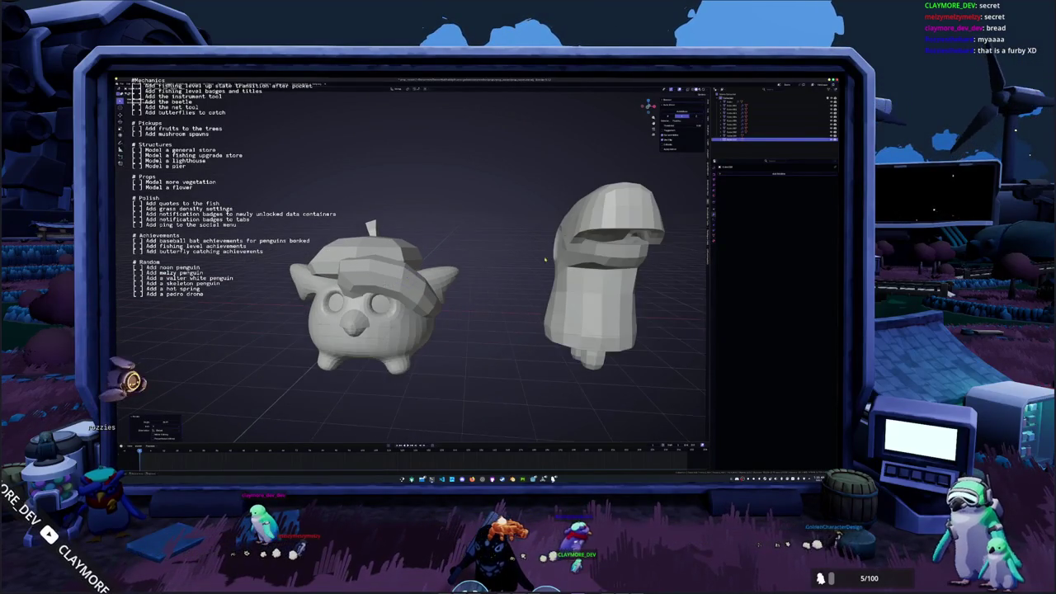
Add a modifier to the cube and adjust the piece on the hat in front view.
click(749, 174)
click(771, 197)
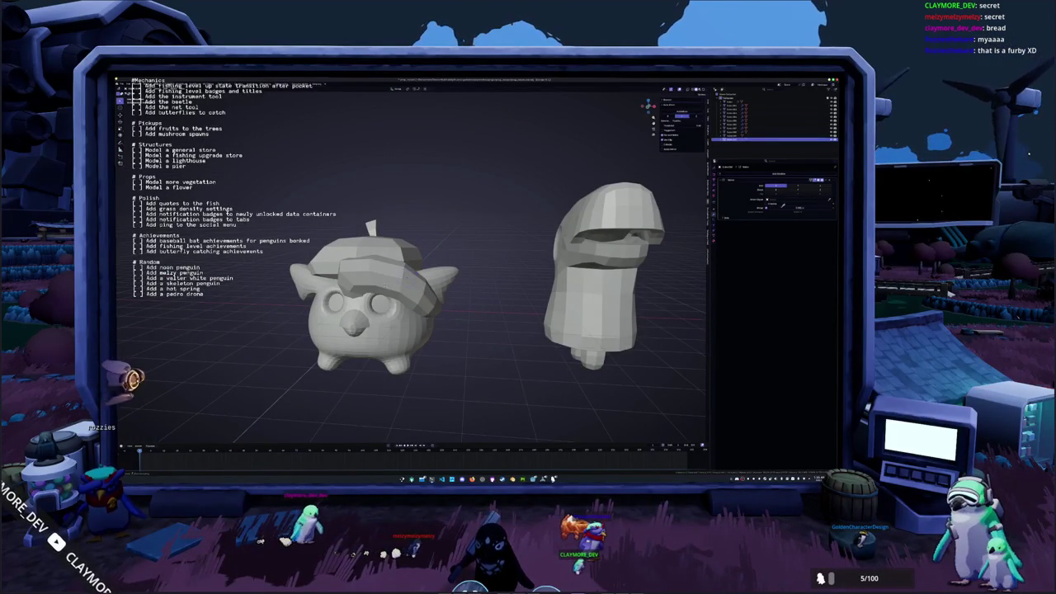
key(KP_1)
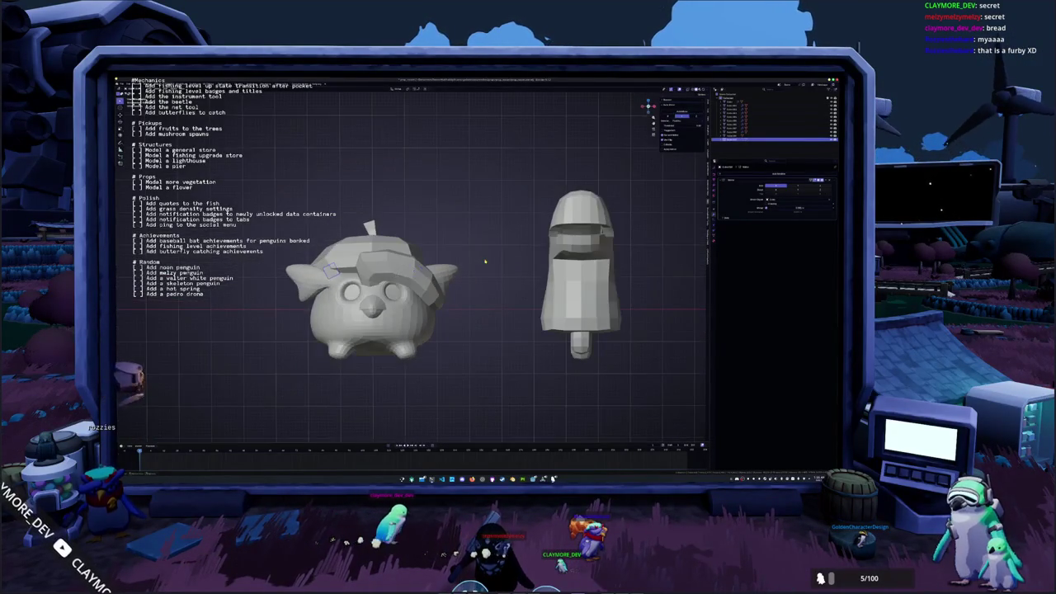
click(468, 273)
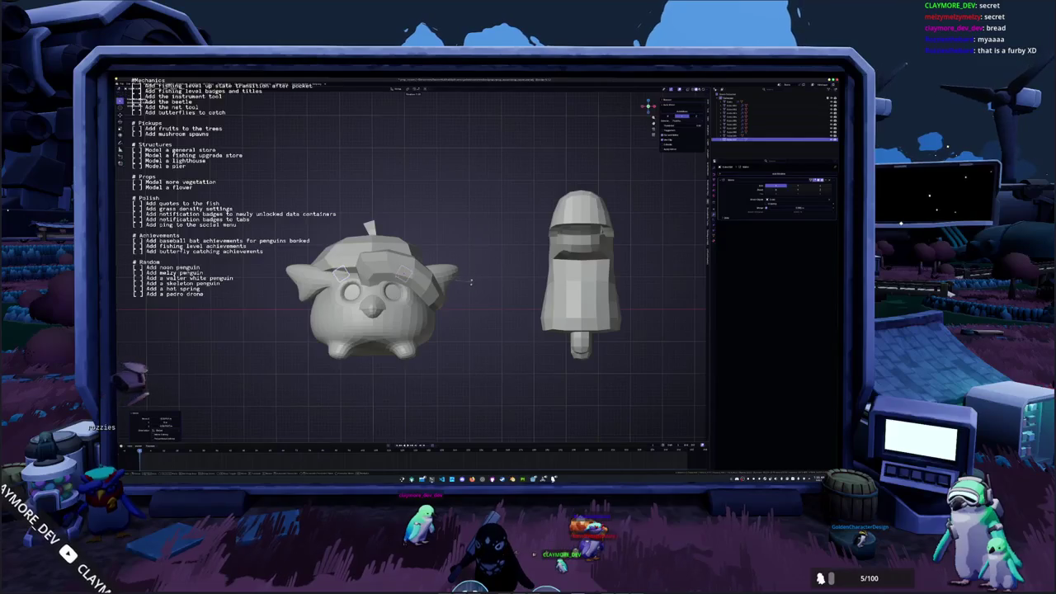
middle_drag(471, 281, 453, 297)
key(z)
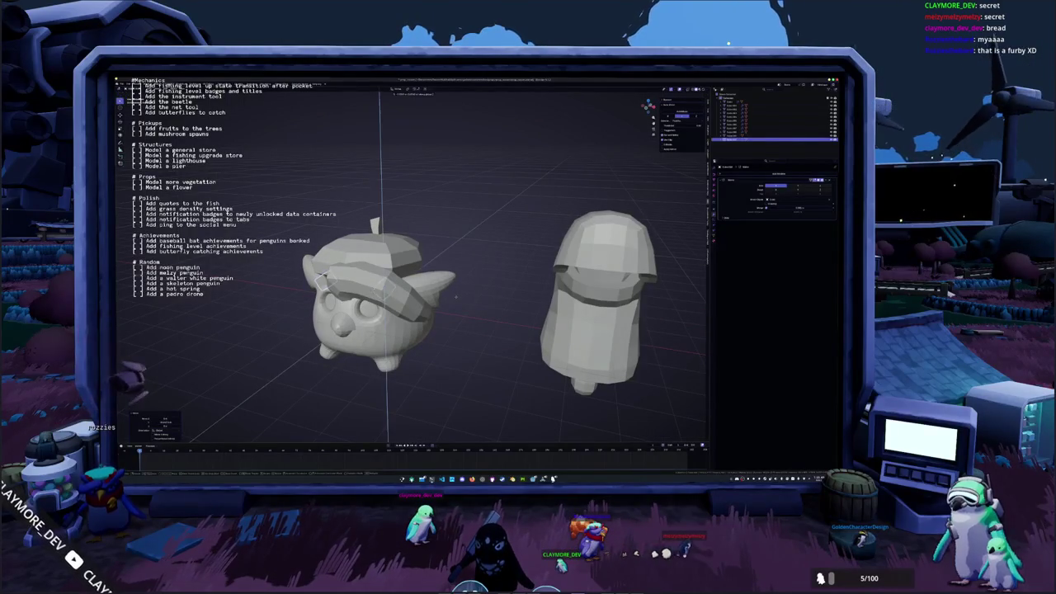
key(KP_1)
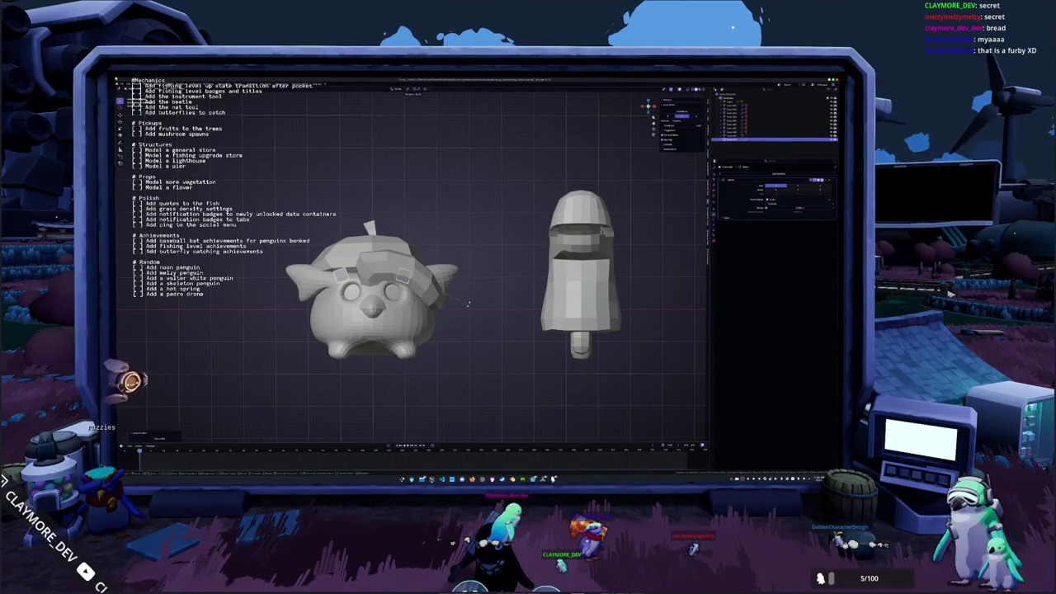
scroll(462, 293, up, 2)
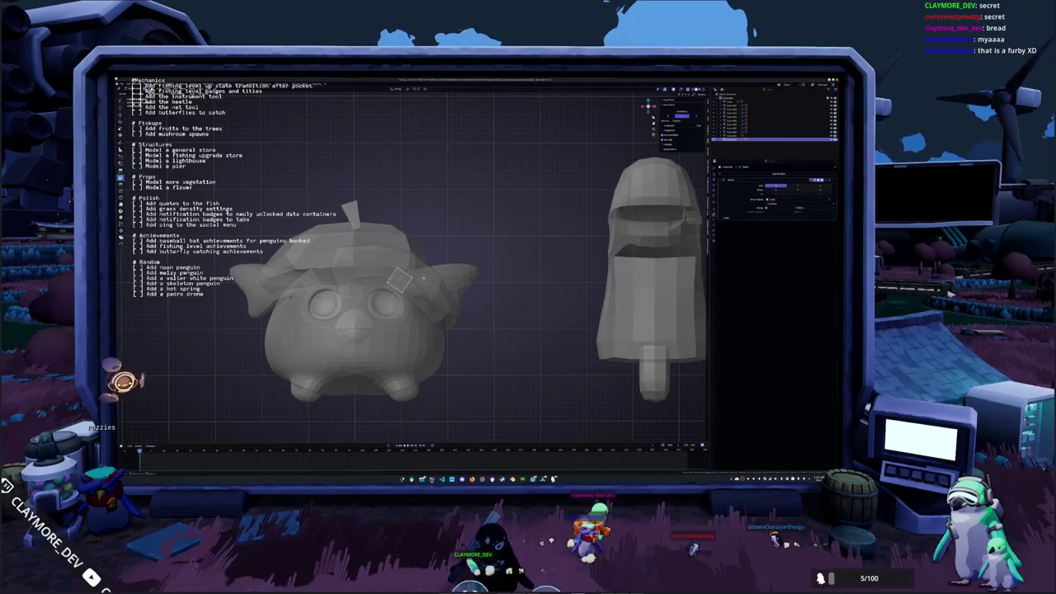
Extrude the hat piece in successive segments bending up and to the right.
key(g)
click(422, 255)
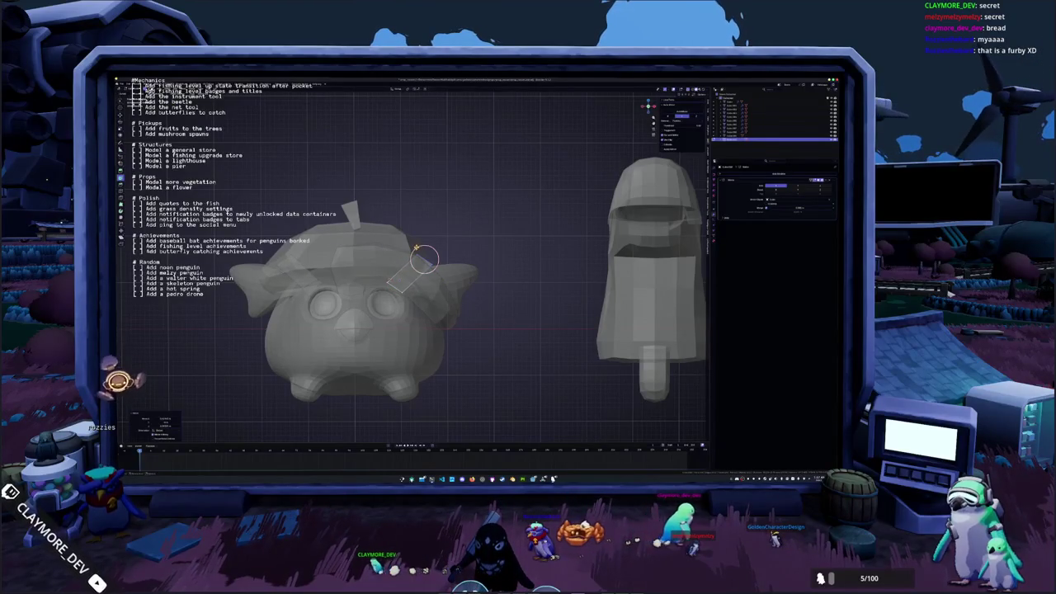
key(e)
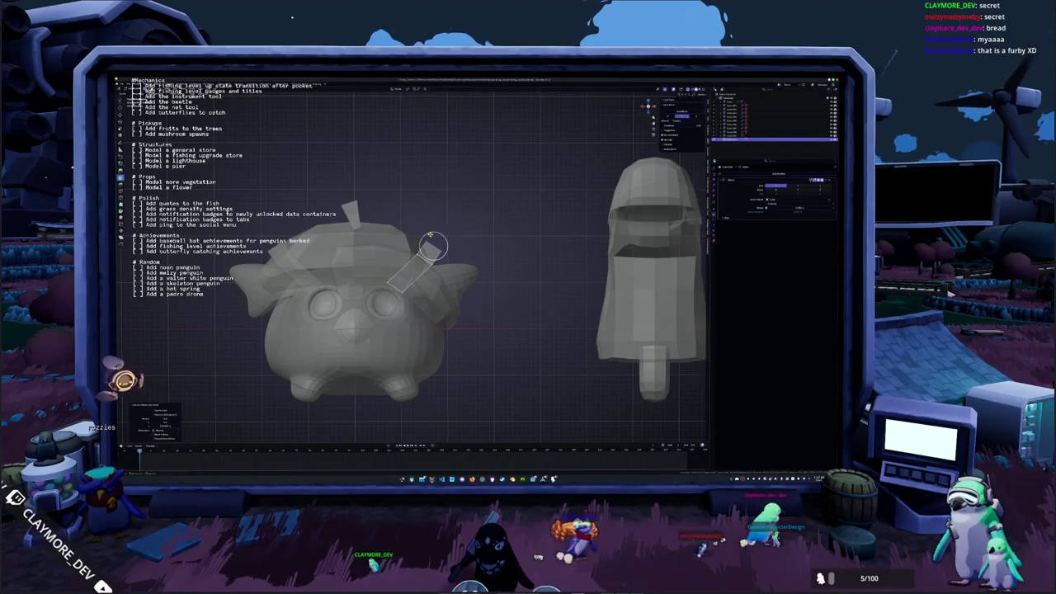
click(439, 225)
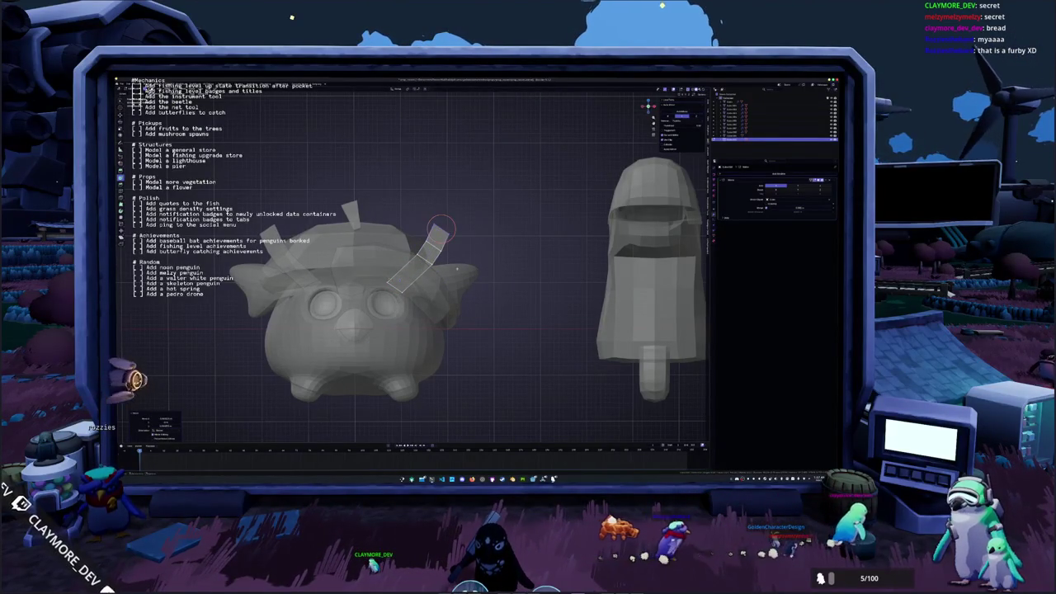
key(e)
click(477, 236)
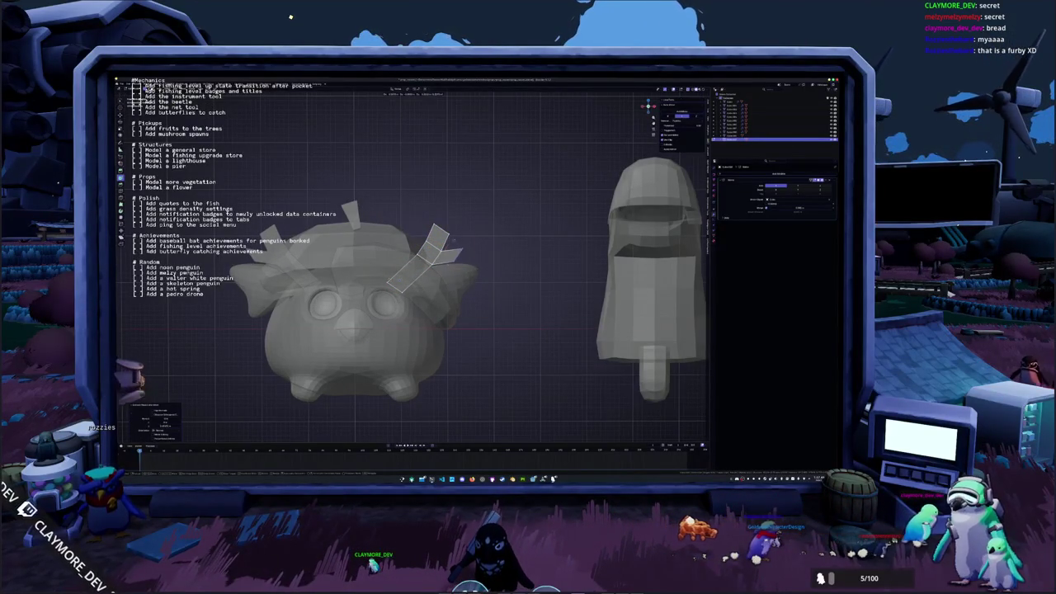
Select a face on the piece, toggle Edit Mode to check it, and restore solid shading.
click(462, 255)
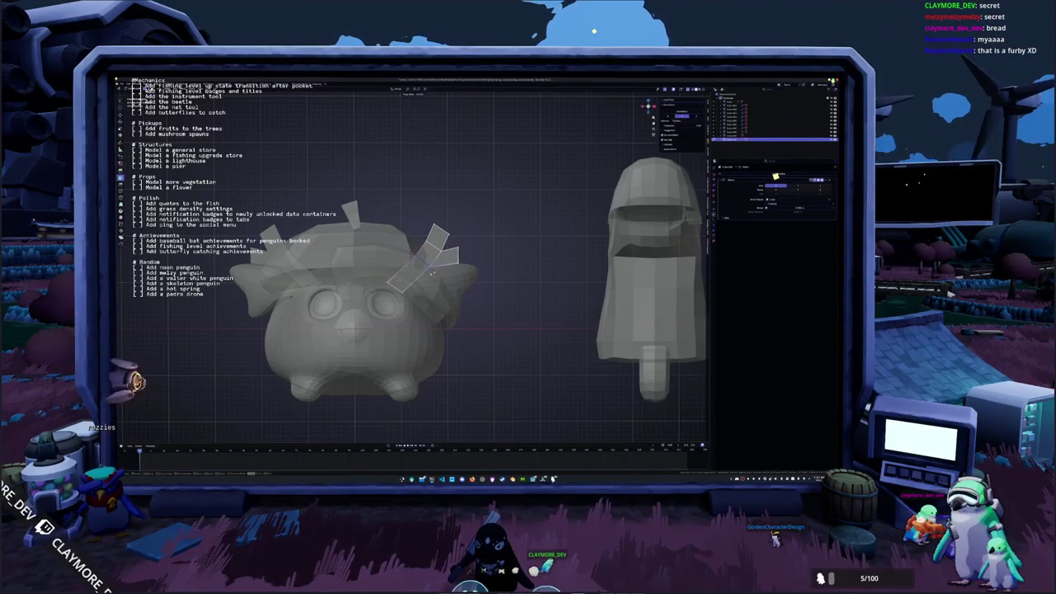
key(Tab)
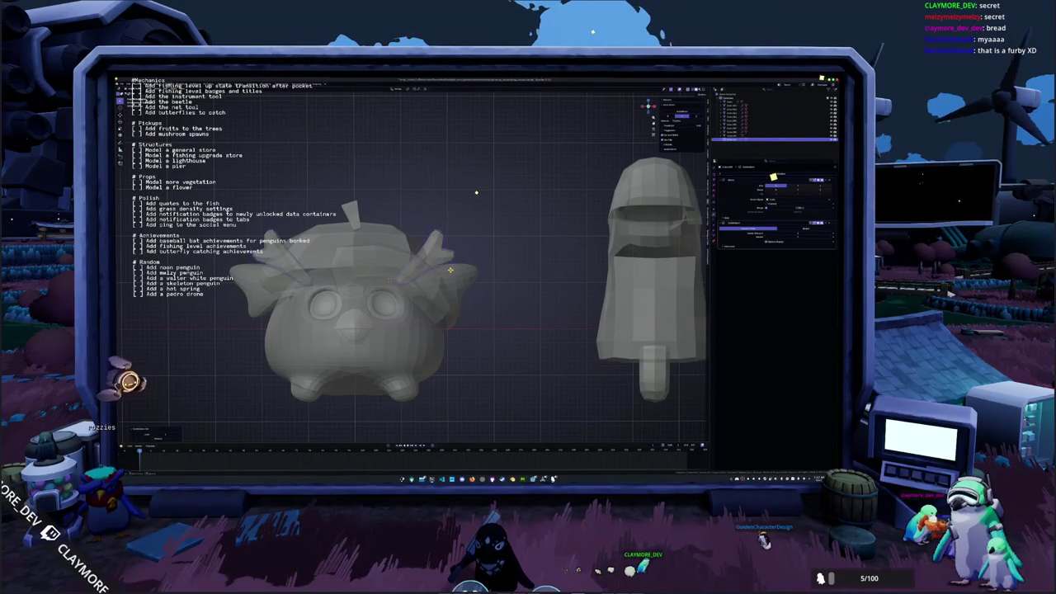
middle_drag(475, 194, 487, 185)
key(Tab)
key(alt+z)
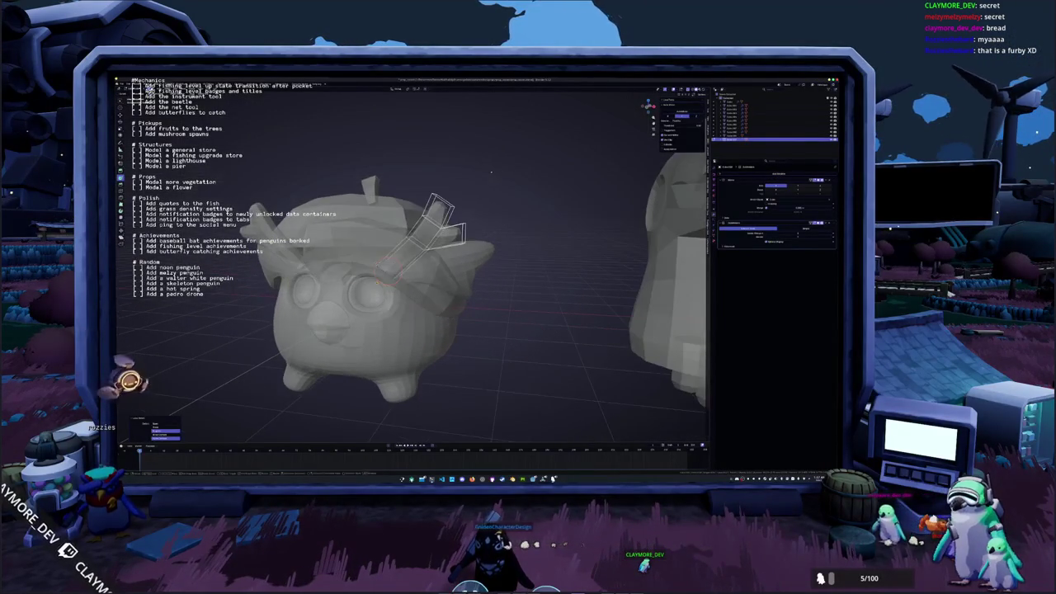
Check the hat piece from above and behind, leave Edit Mode, and select the hat.
mouse_move(489, 176)
middle_down()
mouse_move(495, 183)
mouse_move(414, 266)
mouse_move(655, 212)
middle_up()
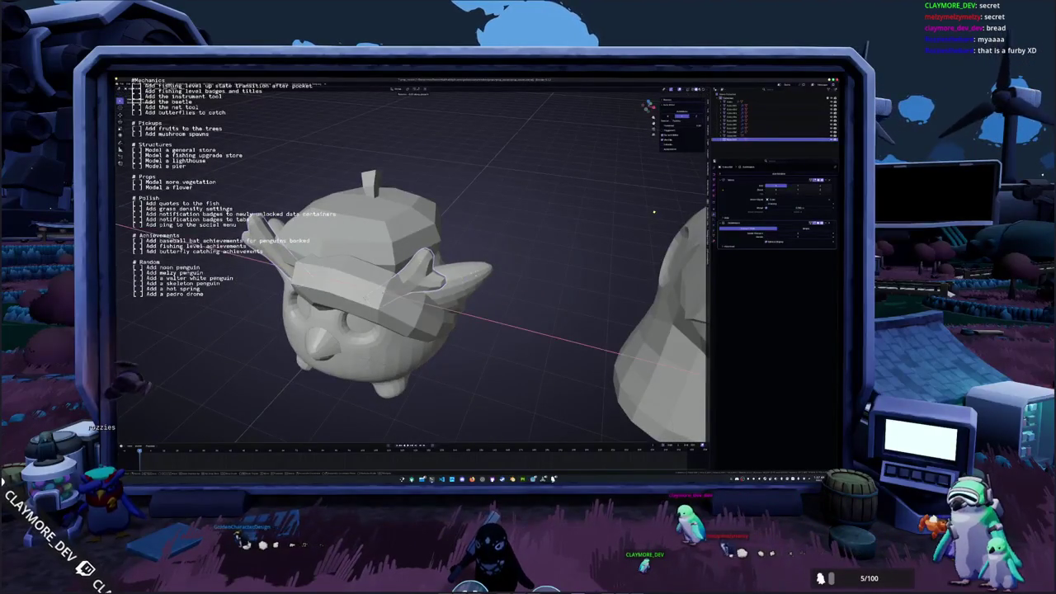
mouse_move(652, 212)
middle_down()
mouse_move(641, 189)
mouse_move(654, 176)
mouse_move(753, 155)
middle_up()
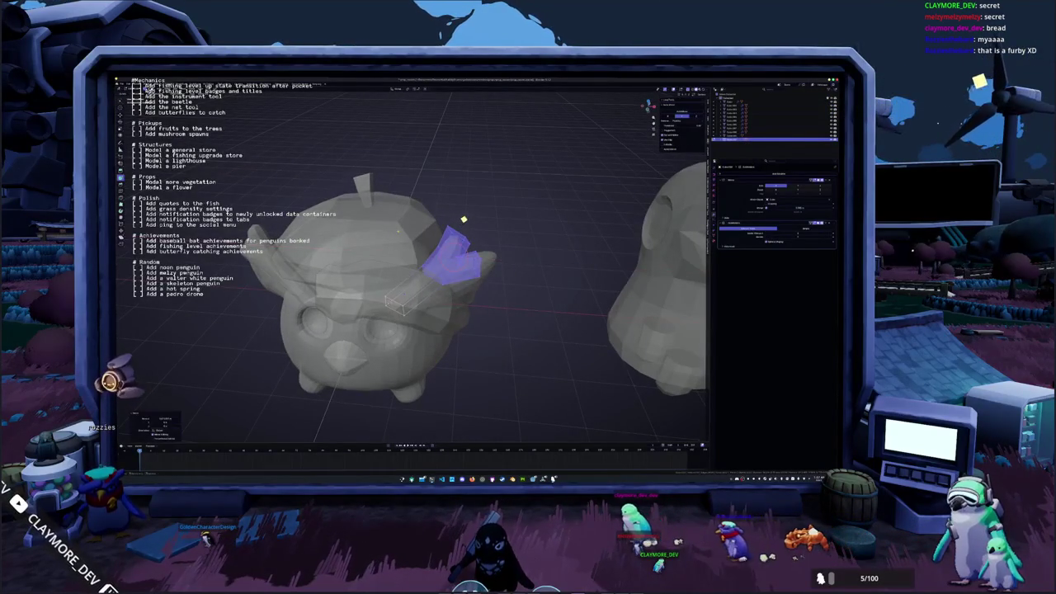
key(Tab)
click(400, 243)
Orbit around the penguin and select the hat together with its new piece.
mouse_move(400, 243)
middle_down()
mouse_move(503, 193)
mouse_move(368, 218)
middle_up()
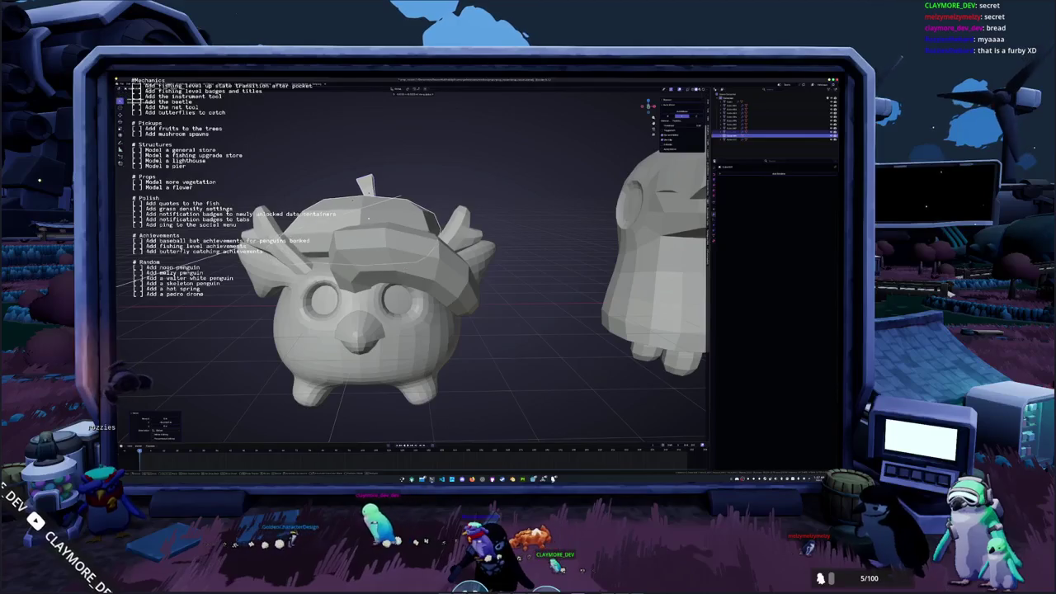
mouse_move(353, 203)
middle_down()
mouse_move(430, 191)
mouse_move(395, 185)
middle_up()
click(395, 186)
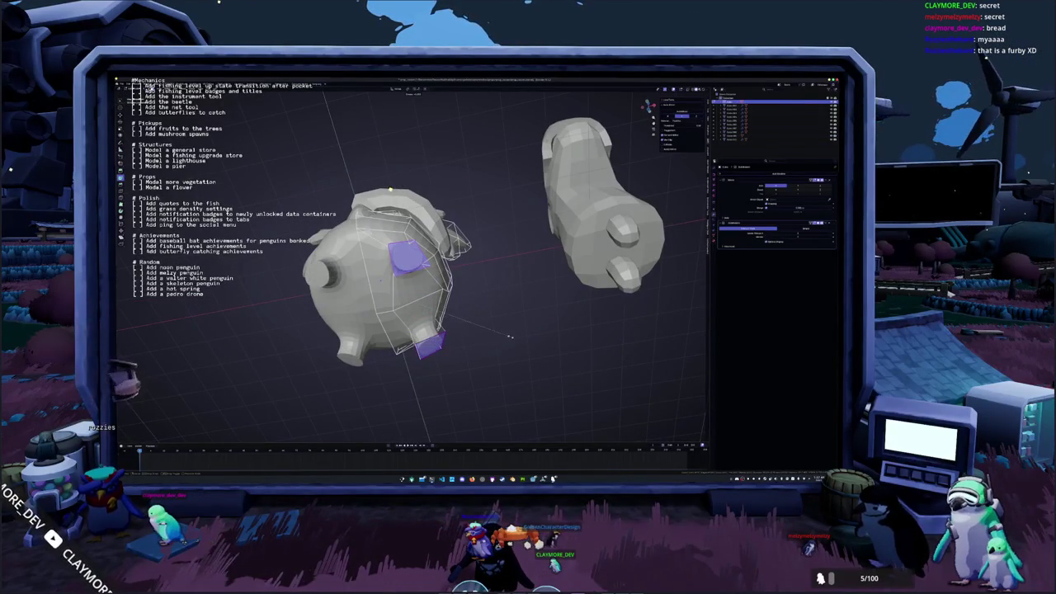
mouse_move(472, 341)
middle_down()
mouse_move(464, 326)
mouse_move(503, 308)
middle_up()
click(438, 200)
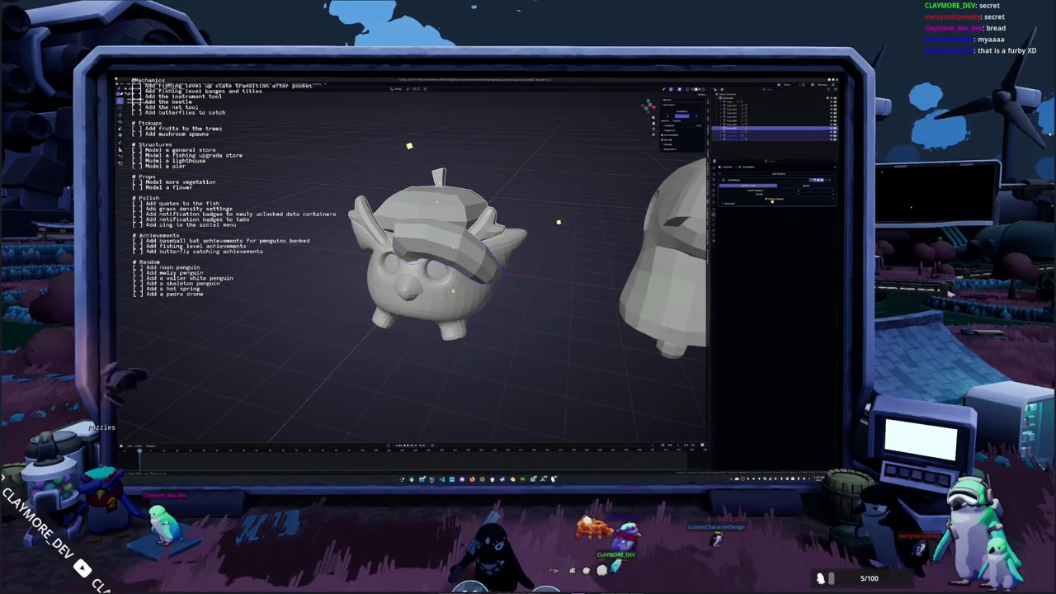
Apply Shade Smooth to the hat and the penguin's eye.
right_click(486, 313)
click(484, 294)
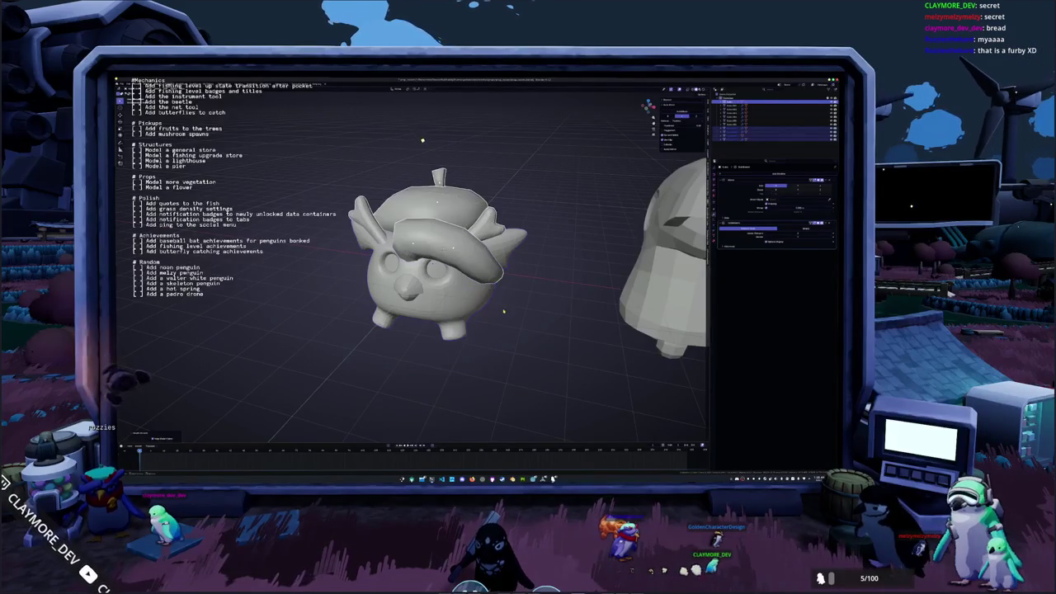
drag(531, 363, 330, 151)
right_click(328, 151)
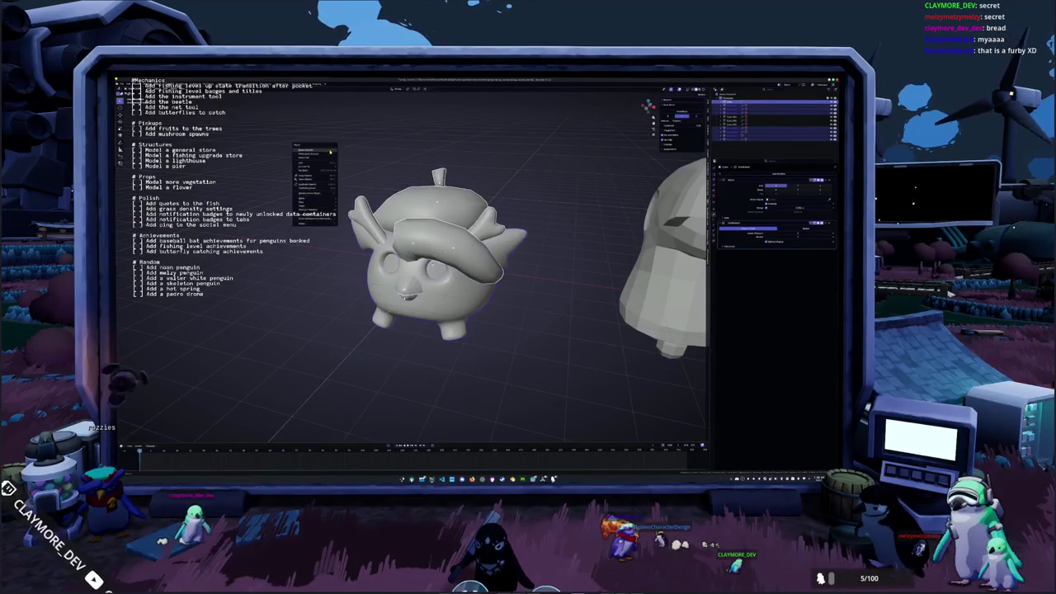
click(387, 264)
right_click(440, 270)
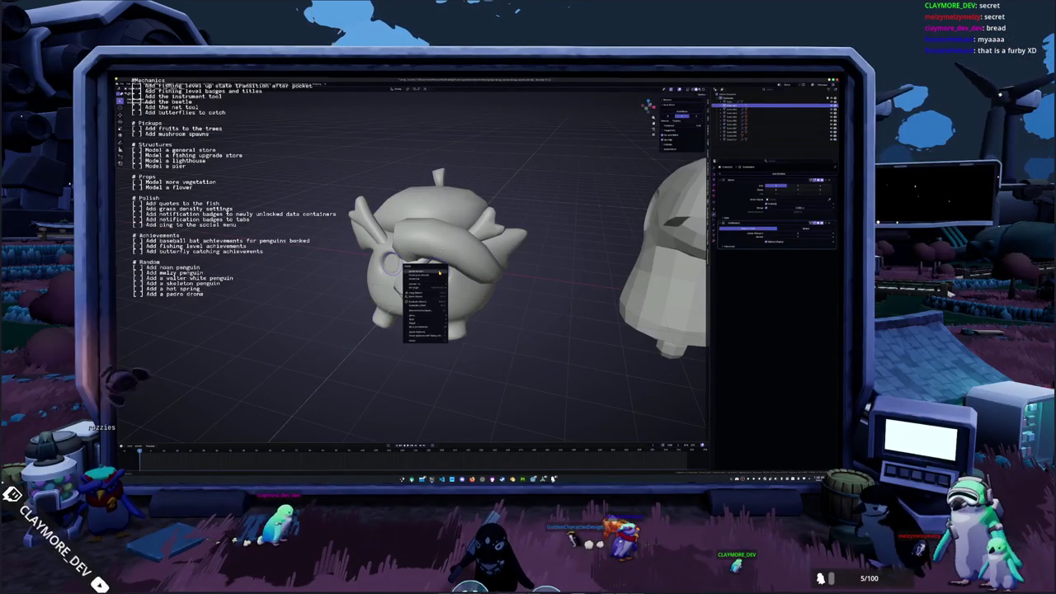
click(436, 279)
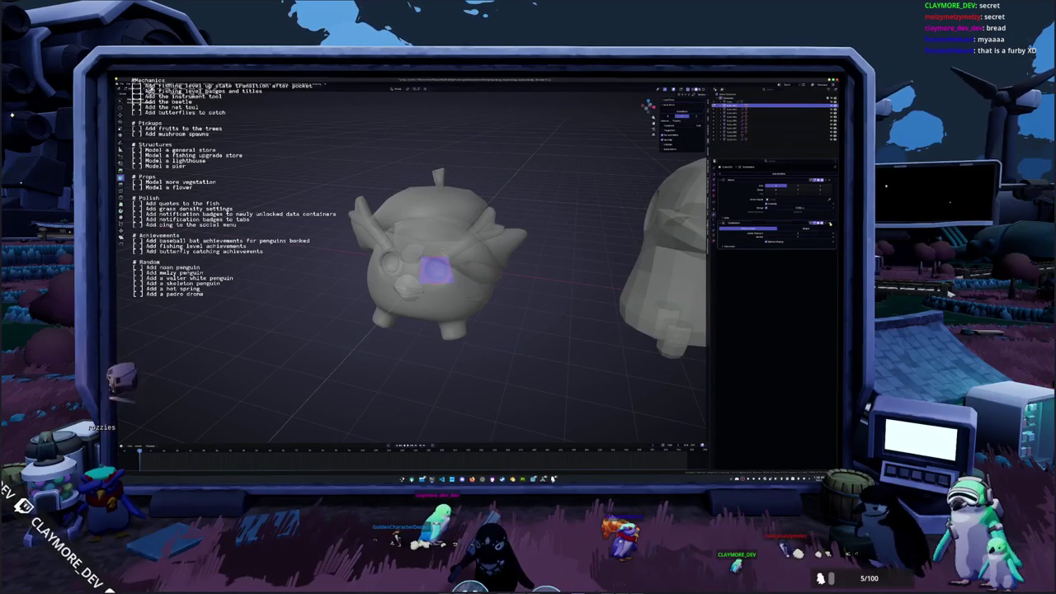
Add Smooth by Angle shading to the penguin model.
middle_drag(441, 249, 462, 248)
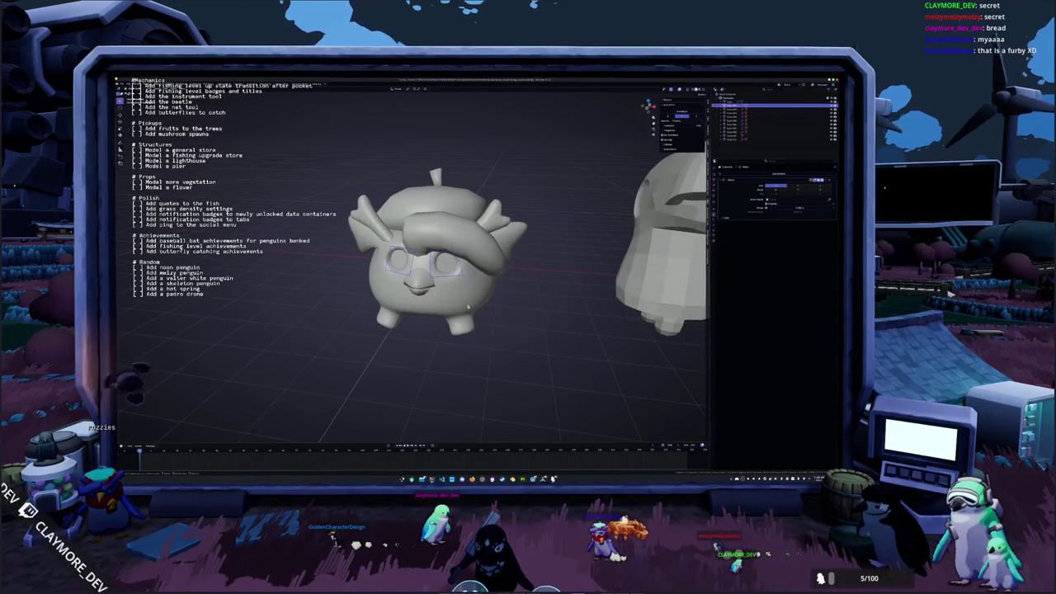
right_click(419, 284)
mouse_move(421, 302)
middle_down()
mouse_move(419, 284)
mouse_move(528, 320)
middle_up()
click(404, 282)
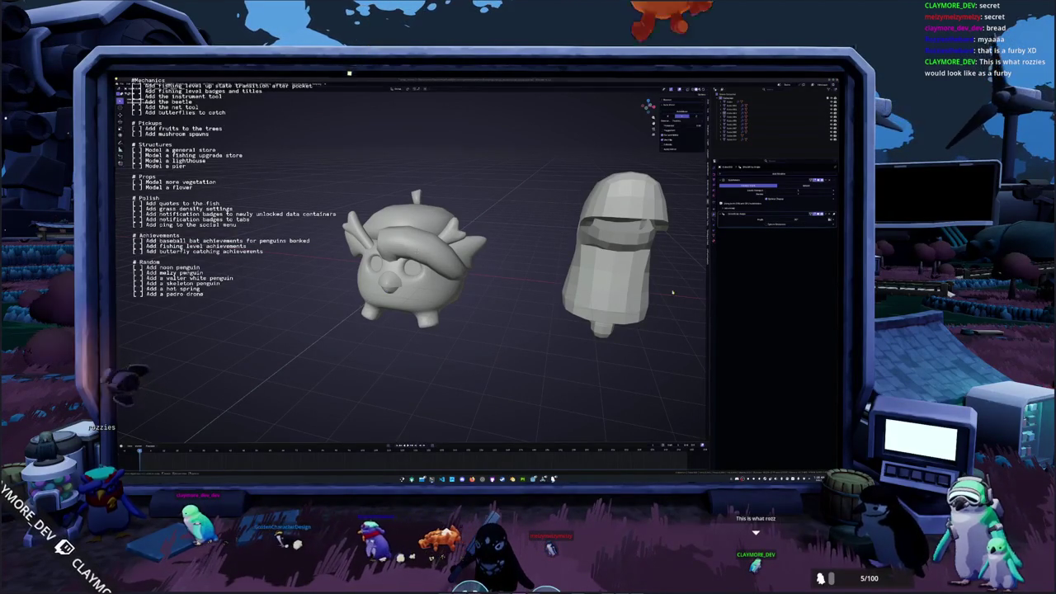
Give the helmet model Shade Smooth and then Smooth by Angle shading.
middle_drag(429, 313, 491, 308)
scroll(491, 308, down, 3)
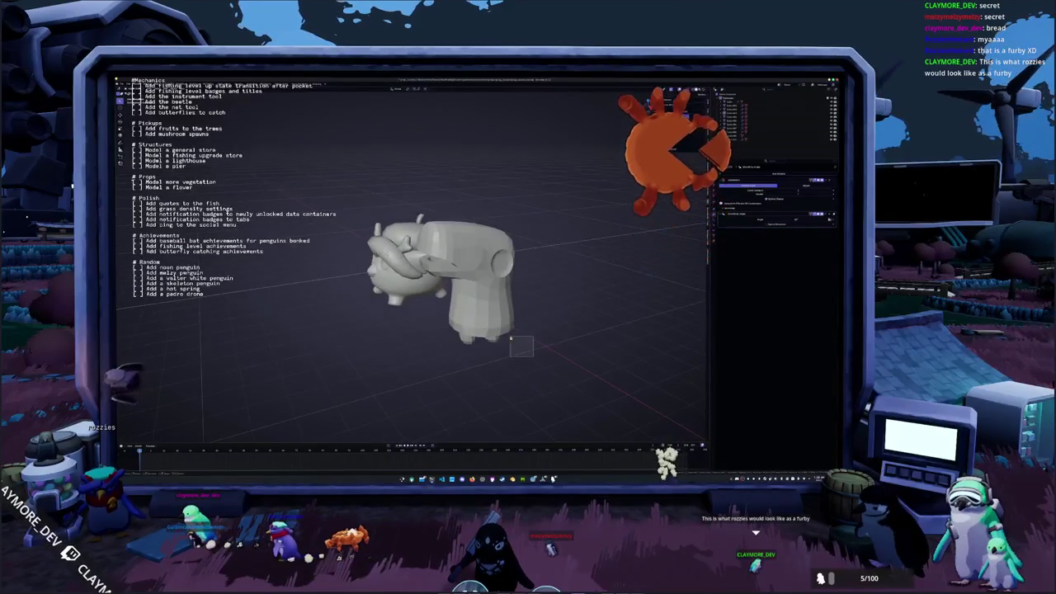
click(467, 306)
right_click(462, 301)
click(467, 305)
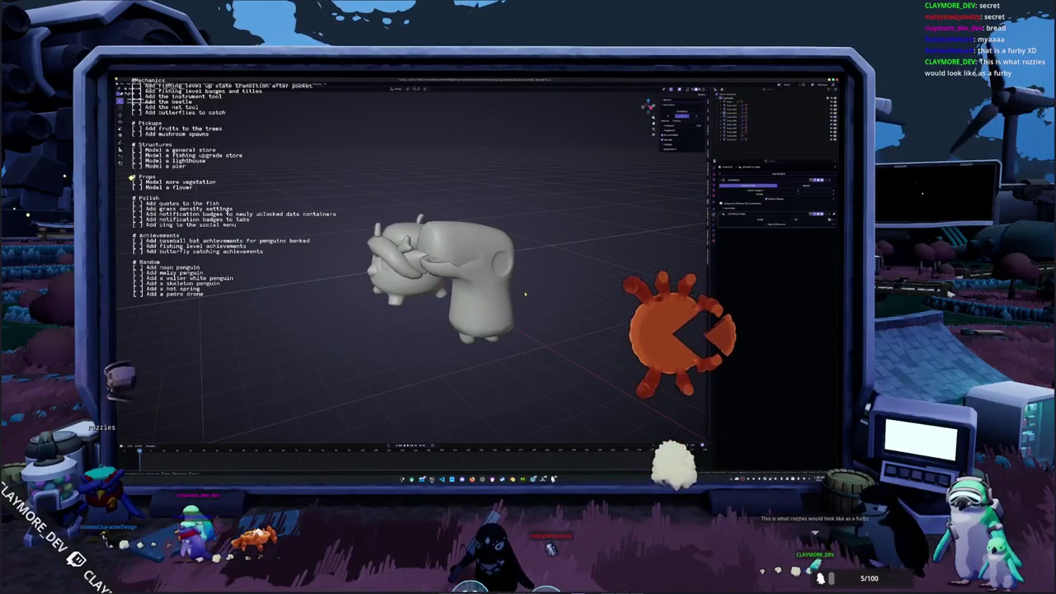
right_click(470, 304)
click(496, 306)
Add a new cube mesh beside the penguin with Shift+A.
mouse_move(496, 305)
middle_down()
mouse_move(449, 315)
mouse_move(429, 297)
middle_up()
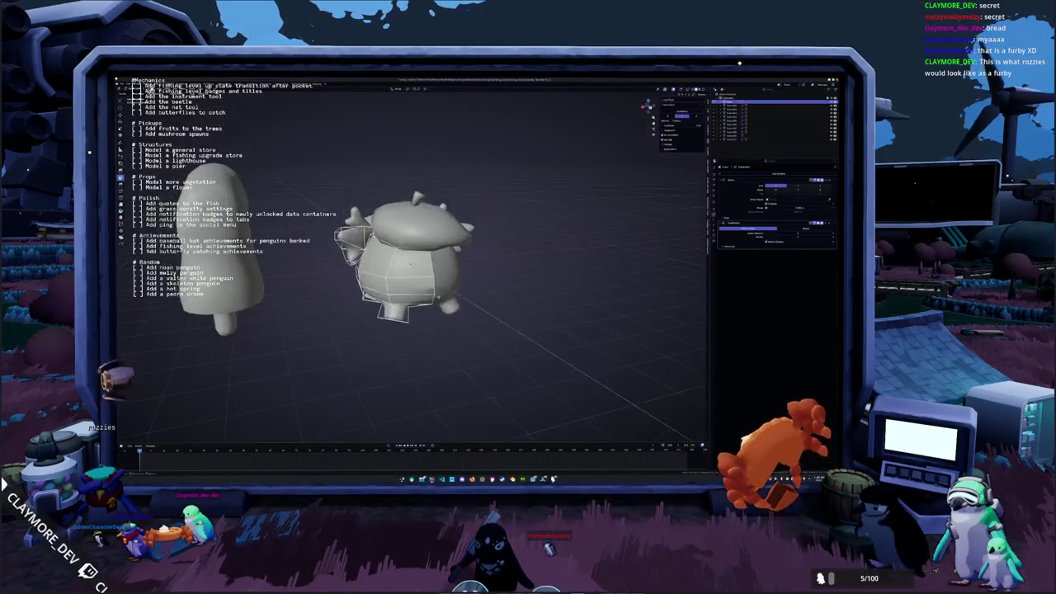
scroll(407, 262, up, 3)
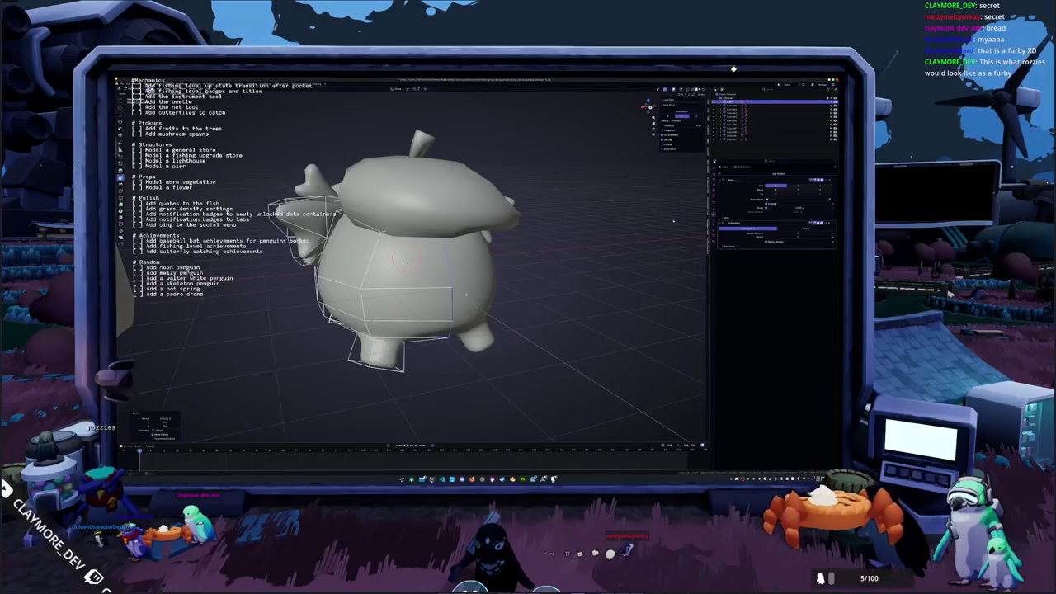
key(ctrl+z)
mouse_move(512, 312)
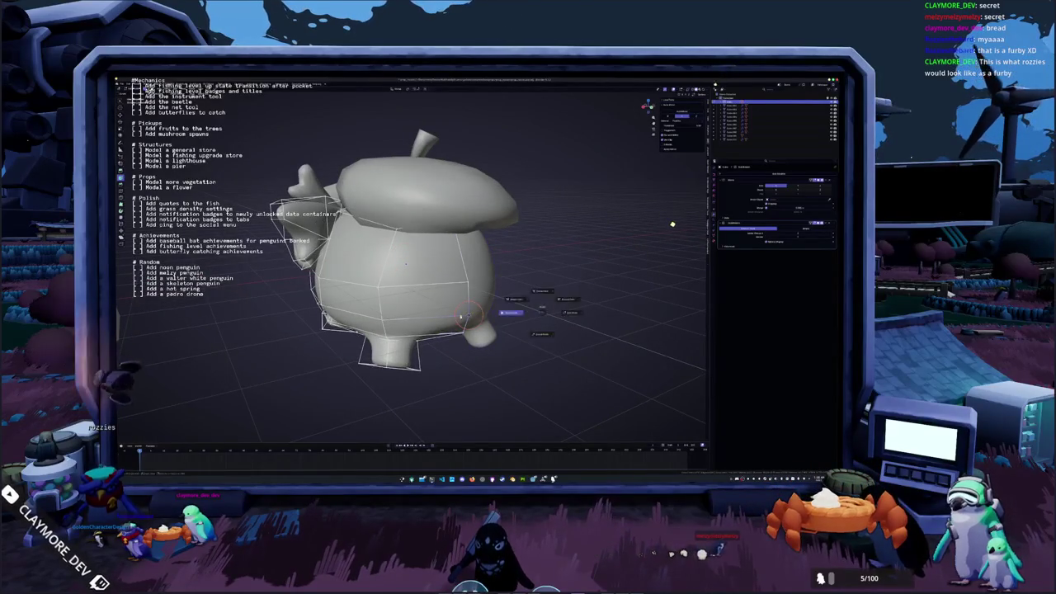
scroll(413, 264, down, 4)
key(shift+a)
click(528, 308)
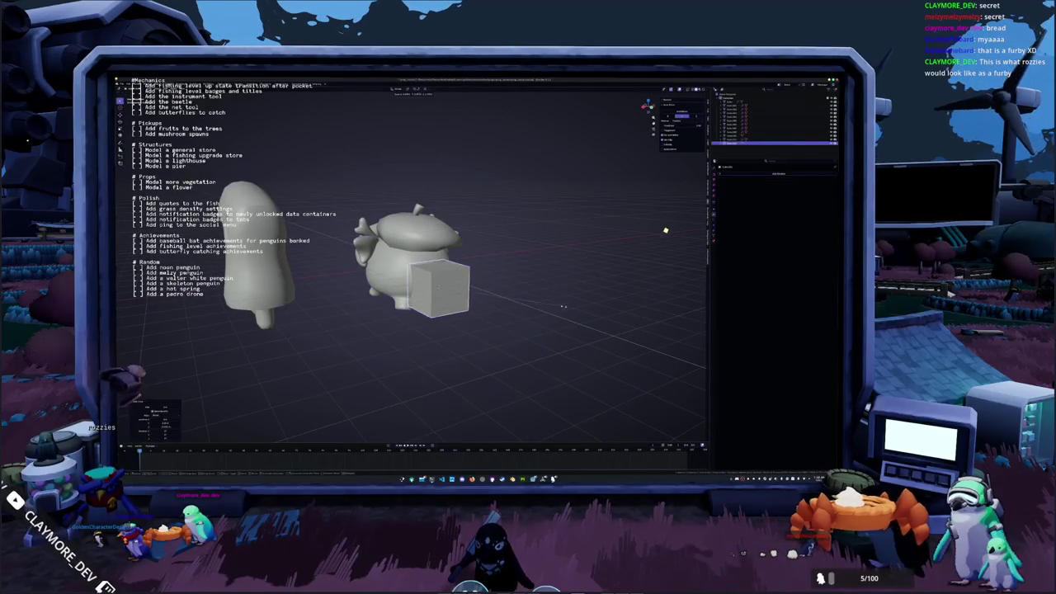
In side ortho X-ray view, taper one end of the cube and subdivide it with Ctrl+2.
key(KP_3)
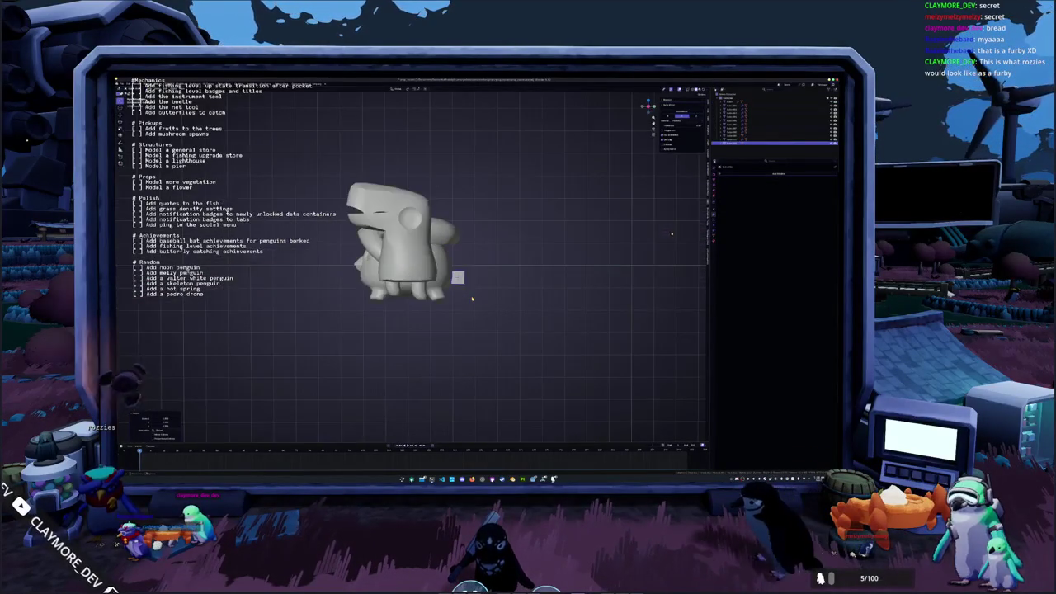
key(alt+z)
scroll(470, 297, up, 3)
key(s)
click(452, 285)
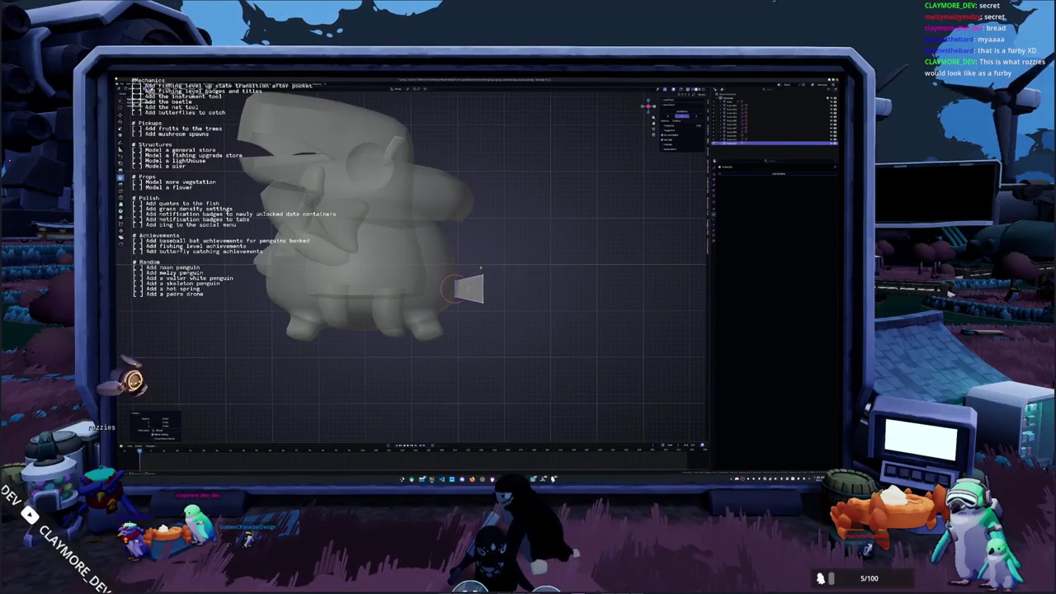
click(484, 289)
click(478, 282)
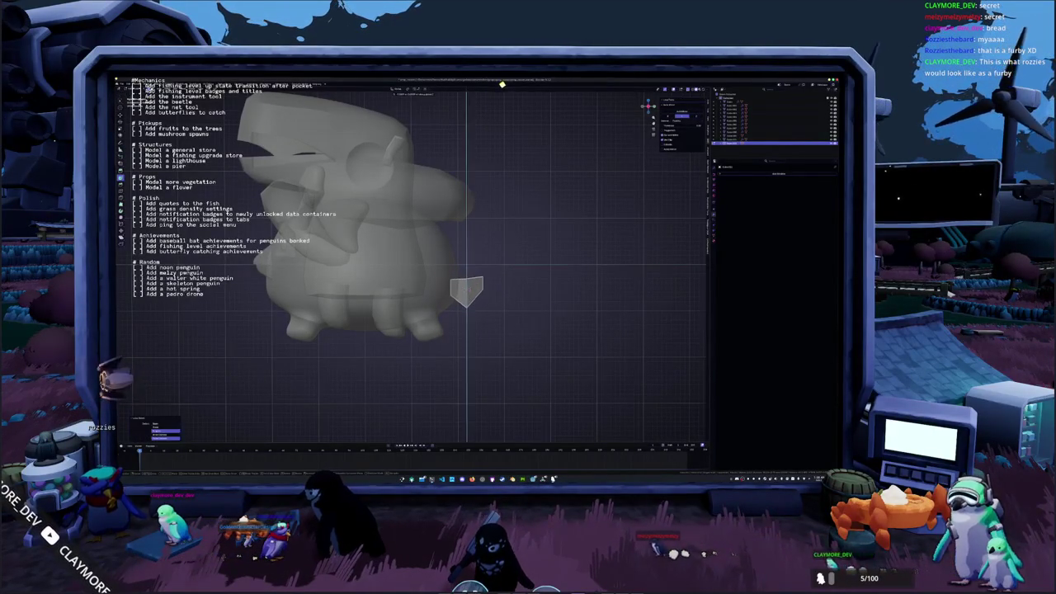
key(ctrl+2)
Turn off X-ray and smooth-shade the rounded foot piece at the body's base.
key(alt+z)
middle_drag(523, 290, 487, 281)
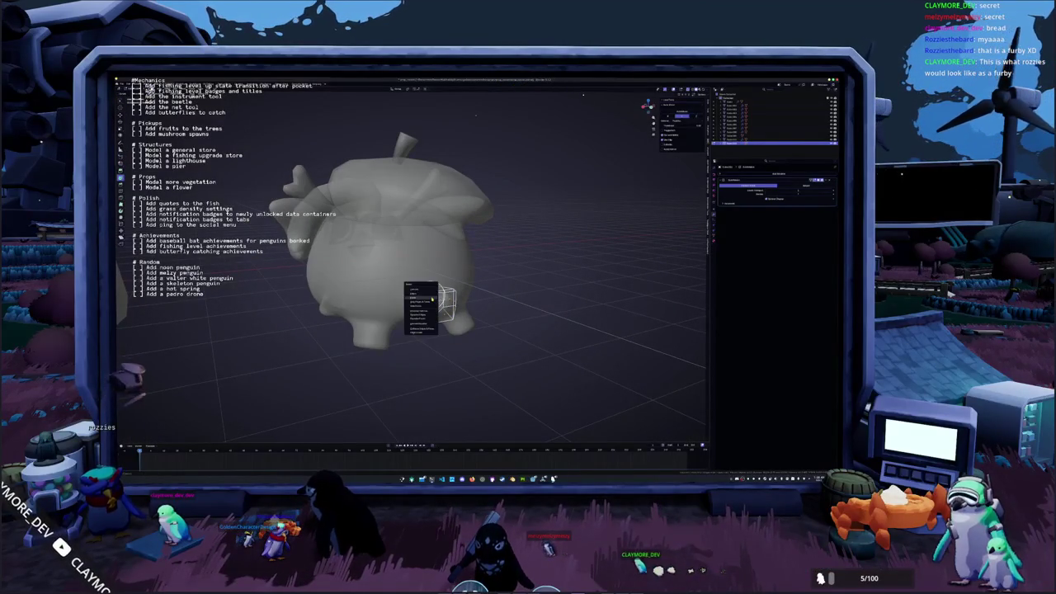
middle_drag(462, 305, 487, 313)
right_click(486, 313)
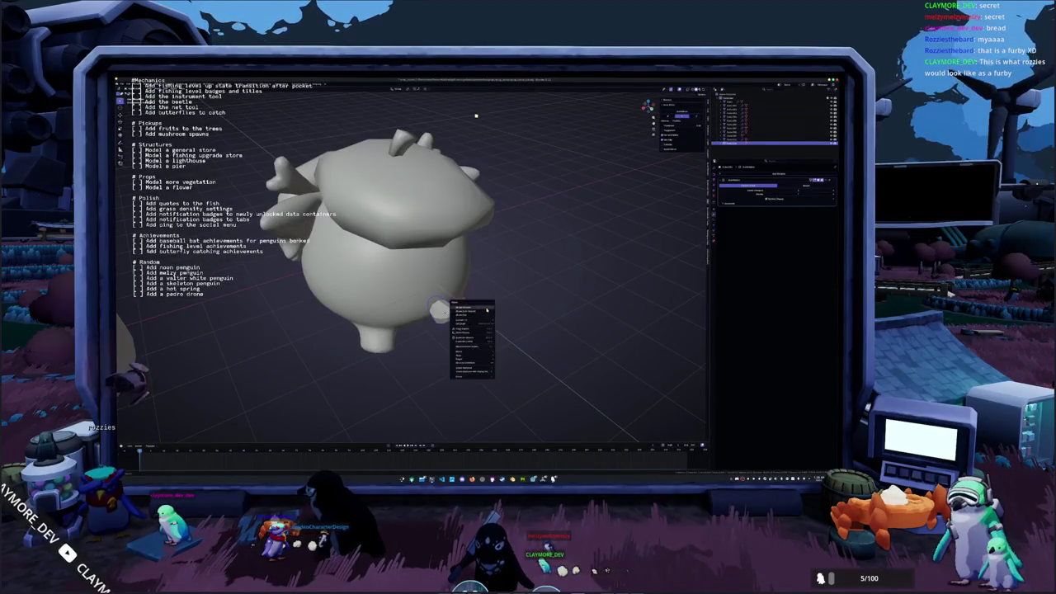
click(485, 307)
mouse_move(479, 301)
middle_down()
mouse_move(468, 308)
mouse_move(440, 278)
middle_up()
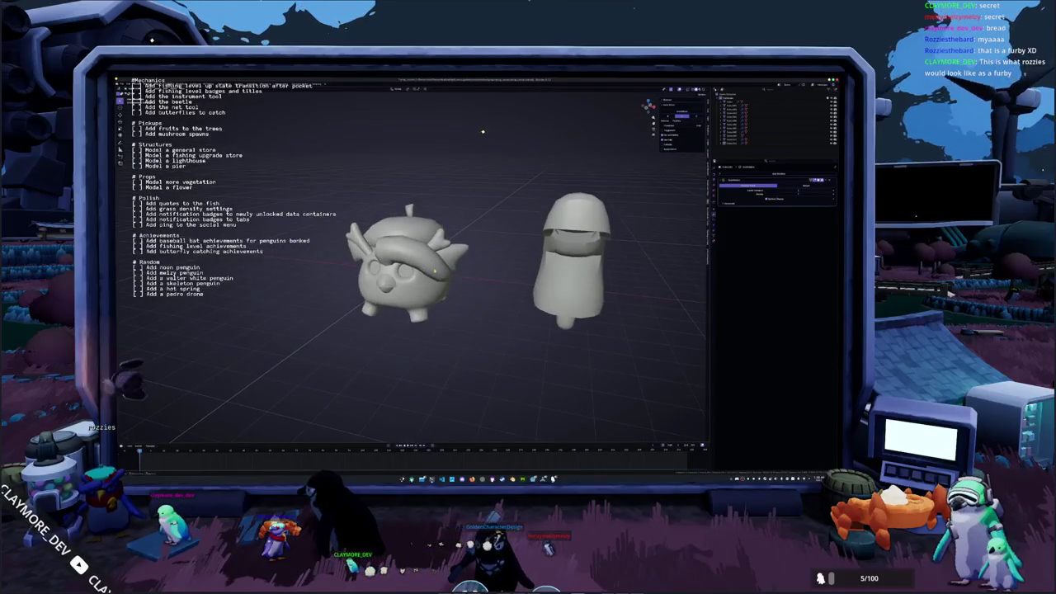
click(452, 258)
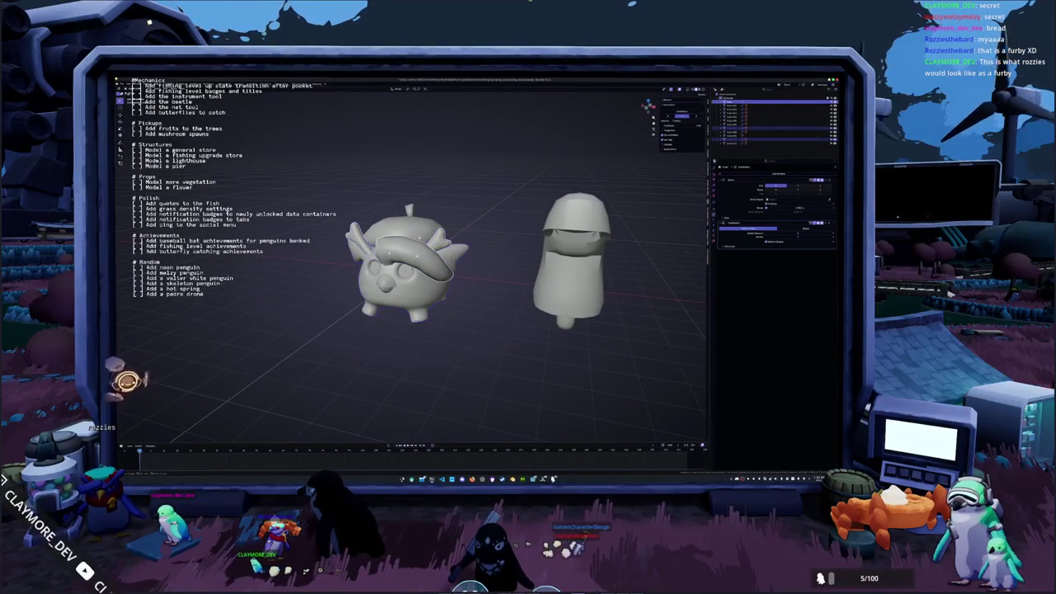
Smooth-shade the selected model, then give the right-hand figure Shade Flat.
mouse_move(452, 258)
middle_down()
mouse_move(505, 316)
mouse_move(462, 281)
middle_up()
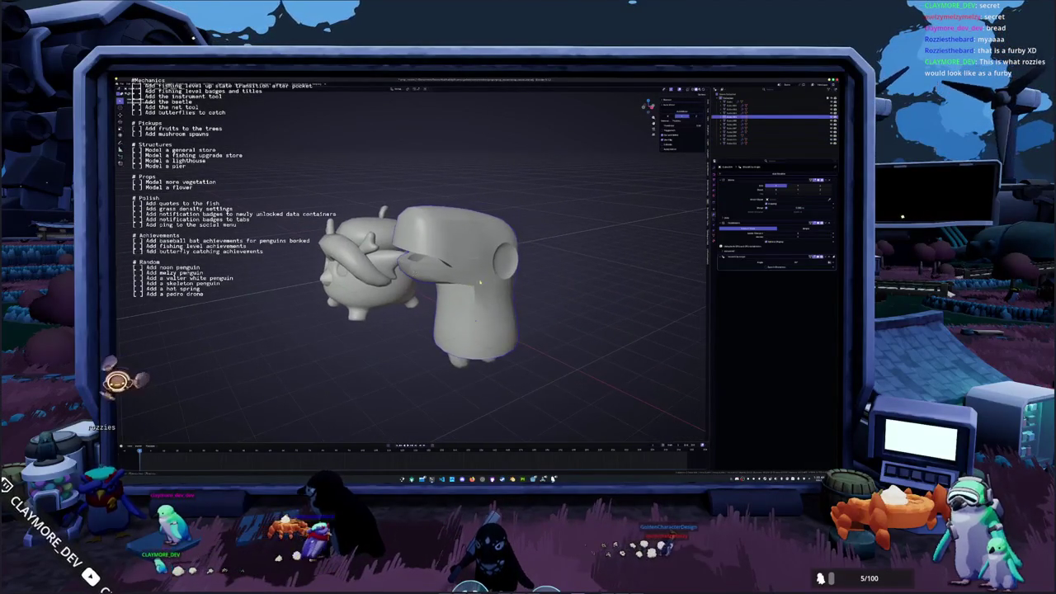
right_click(462, 280)
click(474, 282)
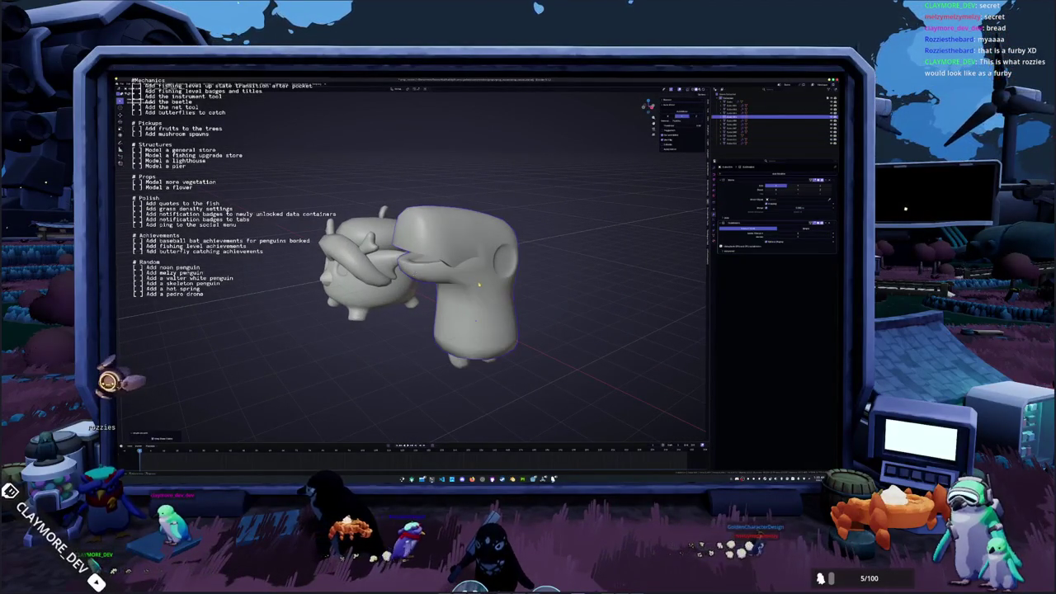
middle_drag(475, 282, 503, 282)
right_click(503, 282)
click(499, 287)
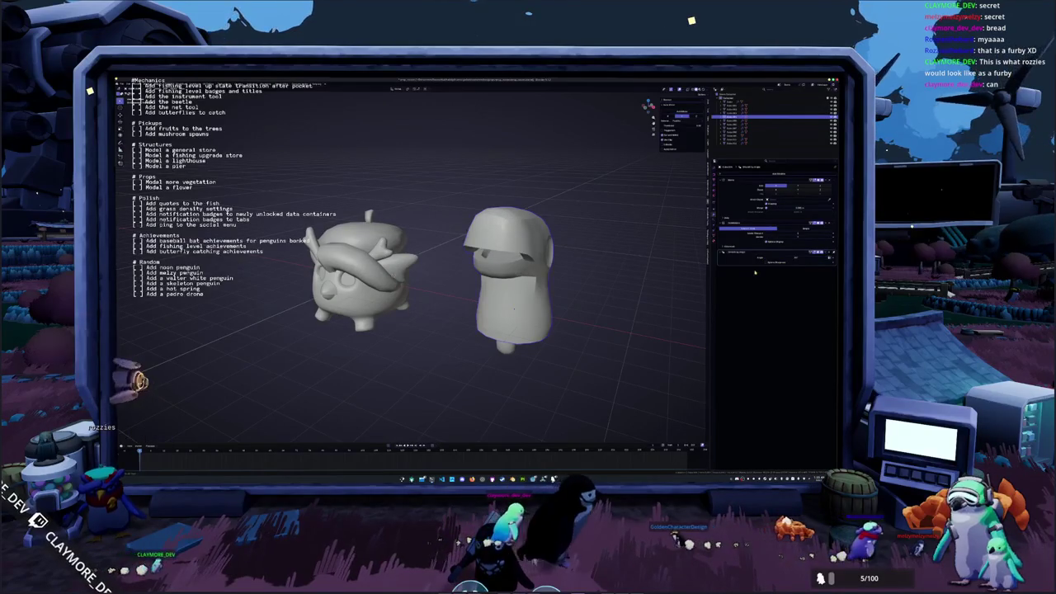
key(alt+h)
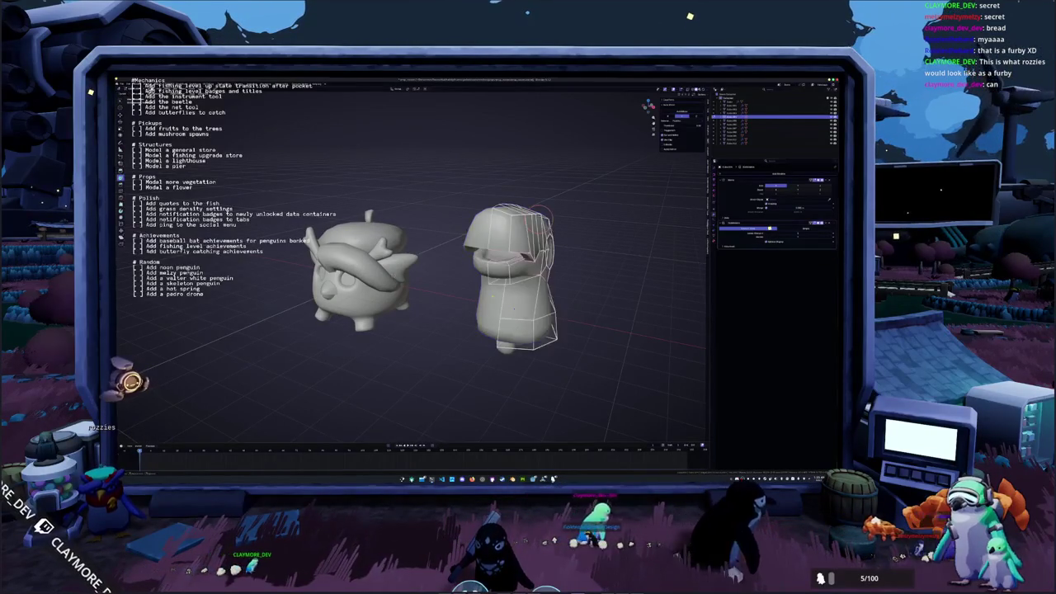
Mark the selected edge loop on the right character as a seam, then leave its mesh.
scroll(412, 264, up, 2)
middle_drag(495, 272, 429, 280)
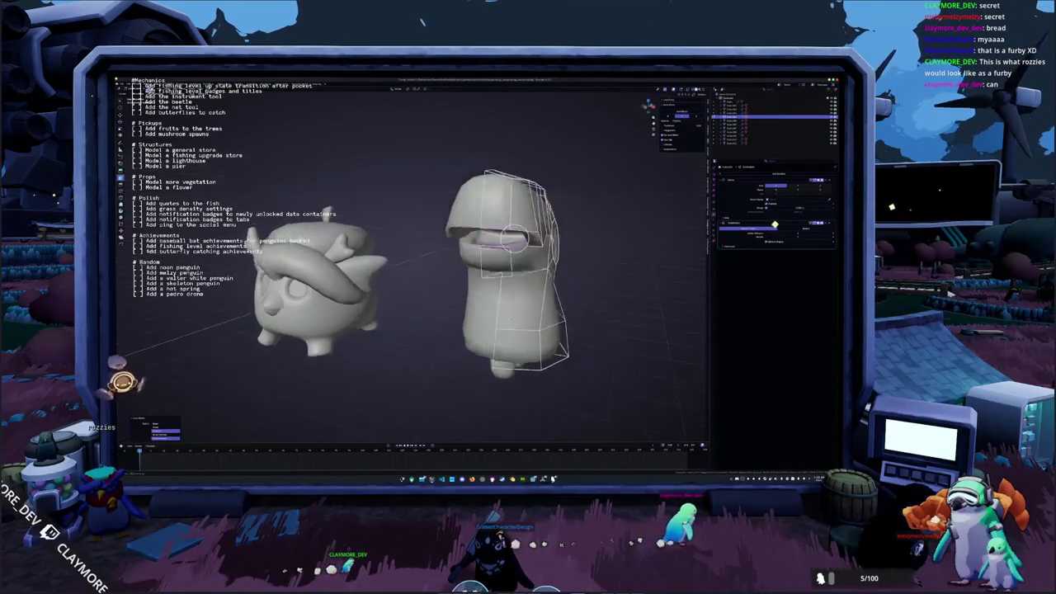
mouse_move(475, 339)
middle_down()
mouse_move(468, 327)
mouse_move(445, 329)
mouse_move(423, 243)
middle_up()
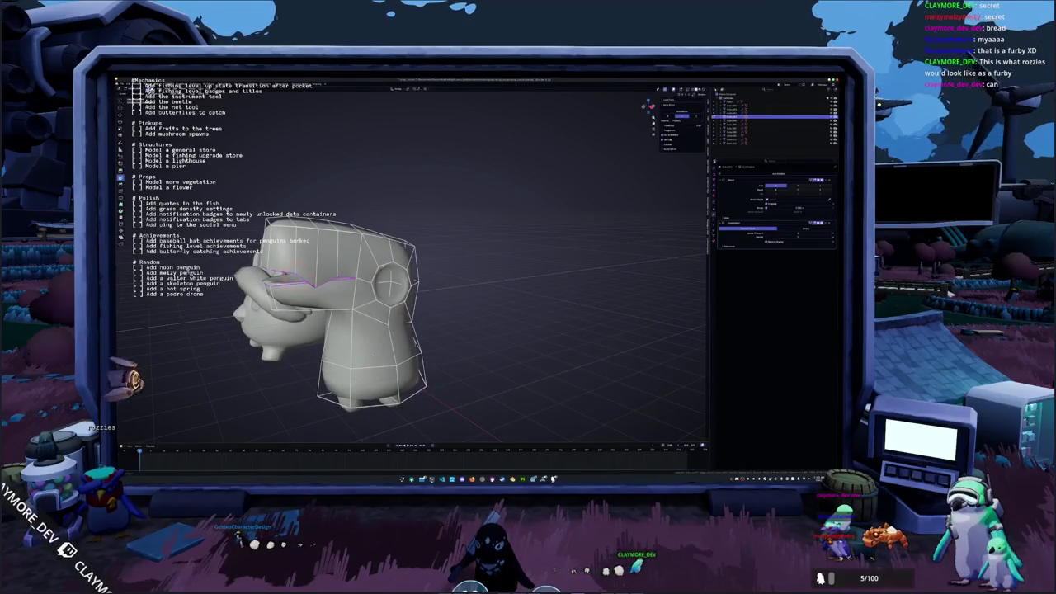
right_click(431, 271)
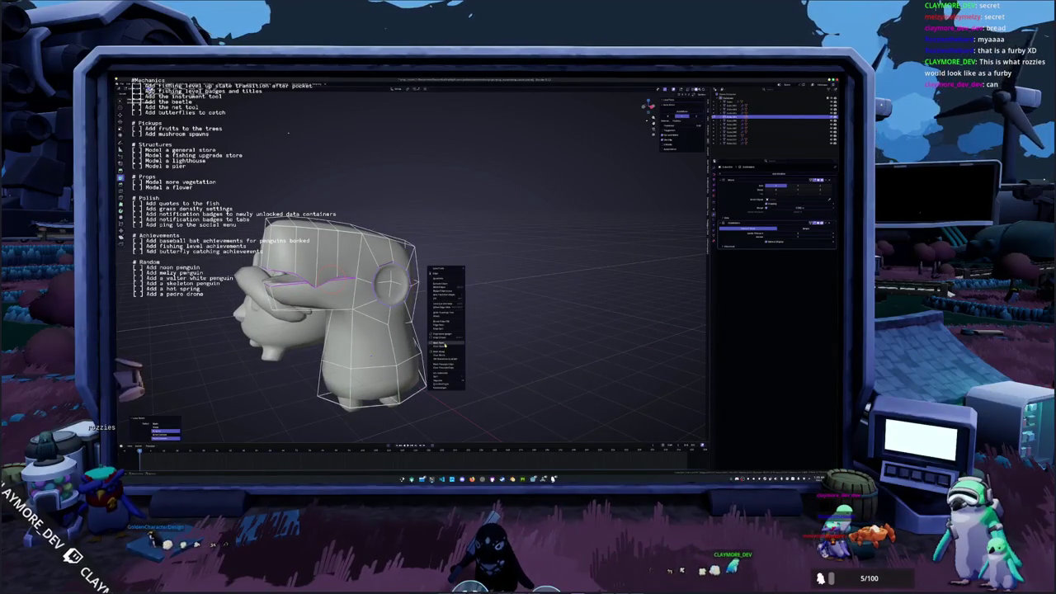
middle_drag(443, 352, 490, 231)
right_click(490, 229)
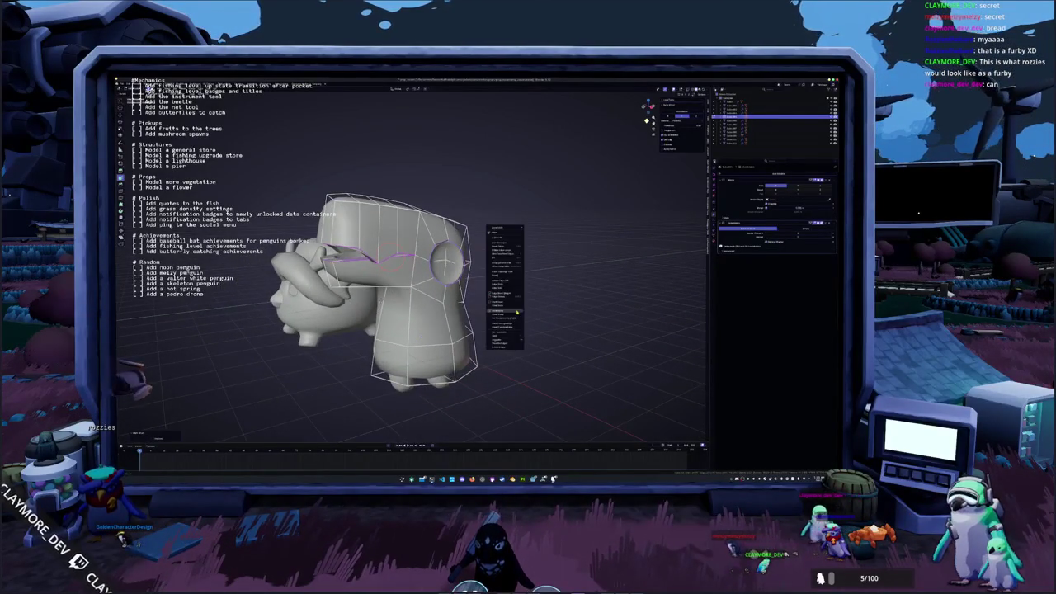
click(507, 304)
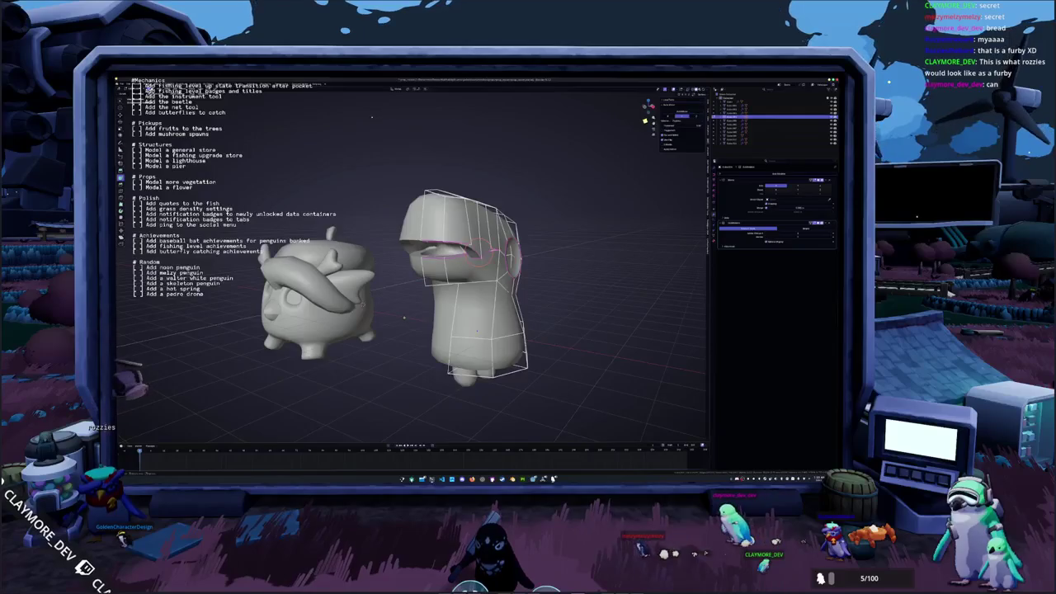
middle_drag(420, 315, 419, 301)
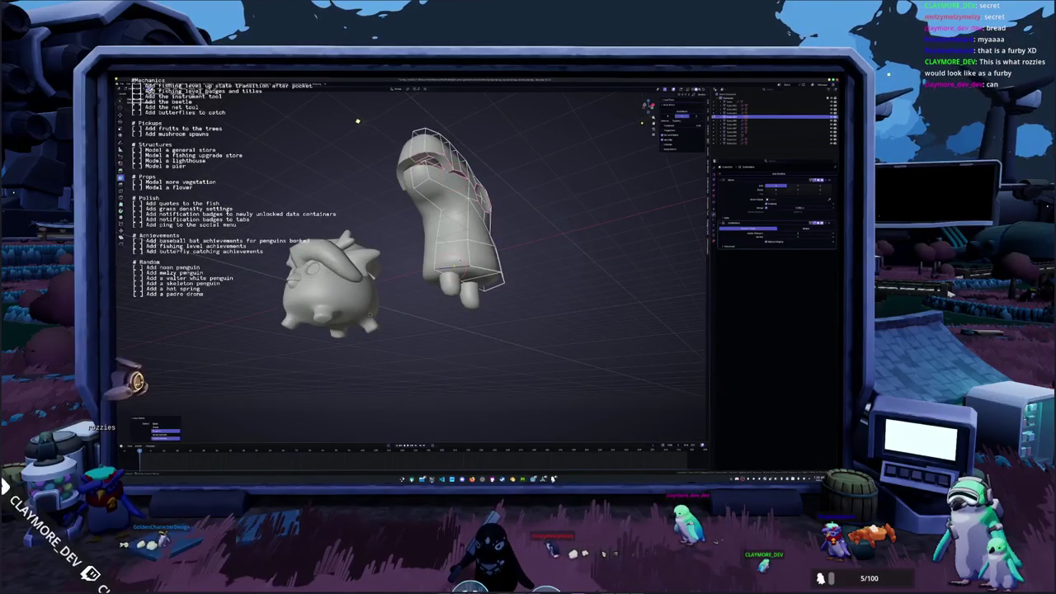
right_click(490, 287)
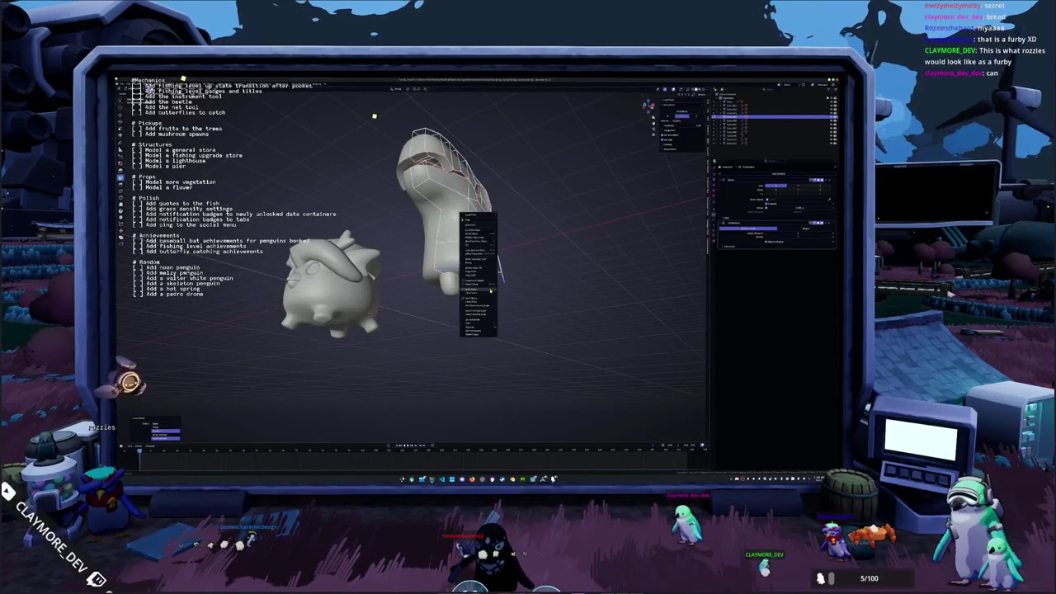
middle_drag(490, 287, 475, 297)
right_click(413, 246)
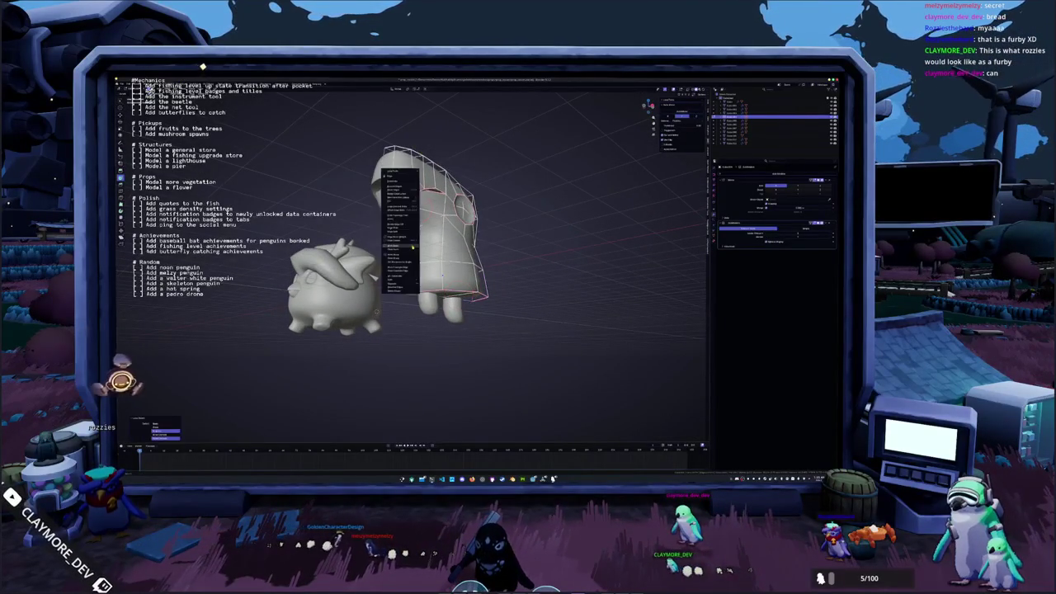
click(413, 246)
Apply the modifier on the selected foot and return to its Edit Mode.
click(446, 318)
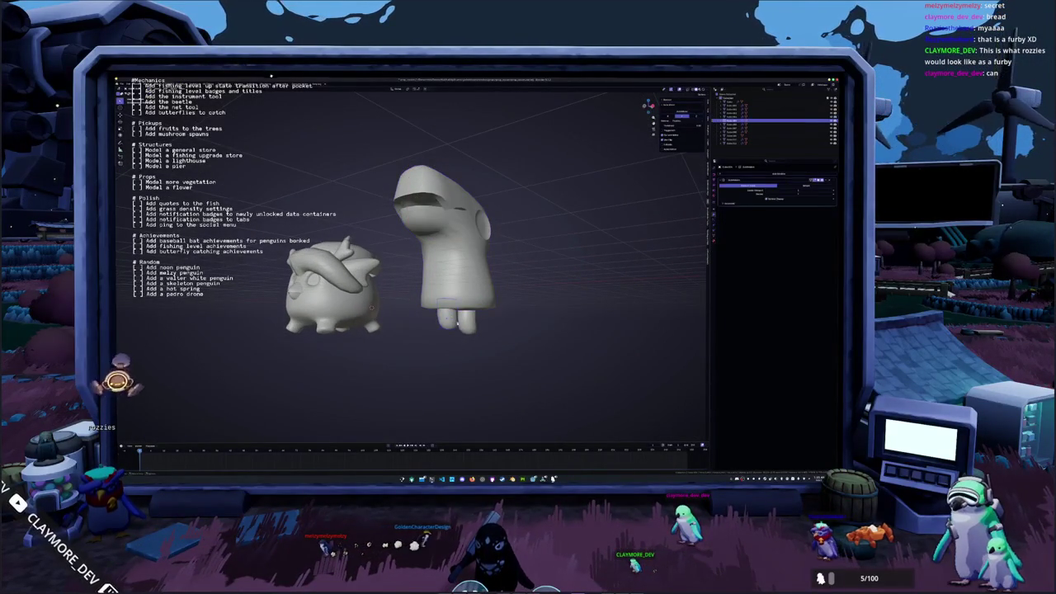
key(Tab)
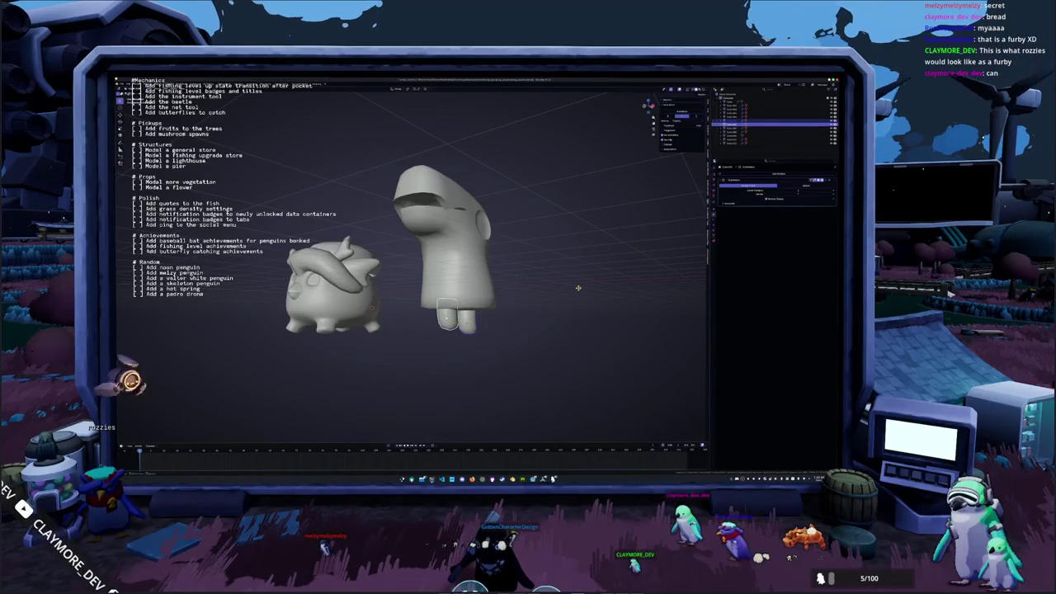
key(ctrl+x)
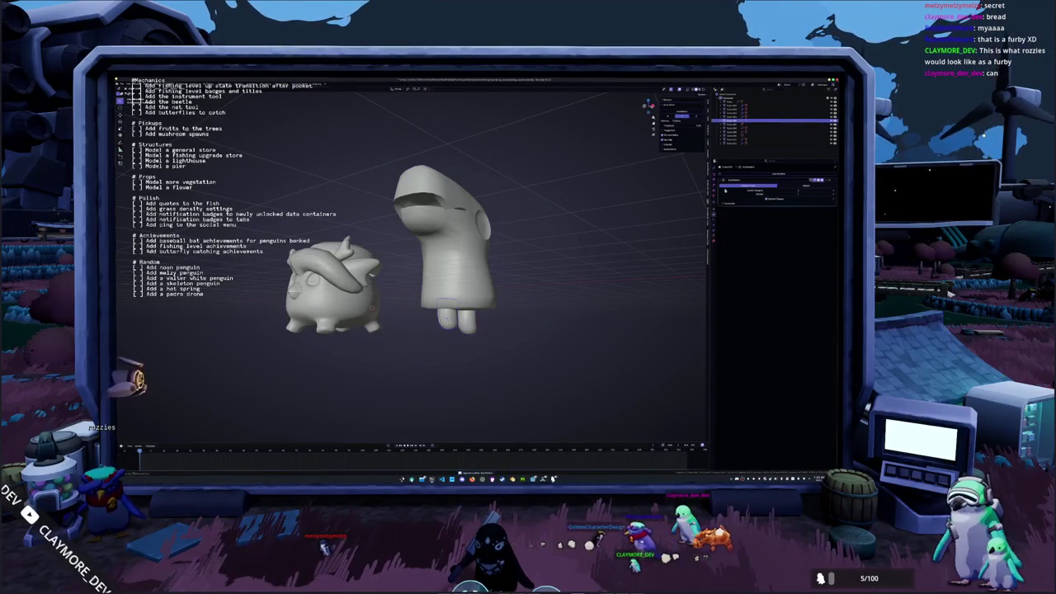
key(Tab)
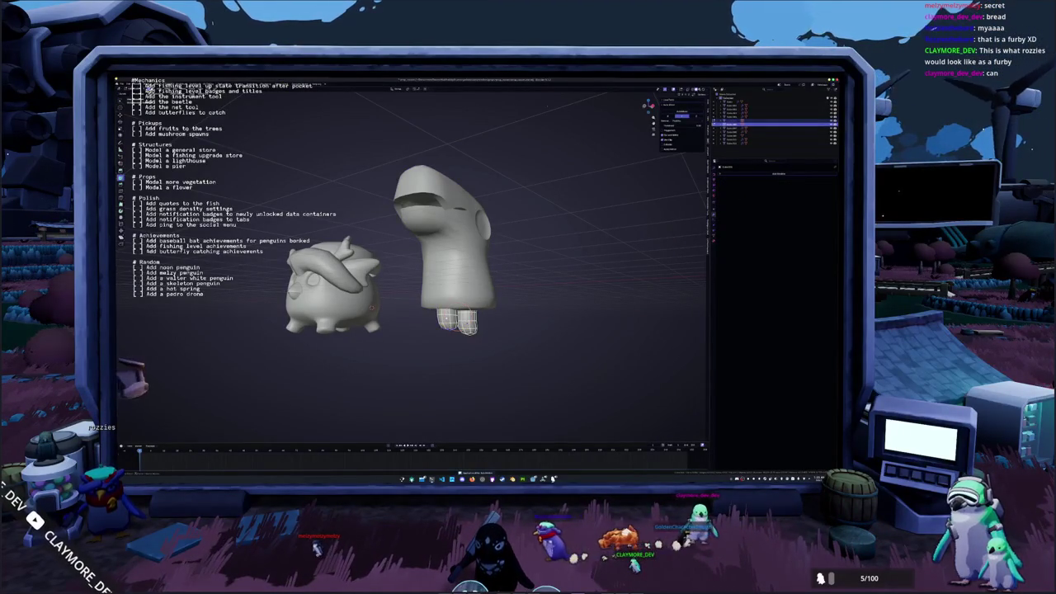
middle_drag(544, 105, 544, 105)
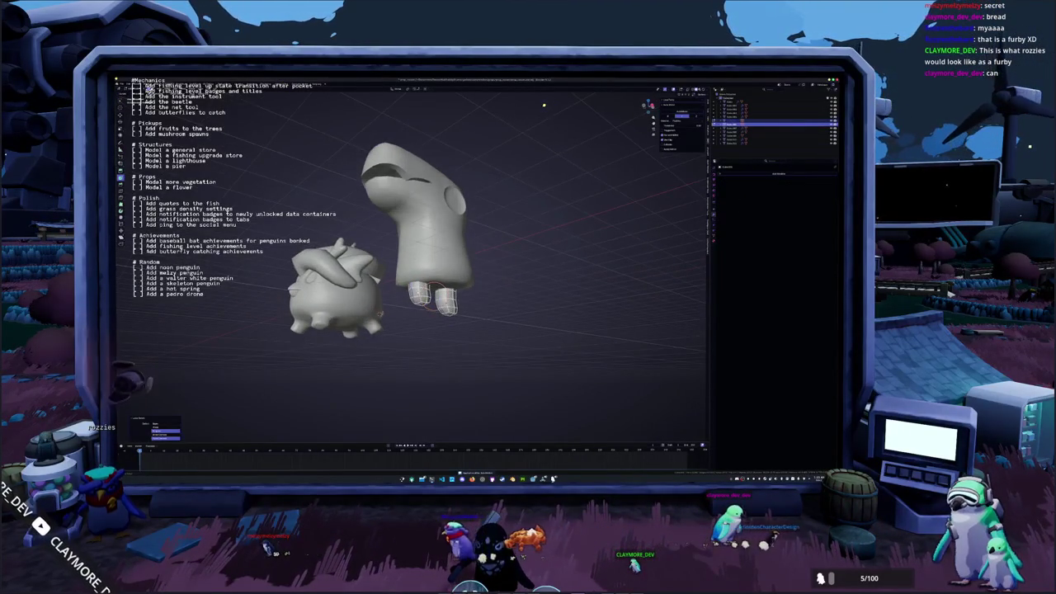
right_click(474, 301)
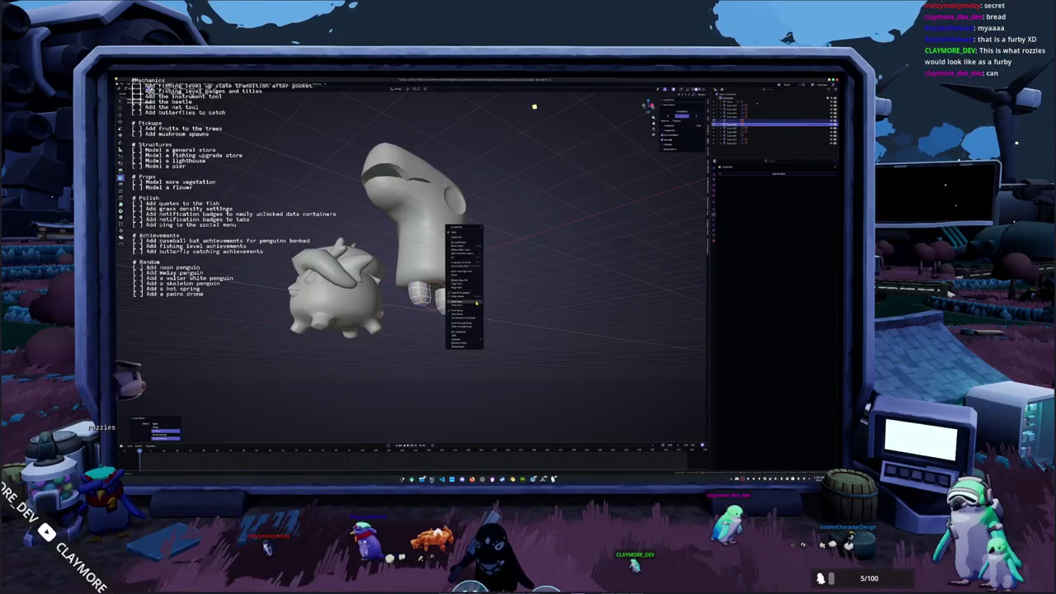
mouse_move(475, 301)
middle_down()
mouse_move(544, 301)
mouse_move(536, 285)
middle_up()
scroll(432, 293, up, 4)
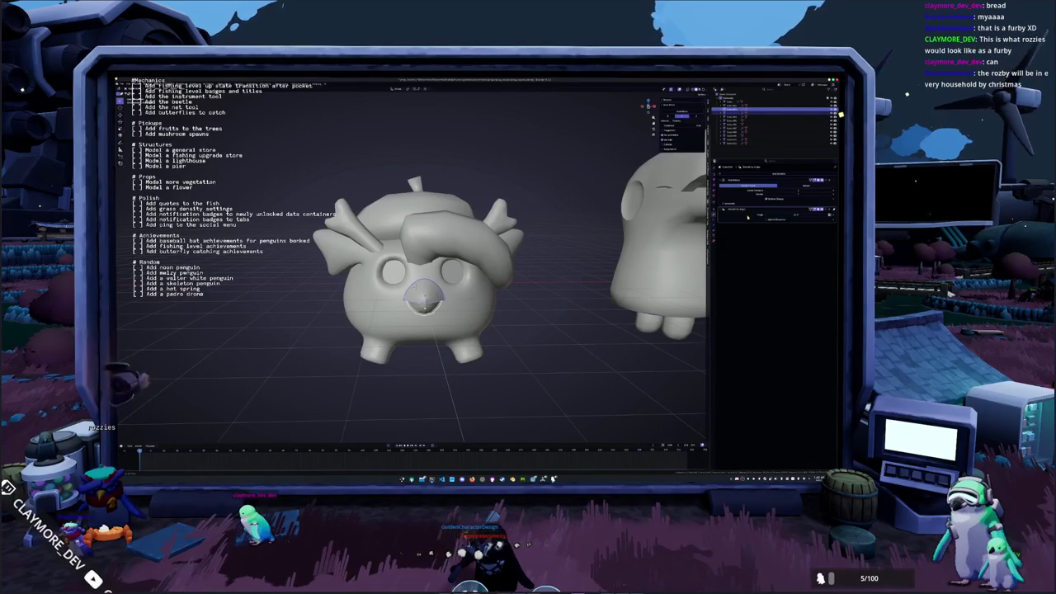
Select the beak and mark its front edge loops as seams.
scroll(513, 301, up, 2)
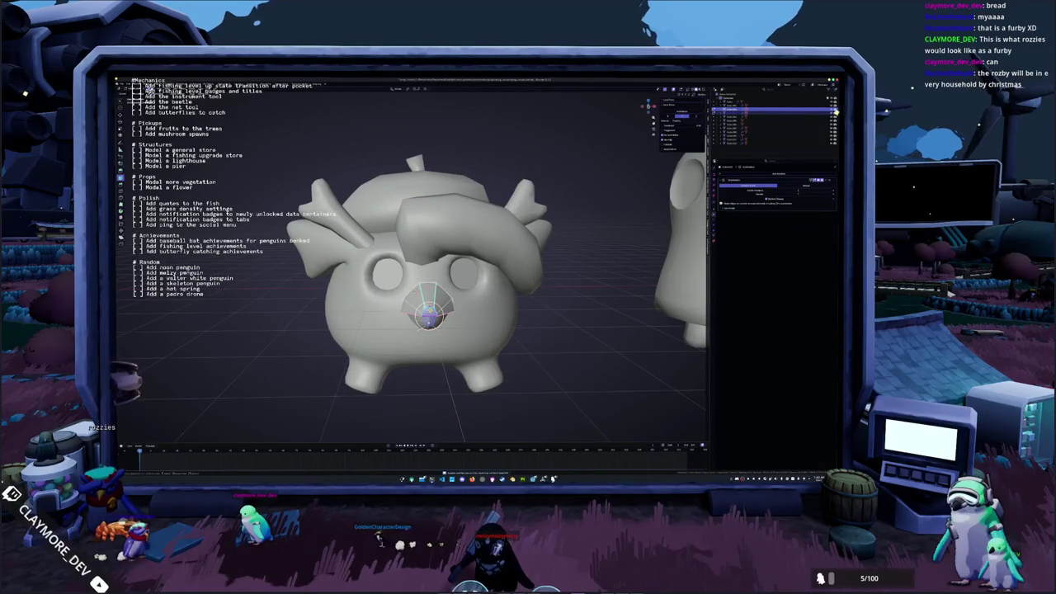
click(427, 307)
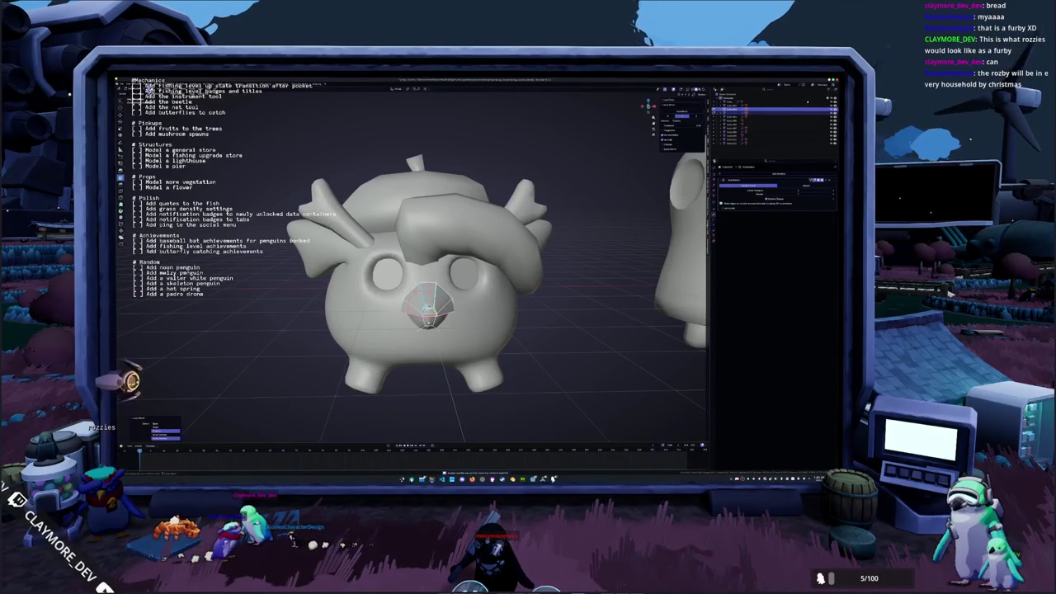
scroll(428, 307, up, 2)
scroll(427, 307, up, 2)
right_click(422, 307)
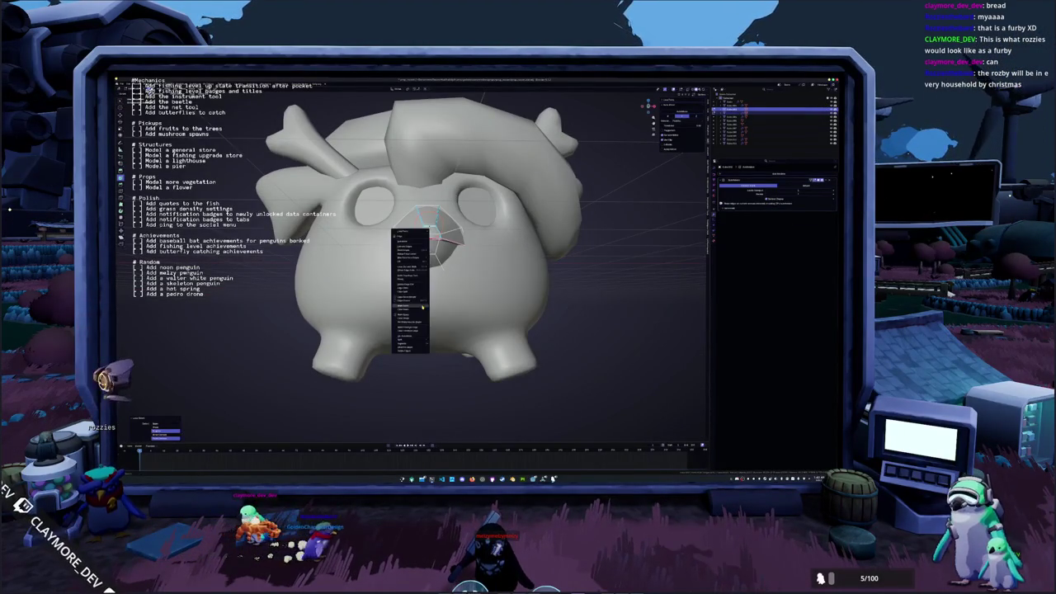
click(412, 318)
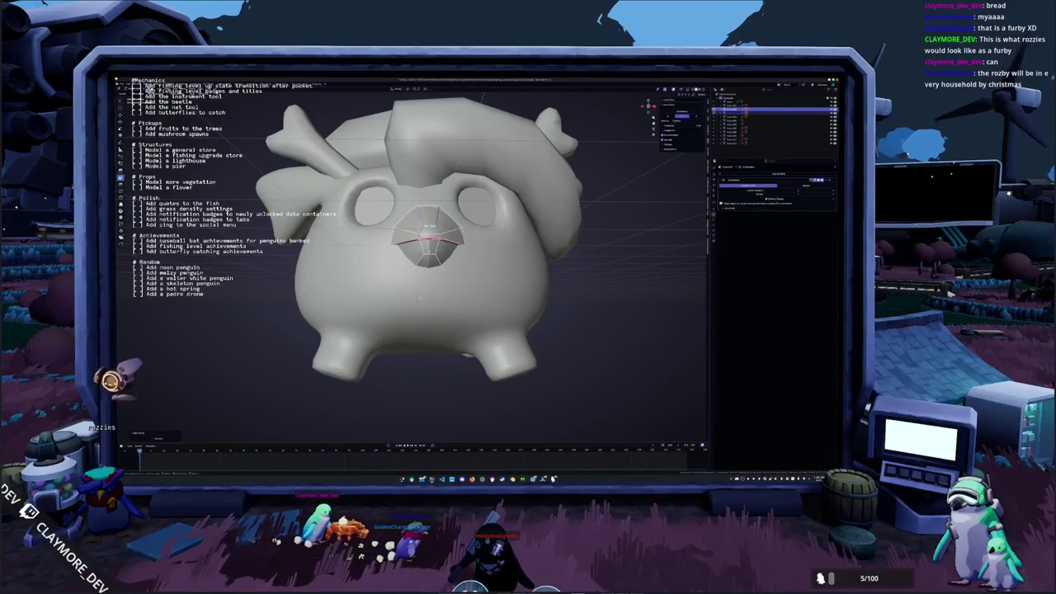
right_click(429, 231)
click(423, 207)
scroll(421, 248, down, 3)
scroll(421, 248, down, 2)
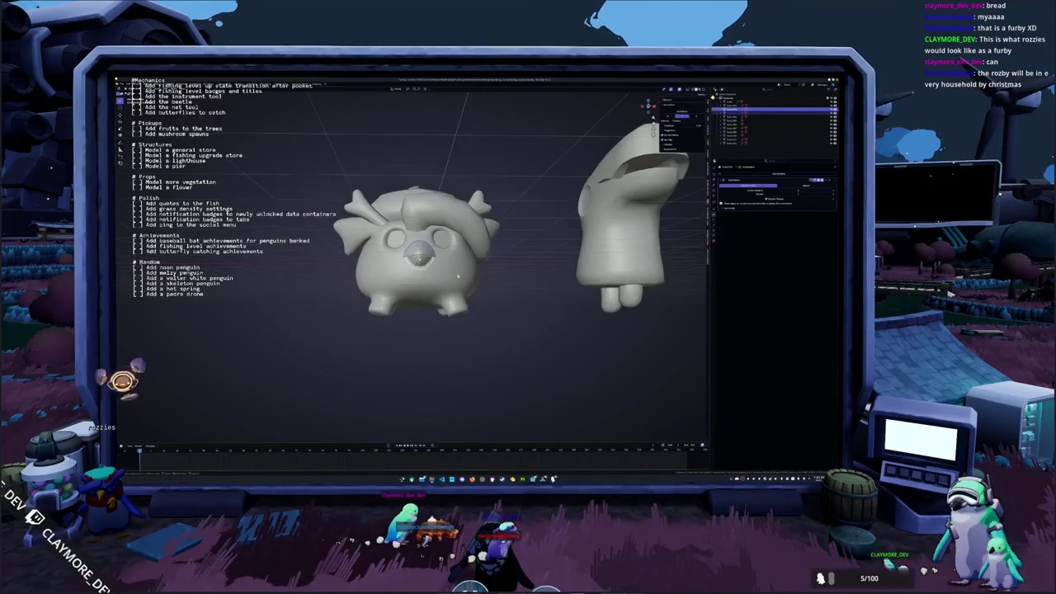
scroll(421, 225, up, 1)
scroll(421, 225, up, 2)
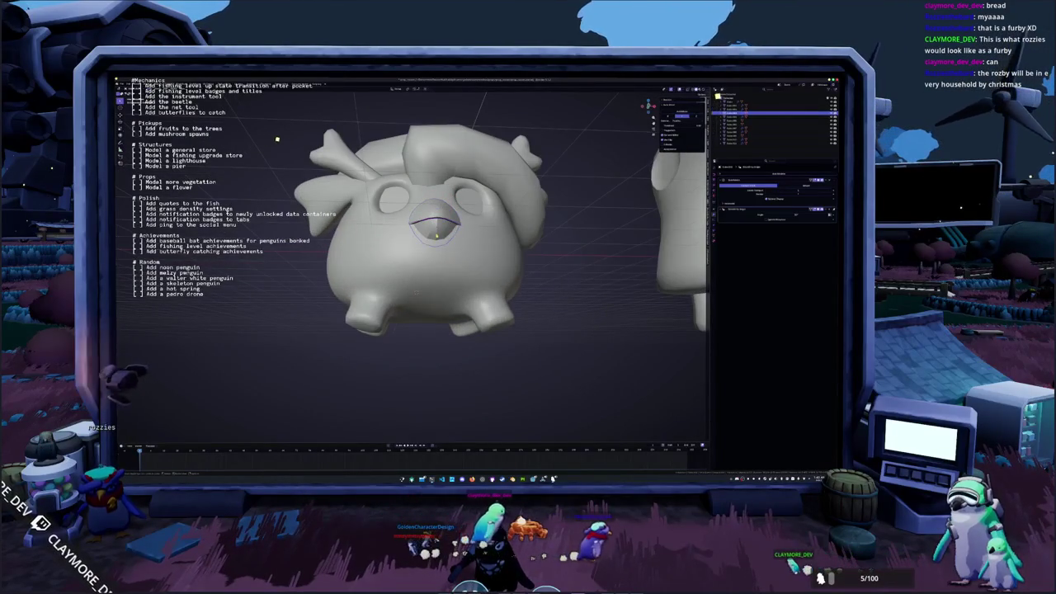
From the back view in X-ray, mark the loop near the beak as a seam.
key(alt+z)
key(ctrl+KP_1)
click(141, 446)
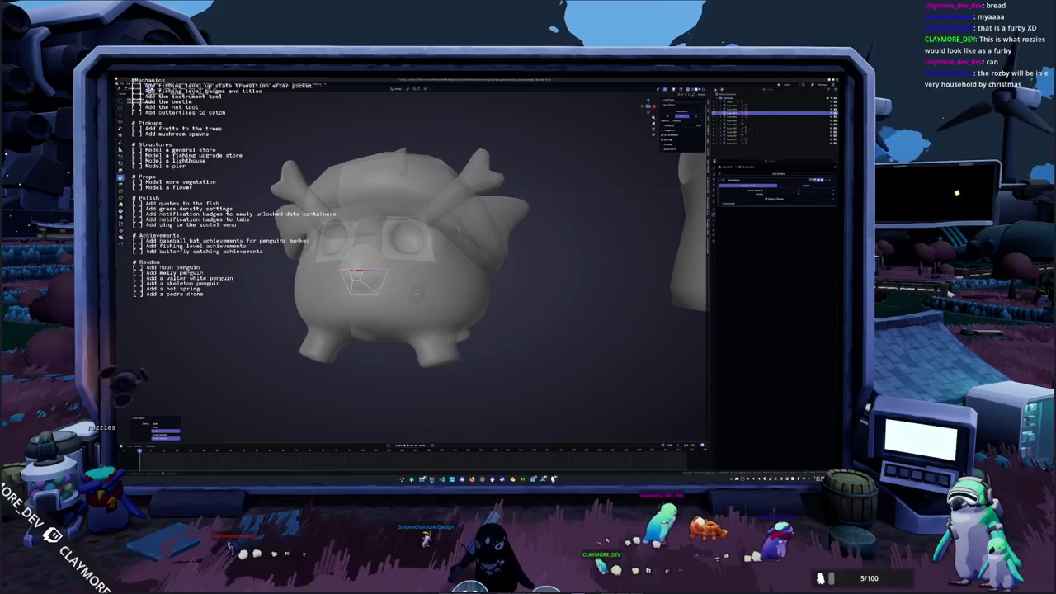
middle_drag(417, 293, 417, 313)
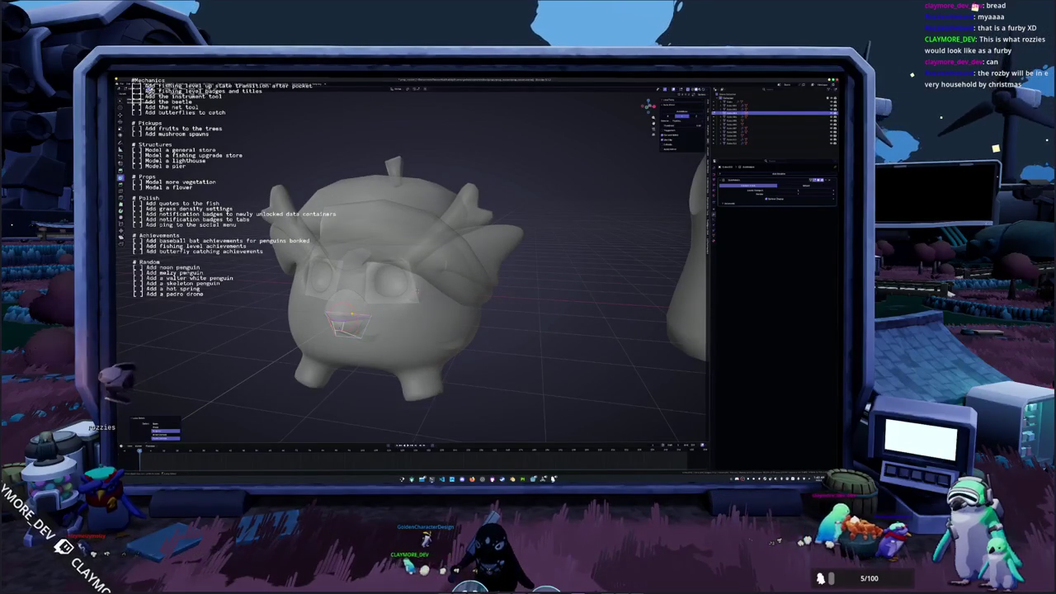
right_click(348, 315)
click(354, 311)
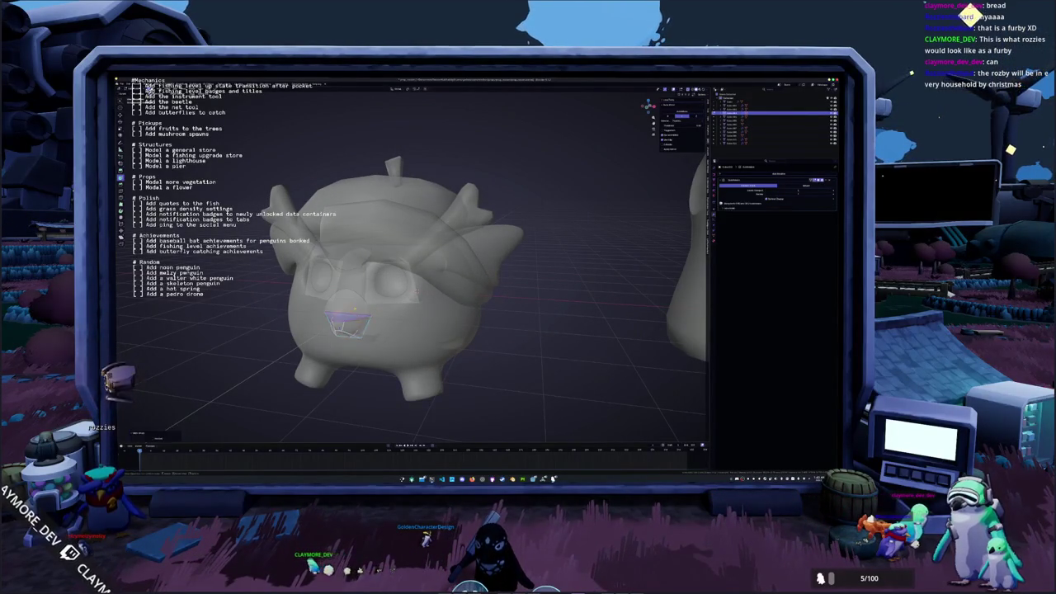
key(alt+z)
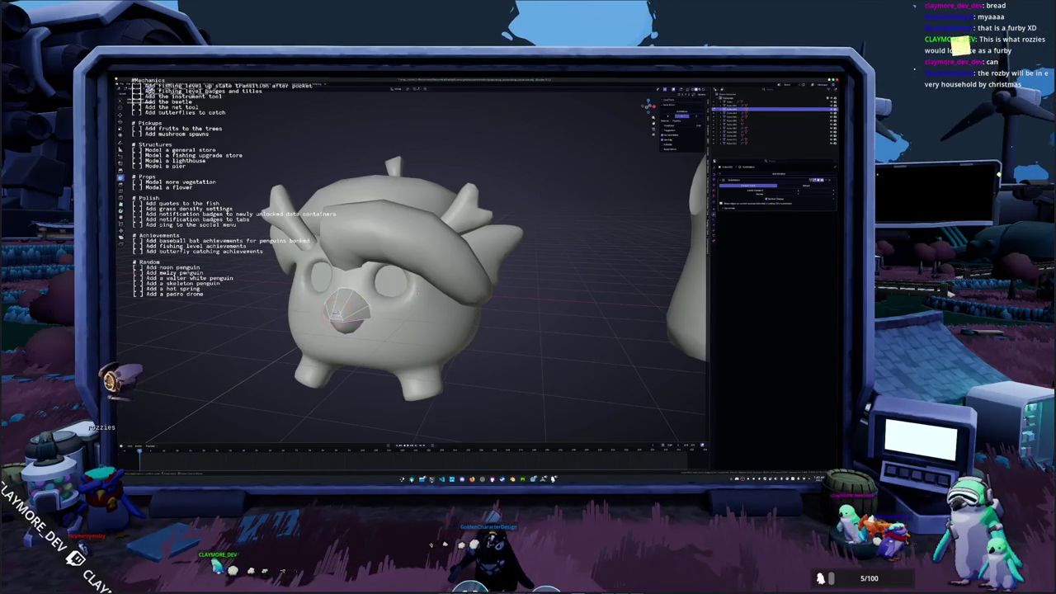
right_click(350, 309)
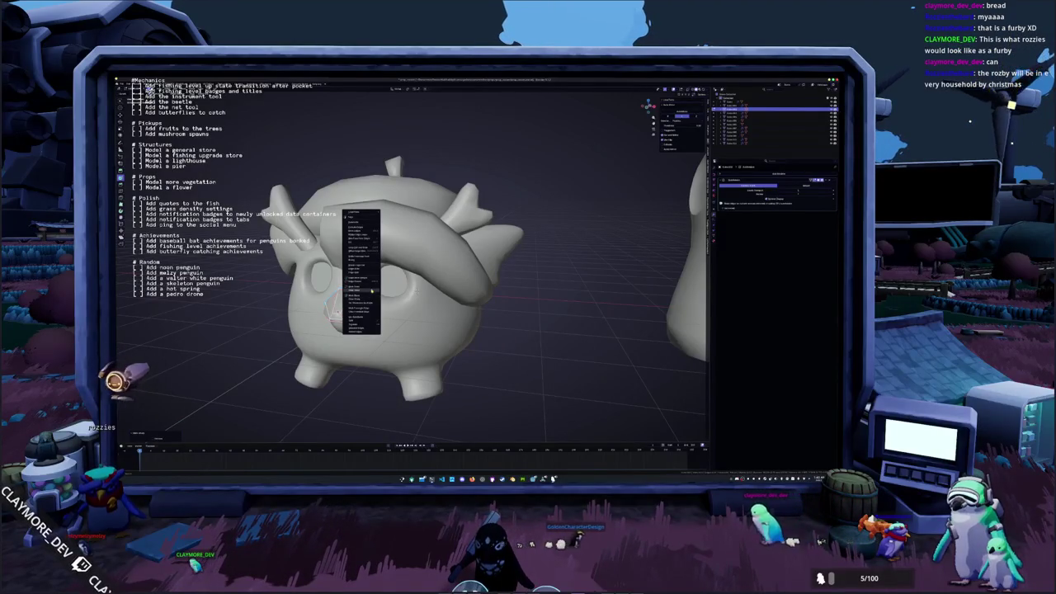
scroll(536, 297, down, 2)
scroll(578, 302, down, 2)
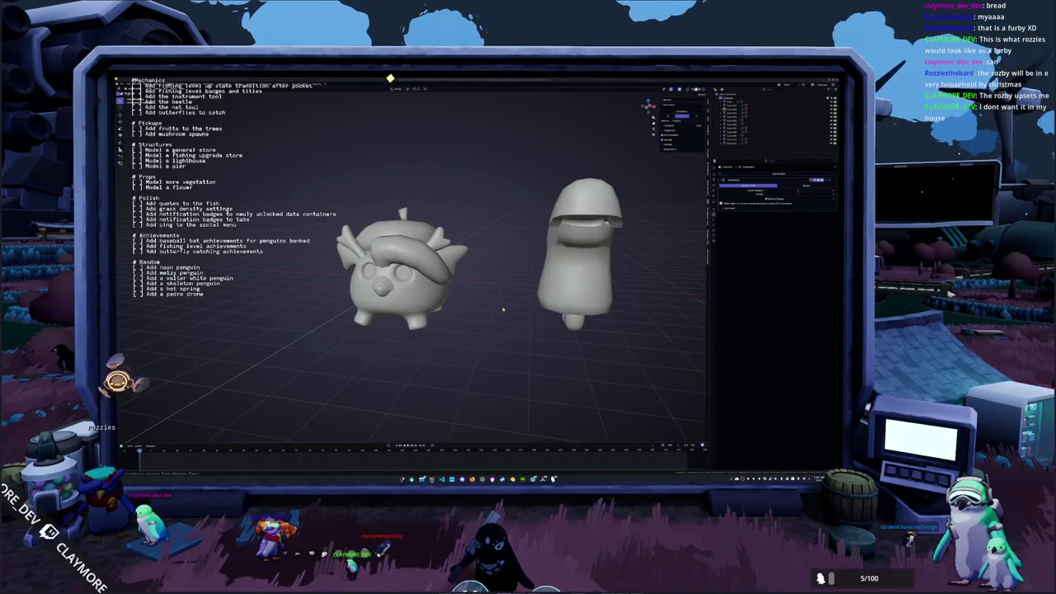
Add a small cube, scaled down and rounded with Ctrl+2 subdivision.
mouse_move(466, 314)
middle_down()
mouse_move(415, 300)
mouse_move(417, 257)
middle_up()
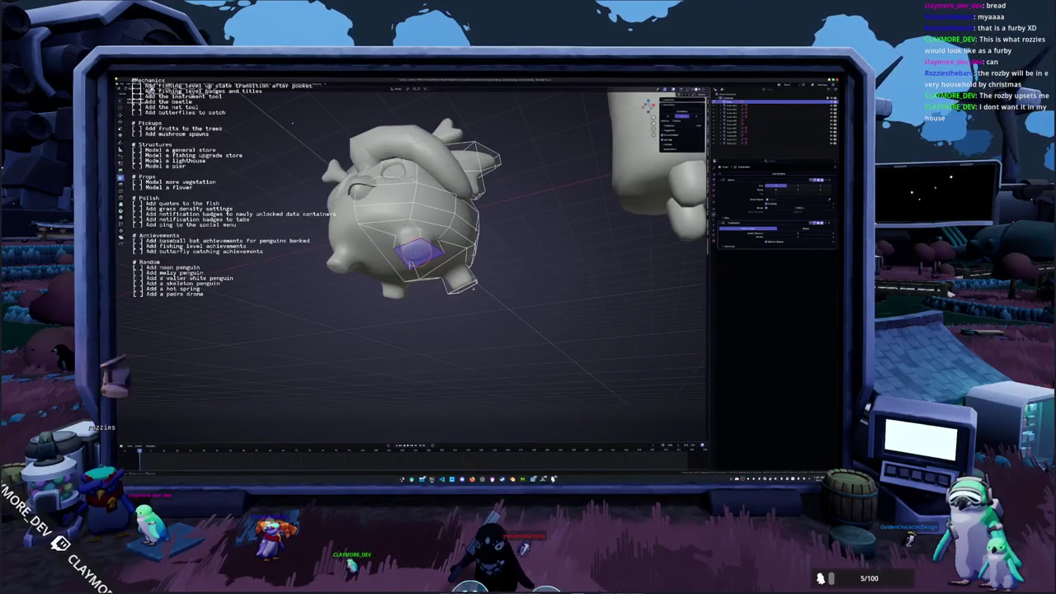
key(Tab)
key(shift+a)
click(487, 286)
key(s)
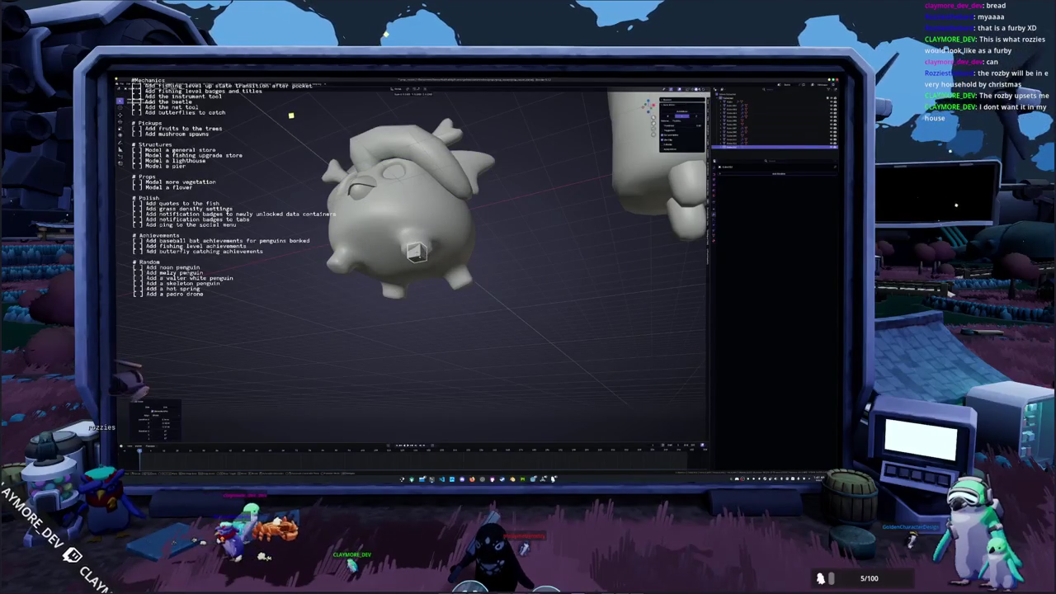
key(ctrl+2)
key(Tab)
middle_drag(422, 264, 445, 293)
key(Tab)
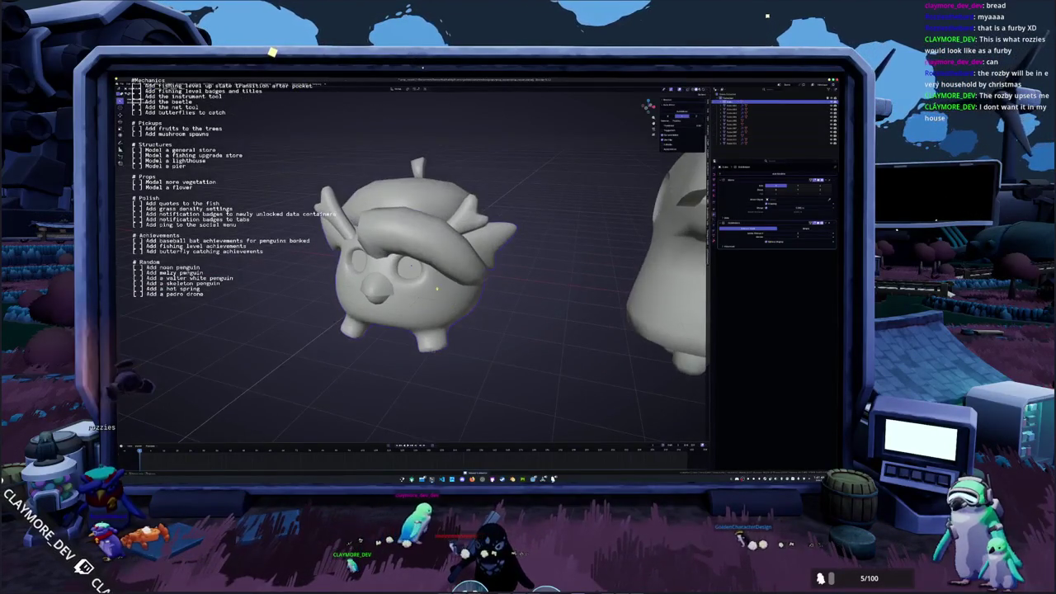
Select the creature's eyes in see-through view, cancelling the circle selection.
click(408, 271)
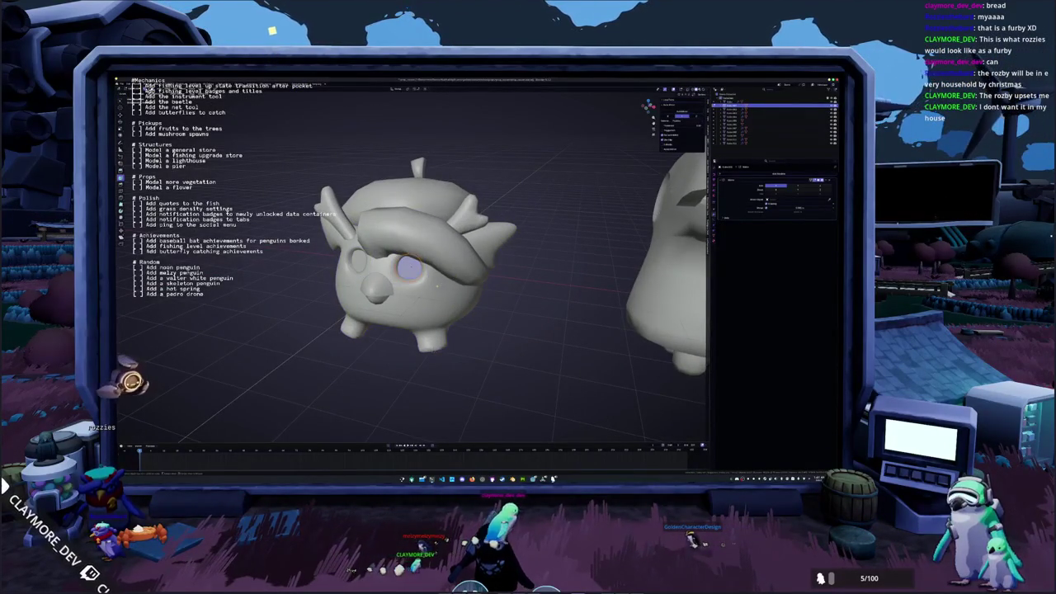
key(alt+z)
key(Escape)
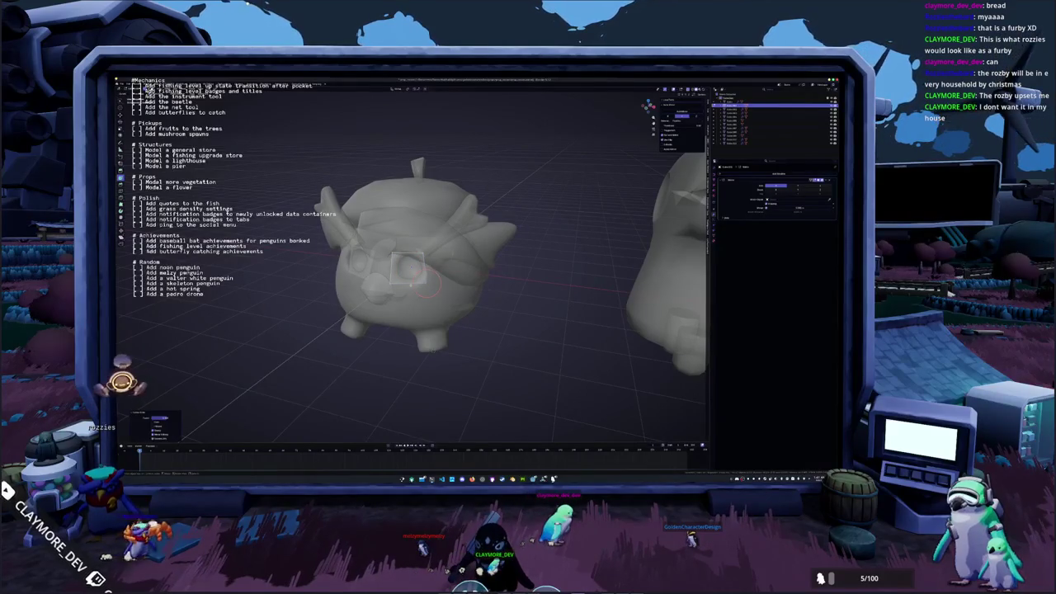
key(Escape)
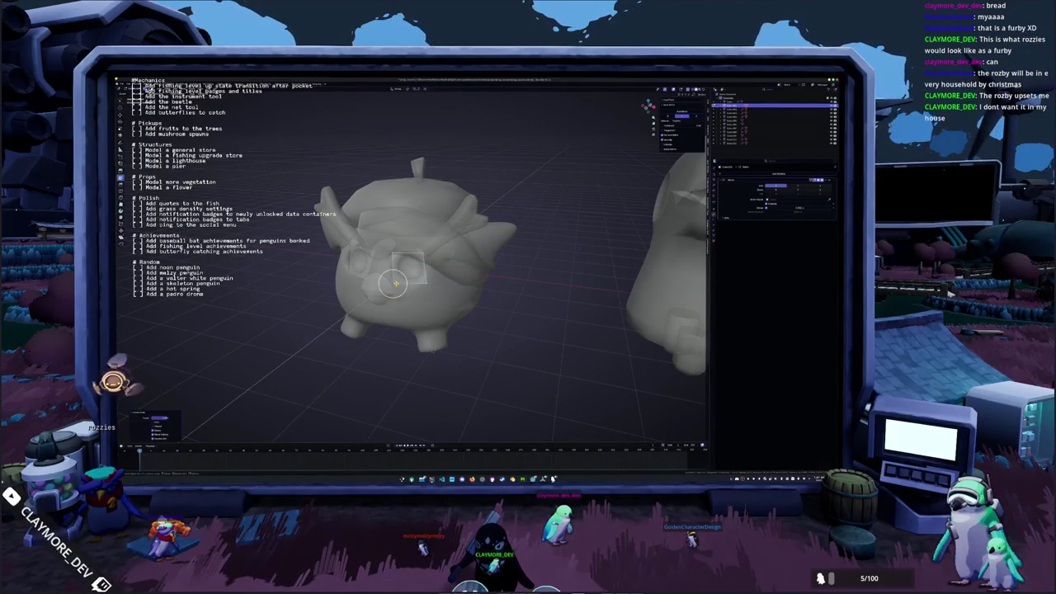
middle_drag(399, 256, 410, 253)
key(alt+z)
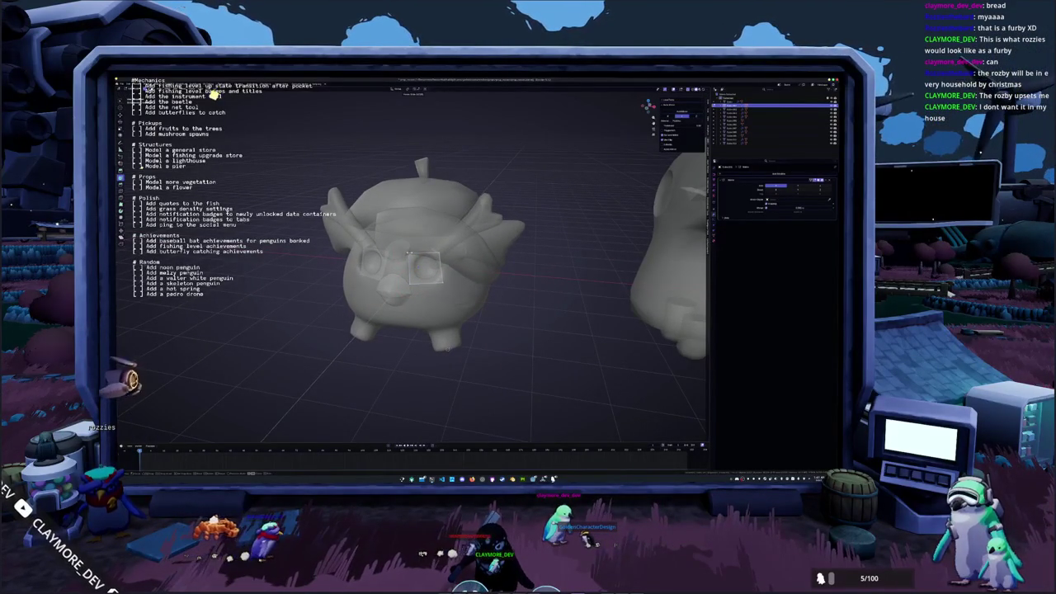
Undo the recent edits with repeated Ctrl+Z and reselect the round creature.
key(ctrl+z)
key(ctrl+z)
key(ctrl+z)
key(ctrl+z)
key(ctrl+z)
key(ctrl+z)
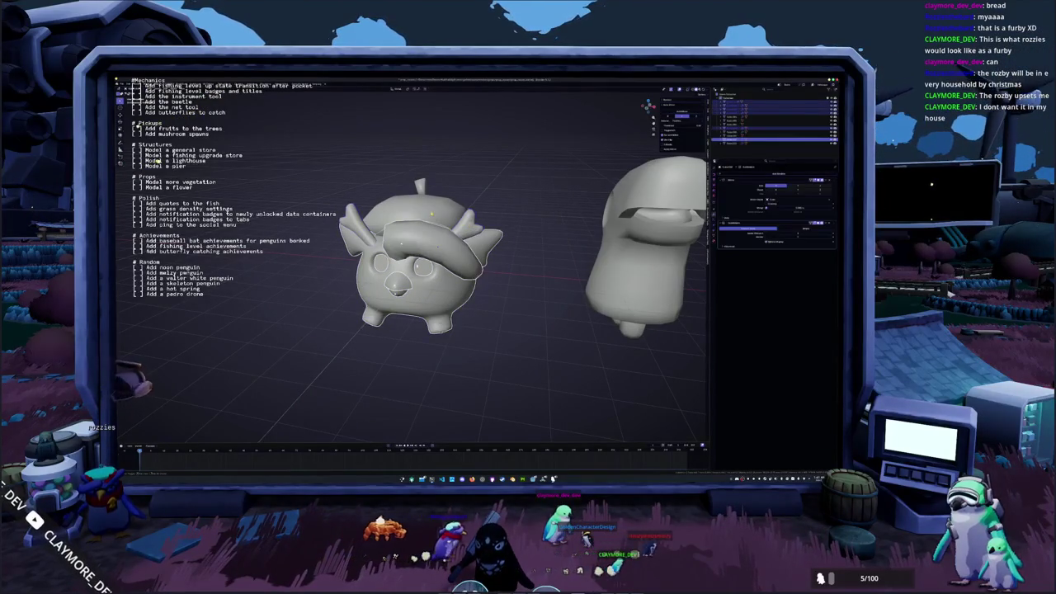
key(ctrl+z)
key(ctrl+z)
middle_drag(431, 213, 349, 197)
key(ctrl+z)
key(ctrl+z)
key(ctrl+z)
middle_drag(387, 247, 438, 198)
key(g)
key(Escape)
mouse_move(652, 128)
middle_down()
mouse_move(570, 160)
mouse_move(565, 247)
middle_up()
middle_drag(570, 137, 573, 134)
scroll(575, 132, up, 5)
scroll(575, 132, down, 4)
scroll(575, 132, down, 2)
scroll(575, 132, down, 1)
click(409, 264)
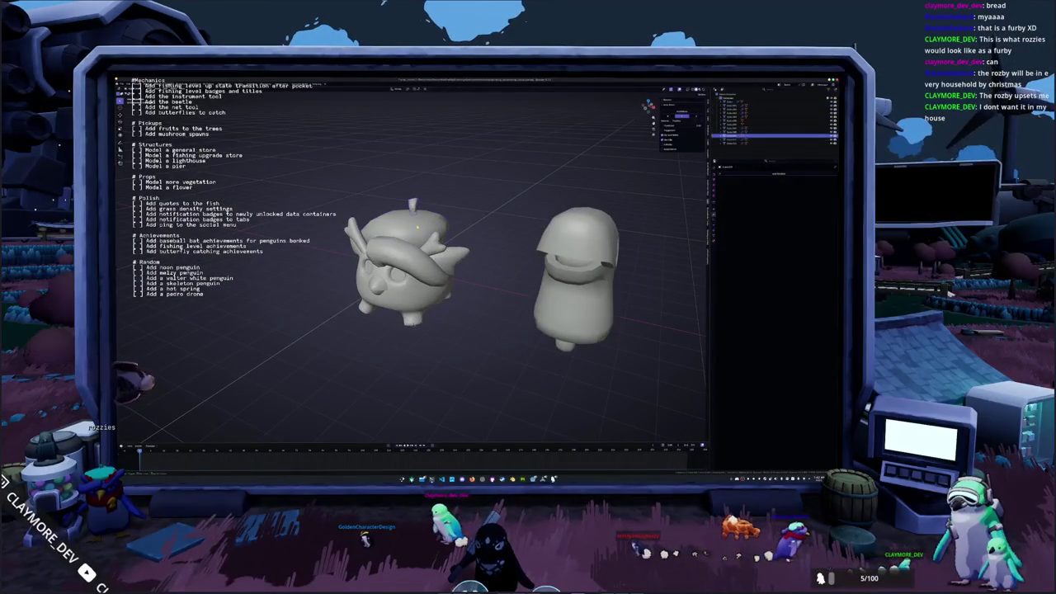
Browse the object properties tabs and switch to the front view of the models.
click(715, 179)
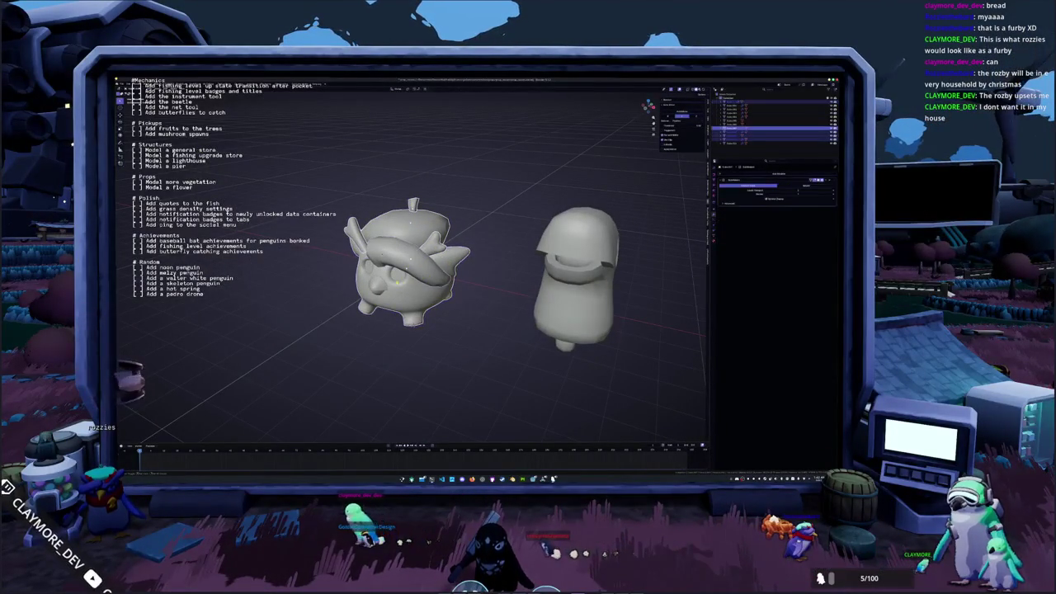
click(742, 107)
middle_drag(495, 289, 487, 272)
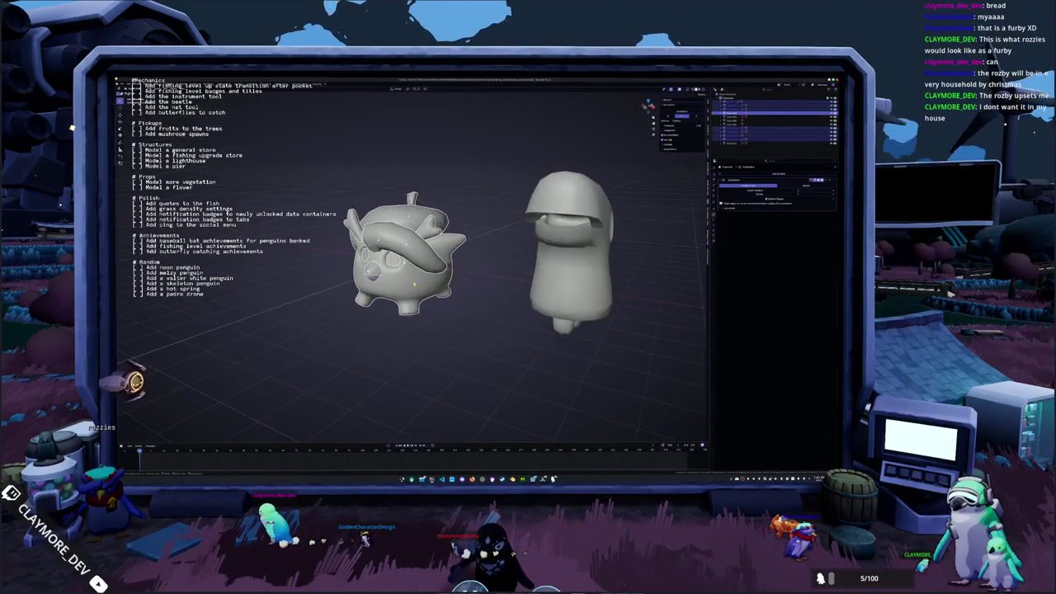
right_click(460, 276)
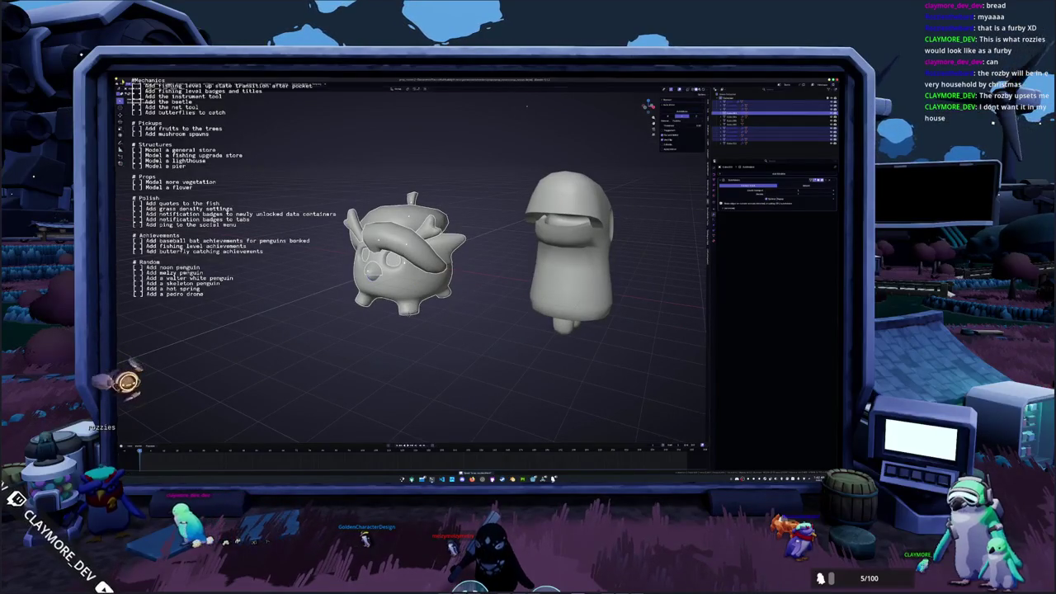
mouse_move(528, 104)
middle_down()
mouse_move(444, 288)
mouse_move(412, 262)
middle_up()
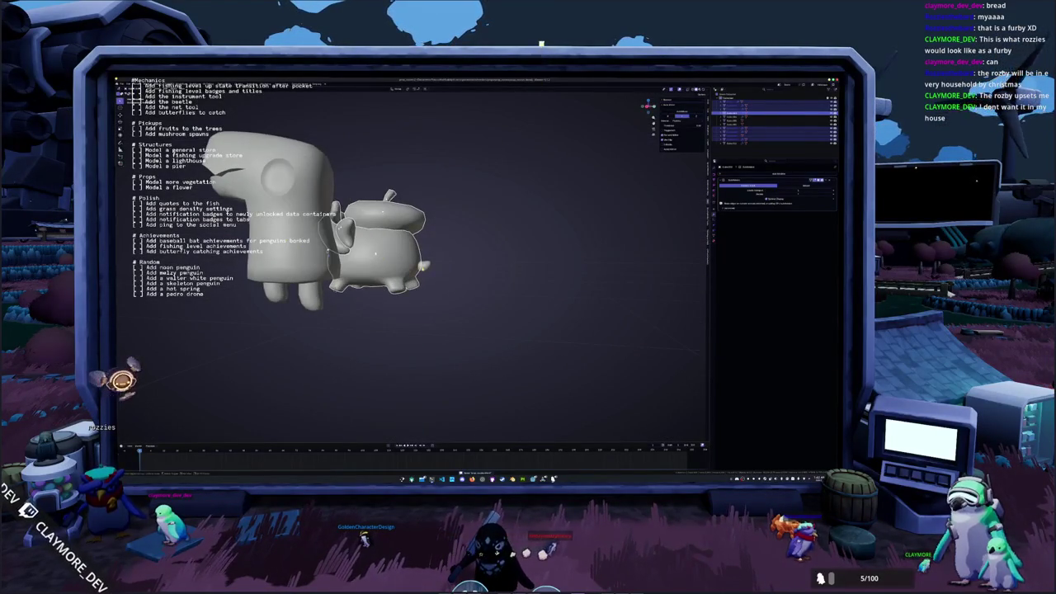
key(KP_1)
scroll(521, 91, up, 2)
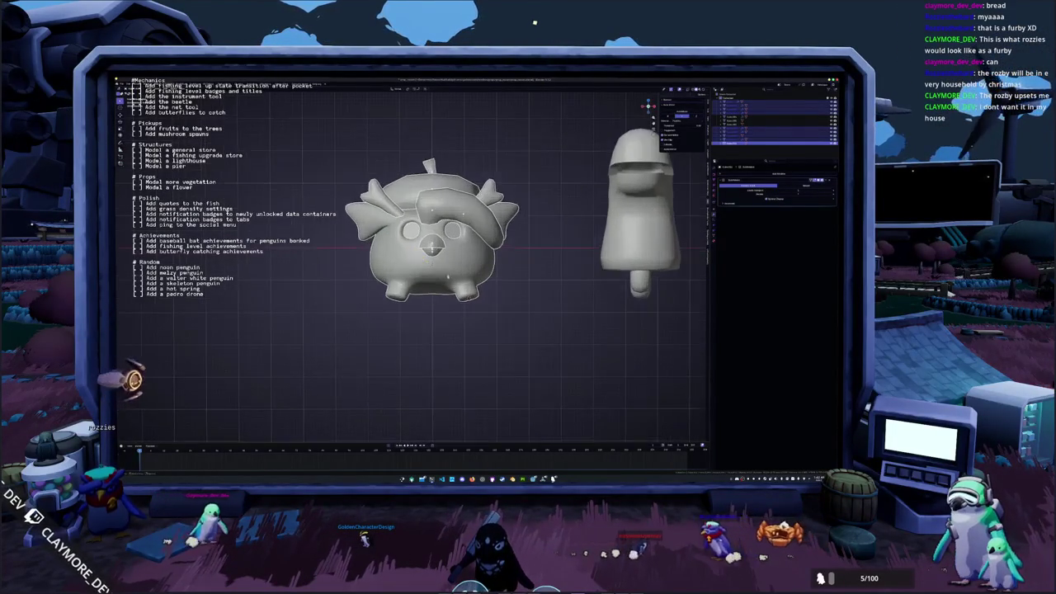
Tilt the creature on X, apply its rotation, and join its parts with Ctrl+J.
key(r)
key(x)
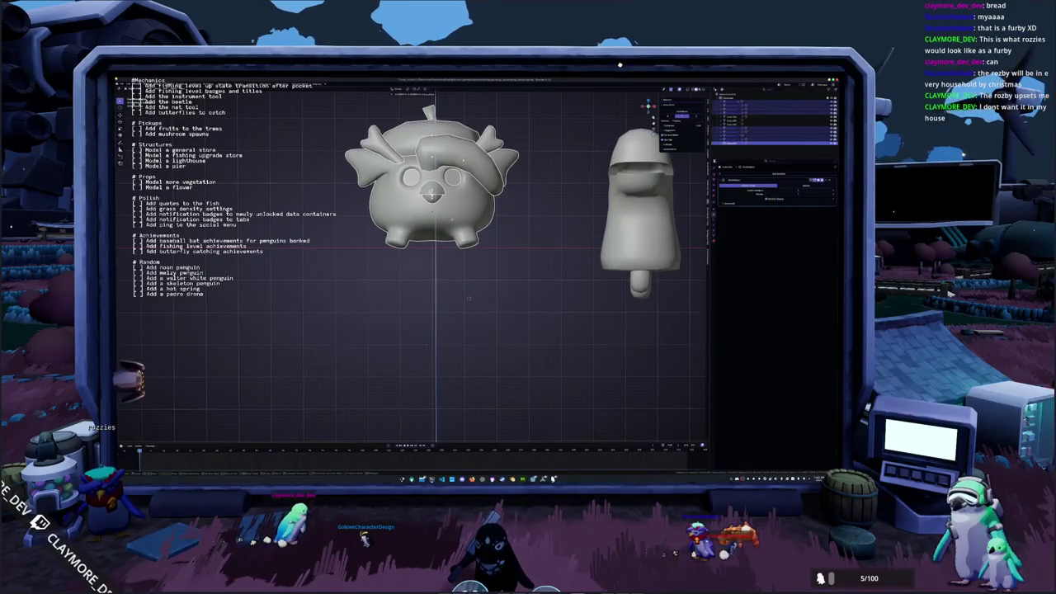
middle_drag(468, 299, 436, 319)
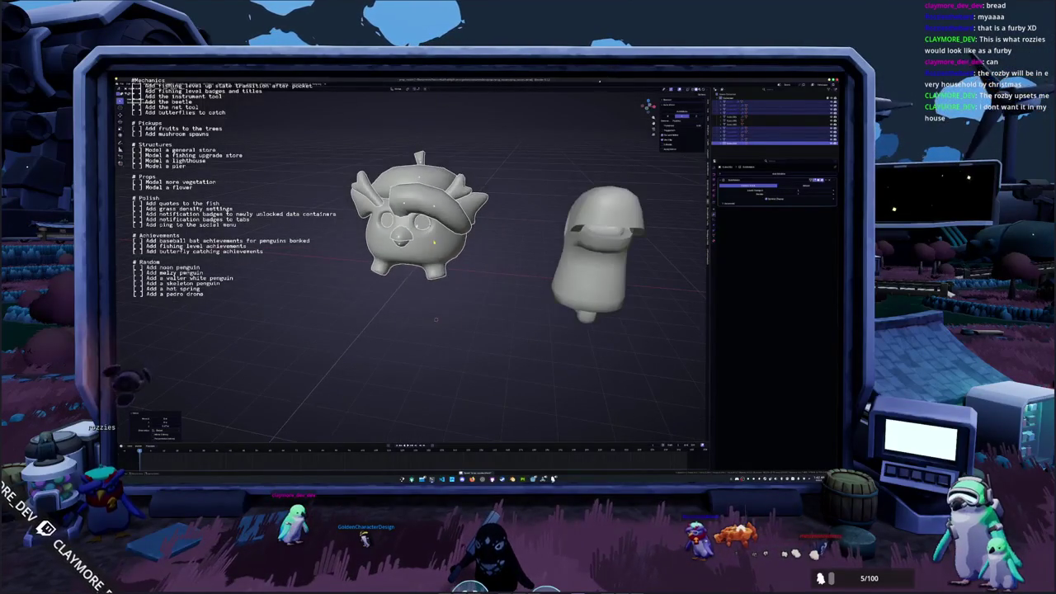
right_click(435, 320)
click(431, 253)
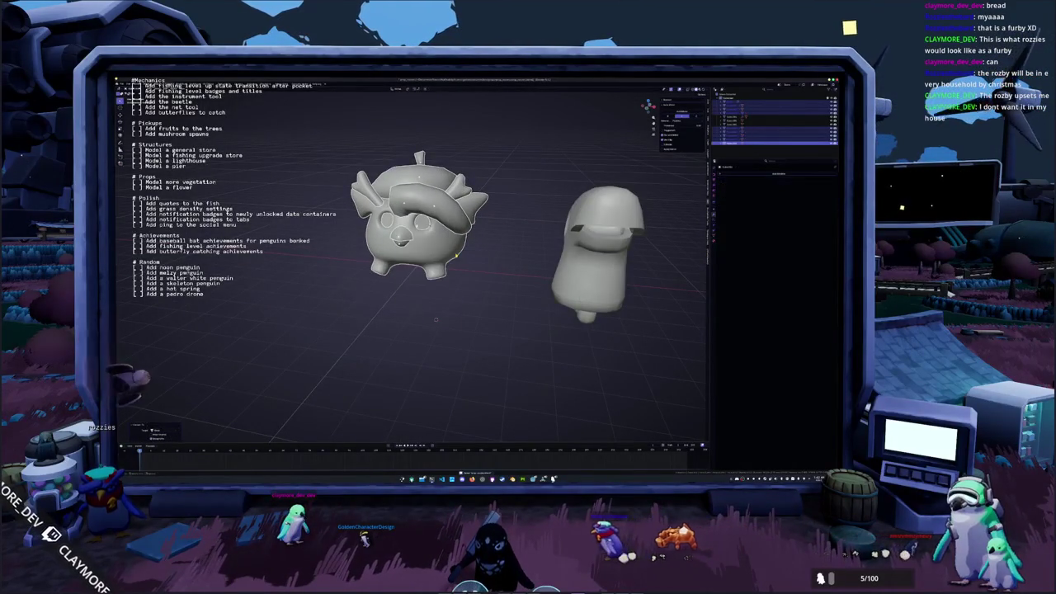
key(ctrl+j)
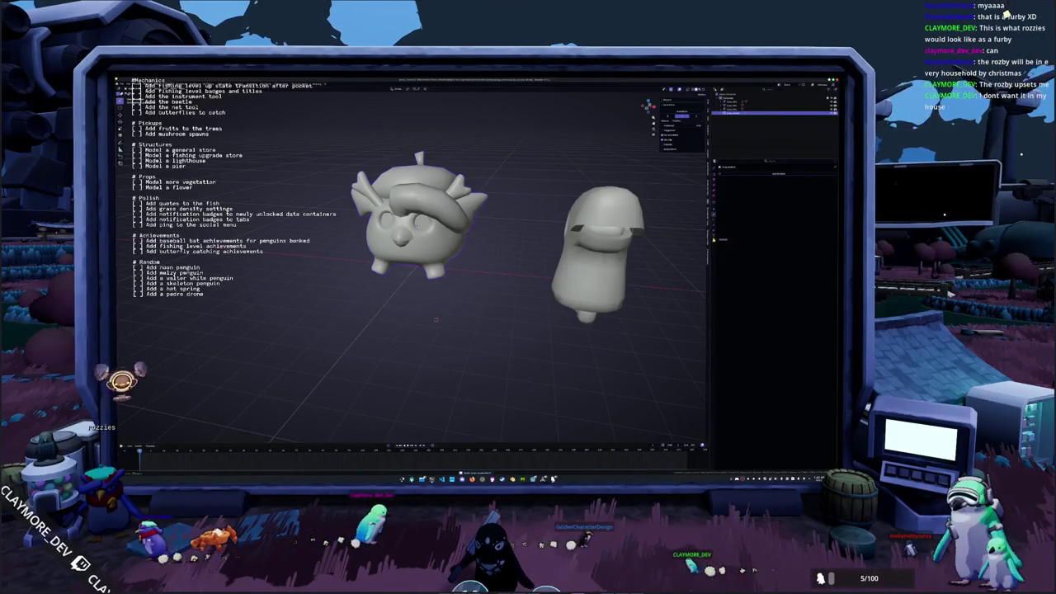
In the creature's Edit Mode, mark the chosen edge loop as a seam.
key(KP_Decimal)
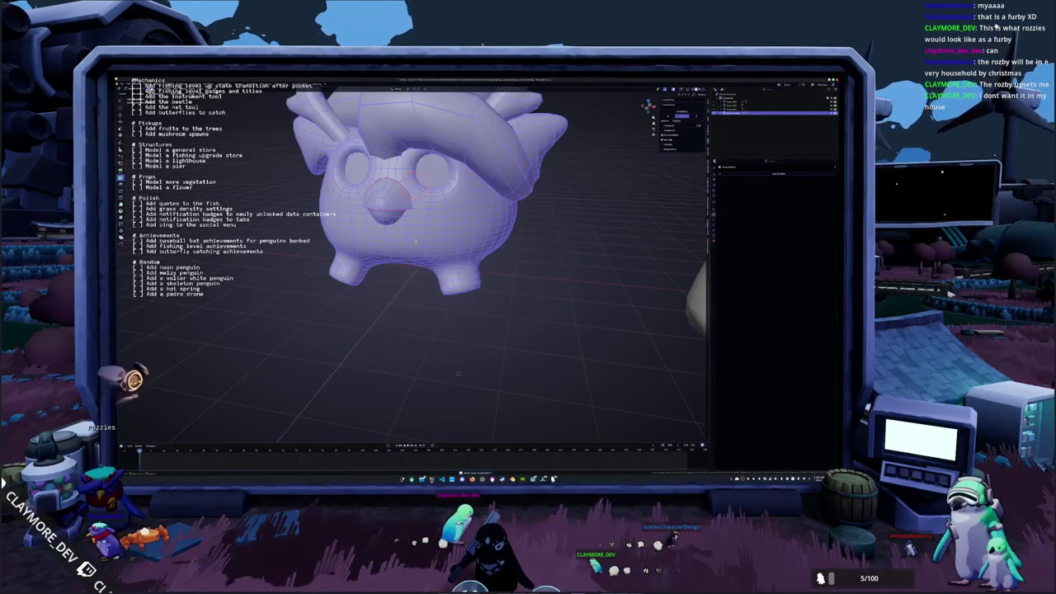
key(Tab)
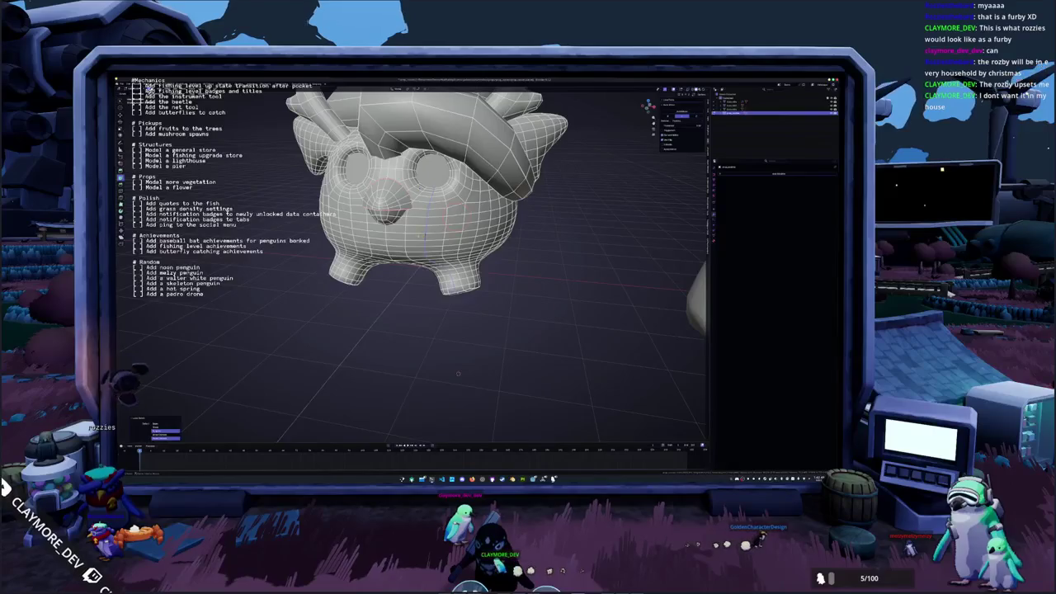
middle_drag(458, 373, 401, 362)
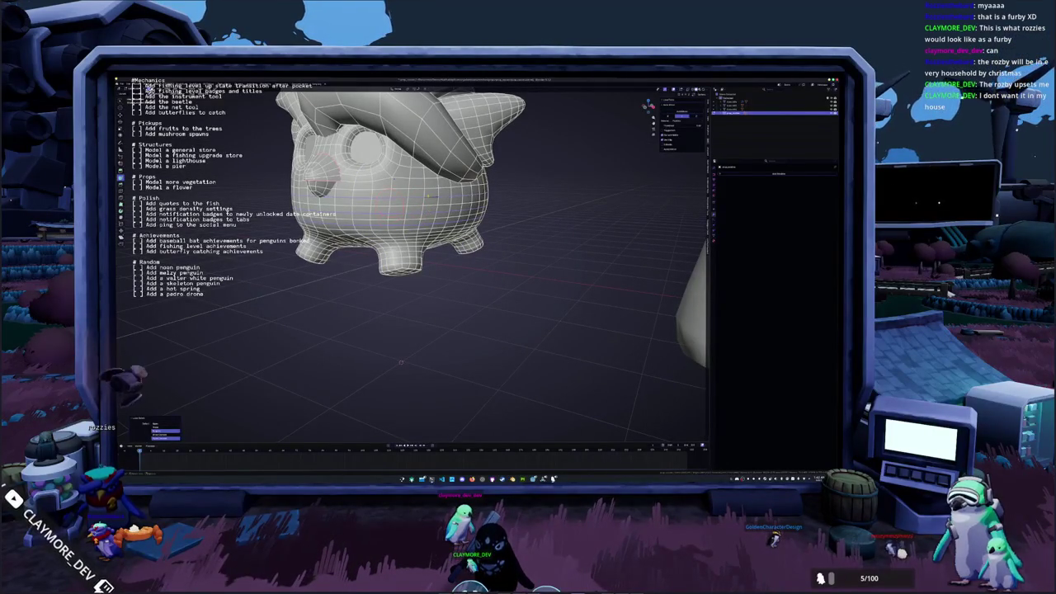
right_click(427, 195)
click(427, 214)
middle_drag(427, 216, 422, 316)
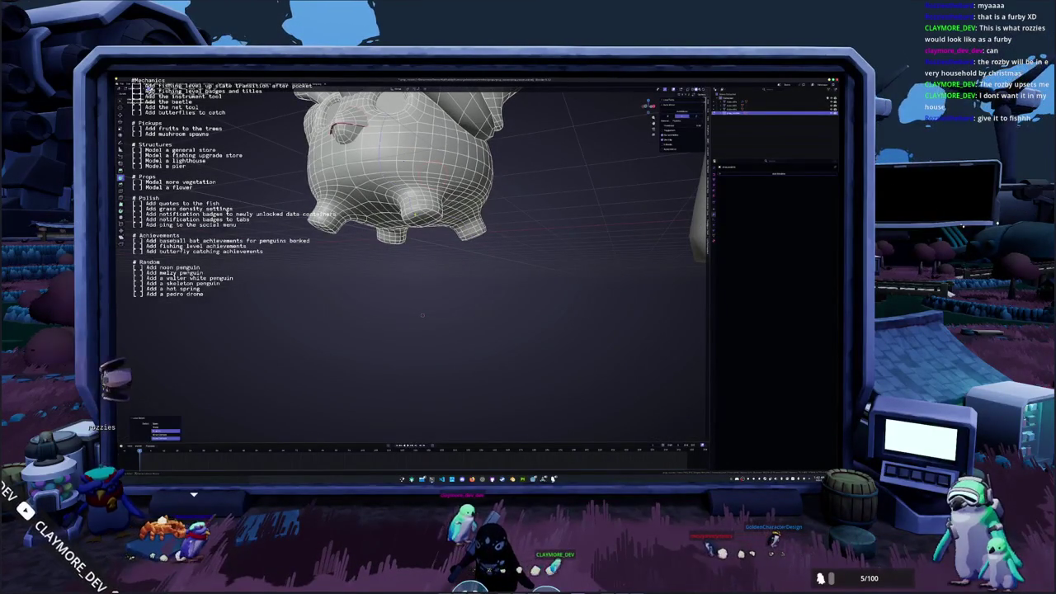
mouse_move(422, 314)
middle_down()
mouse_move(505, 353)
mouse_move(305, 288)
mouse_move(271, 301)
mouse_move(345, 285)
middle_up()
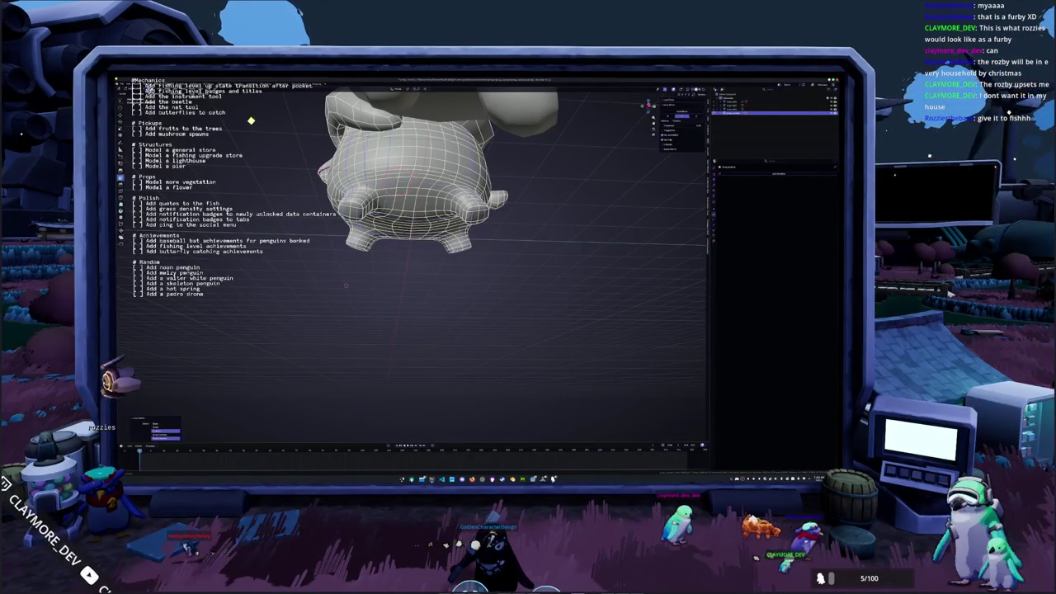
mouse_move(346, 286)
middle_down()
mouse_move(483, 302)
mouse_move(317, 296)
mouse_move(334, 269)
middle_up()
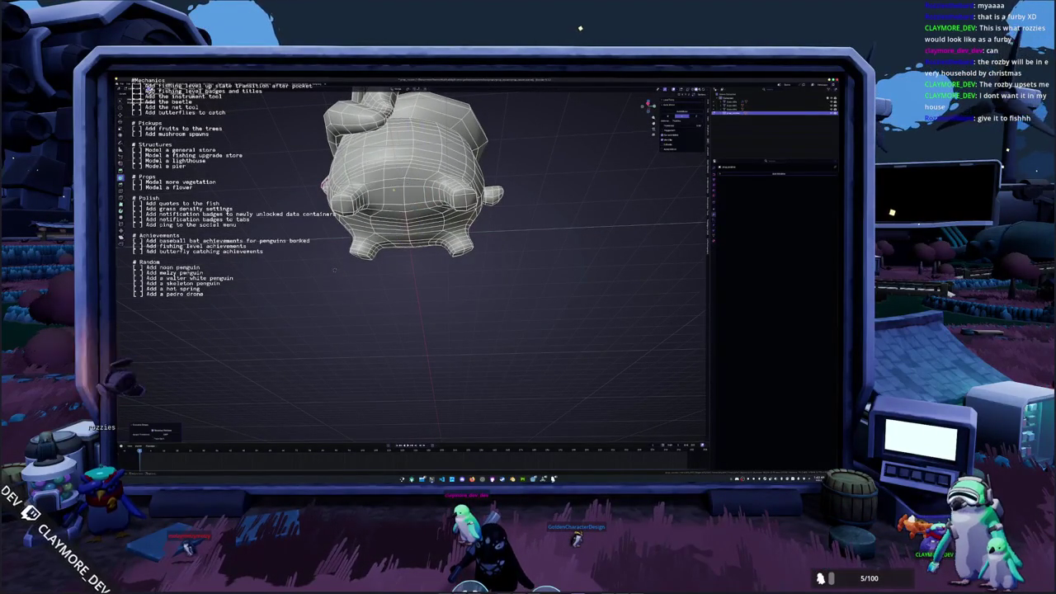
mouse_move(334, 269)
middle_down()
mouse_move(341, 317)
mouse_move(317, 293)
mouse_move(352, 317)
mouse_move(394, 275)
middle_up()
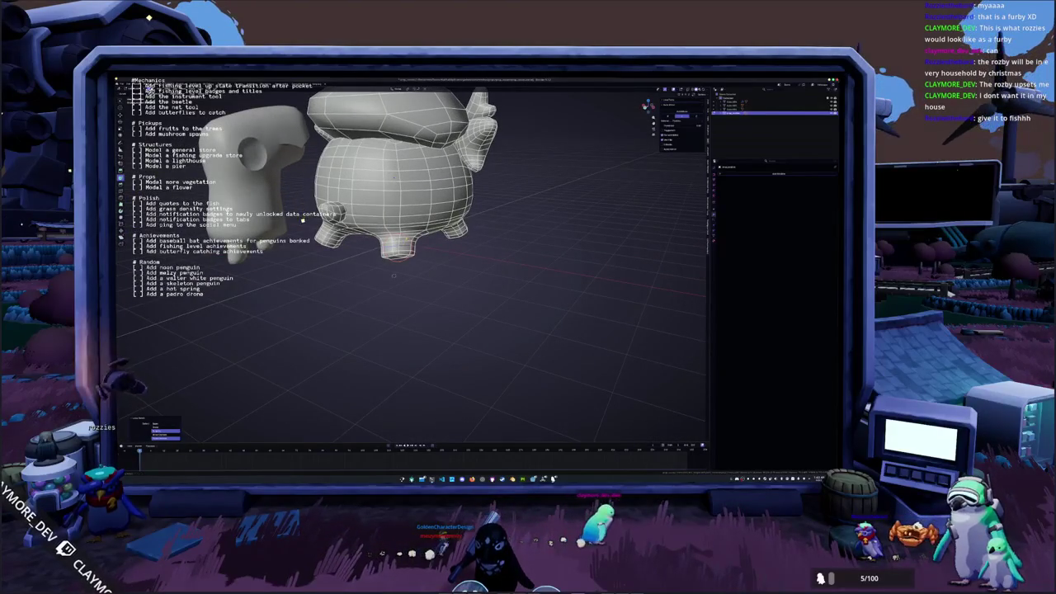
mouse_move(393, 276)
middle_down()
mouse_move(476, 283)
mouse_move(458, 340)
mouse_move(411, 332)
mouse_move(447, 268)
middle_up()
Check the seams from several angles, toggling Object Mode and X-ray display.
key(Tab)
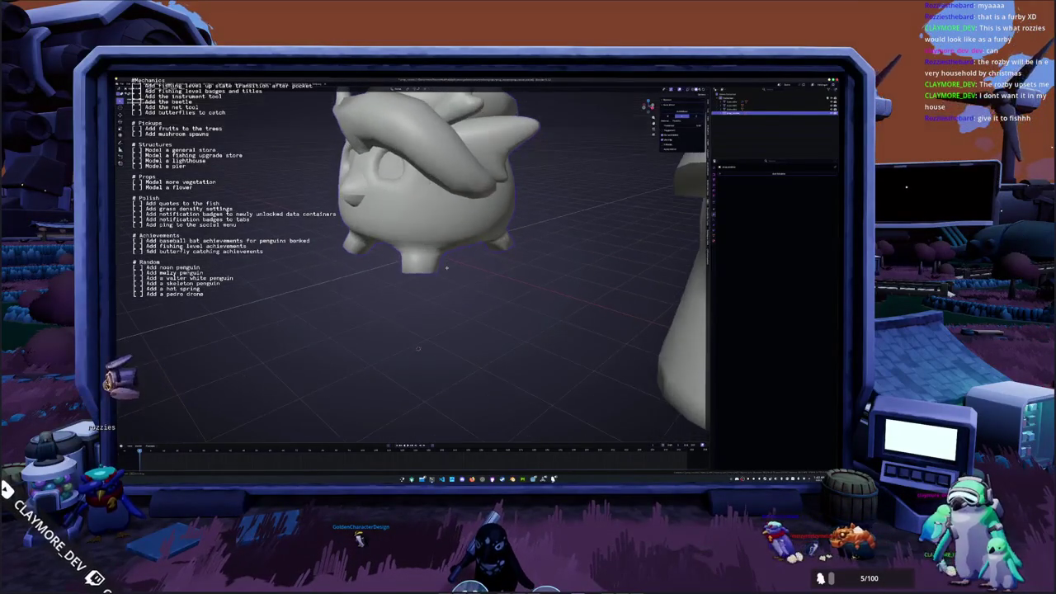
key(Tab)
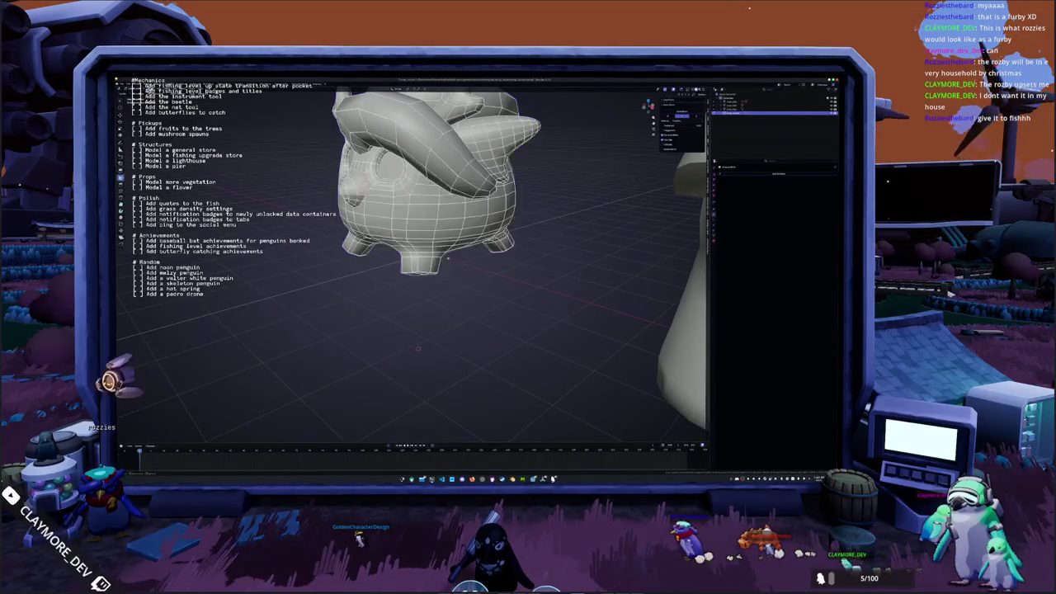
middle_drag(449, 261, 447, 248)
mouse_move(439, 360)
middle_down()
mouse_move(423, 406)
mouse_move(482, 432)
mouse_move(512, 411)
mouse_move(404, 359)
mouse_move(487, 430)
mouse_move(470, 435)
middle_up()
key(alt+z)
mouse_move(469, 244)
middle_down()
mouse_move(443, 277)
mouse_move(443, 261)
middle_up()
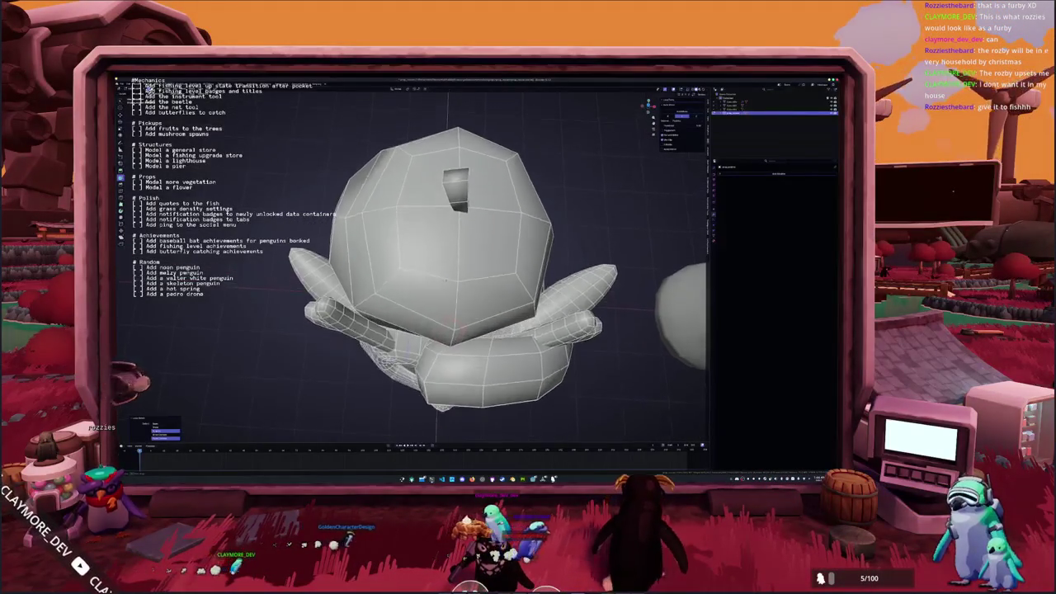
key(alt+z)
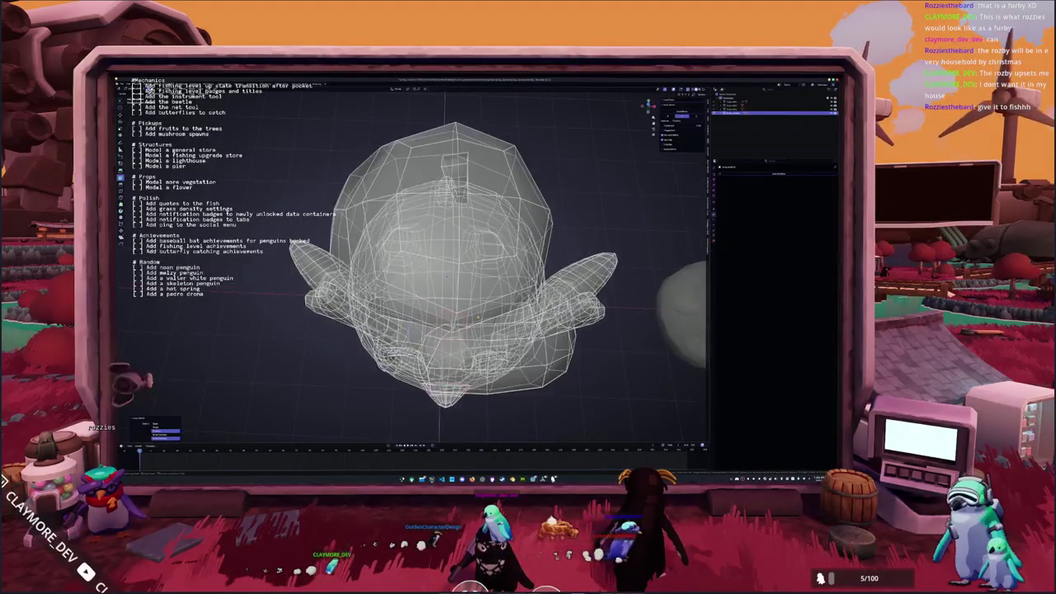
mouse_move(462, 363)
middle_down()
mouse_move(470, 355)
mouse_move(486, 395)
mouse_move(514, 413)
mouse_move(527, 366)
mouse_move(404, 438)
mouse_move(391, 432)
mouse_move(396, 404)
middle_up()
key(alt+z)
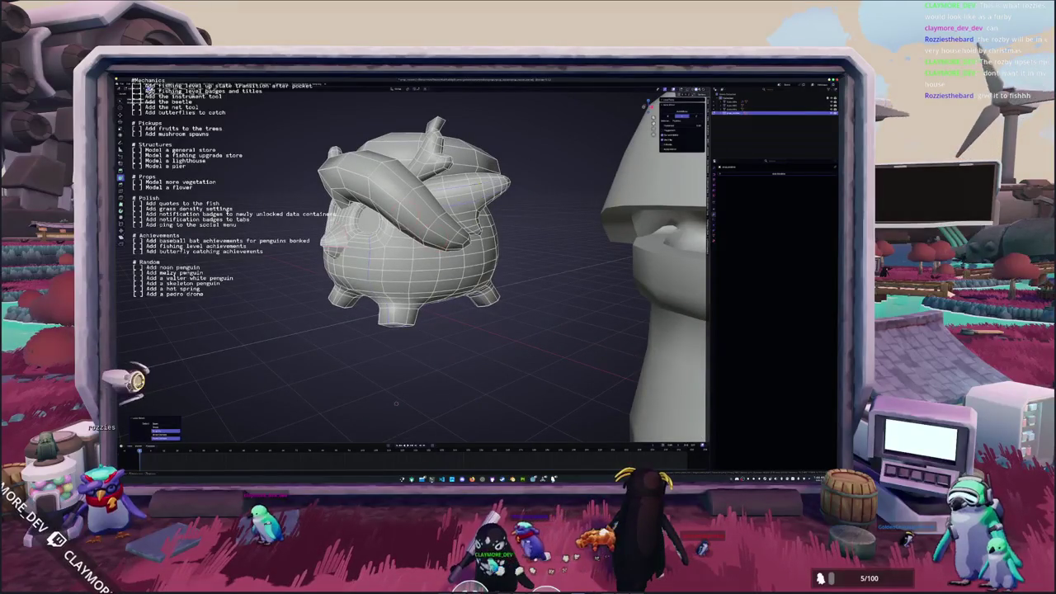
Mark the selected edges around the creature's eyes and face as seams.
middle_drag(396, 403, 507, 380)
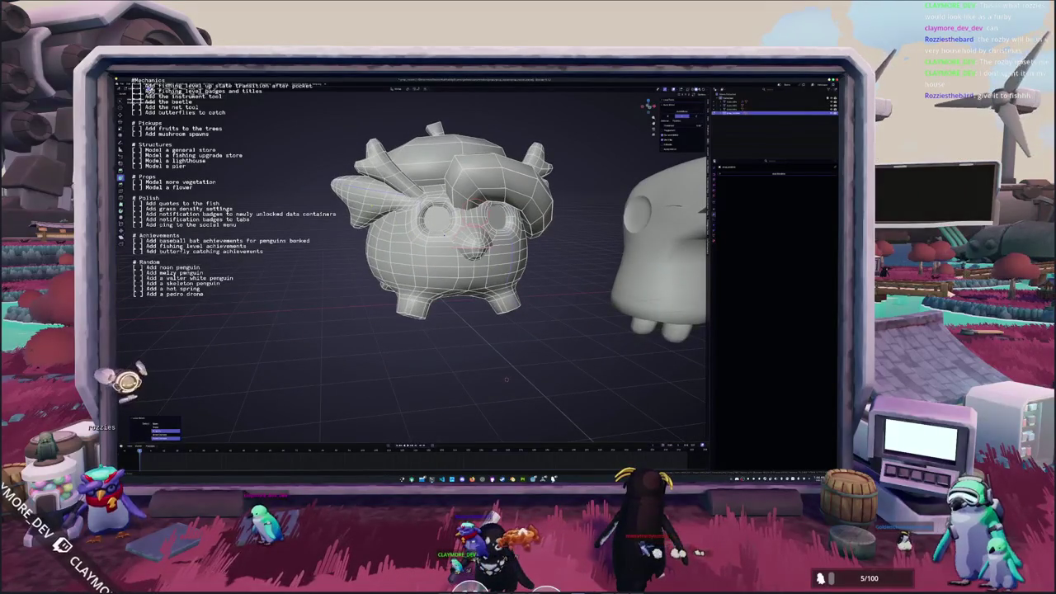
right_click(372, 205)
click(363, 205)
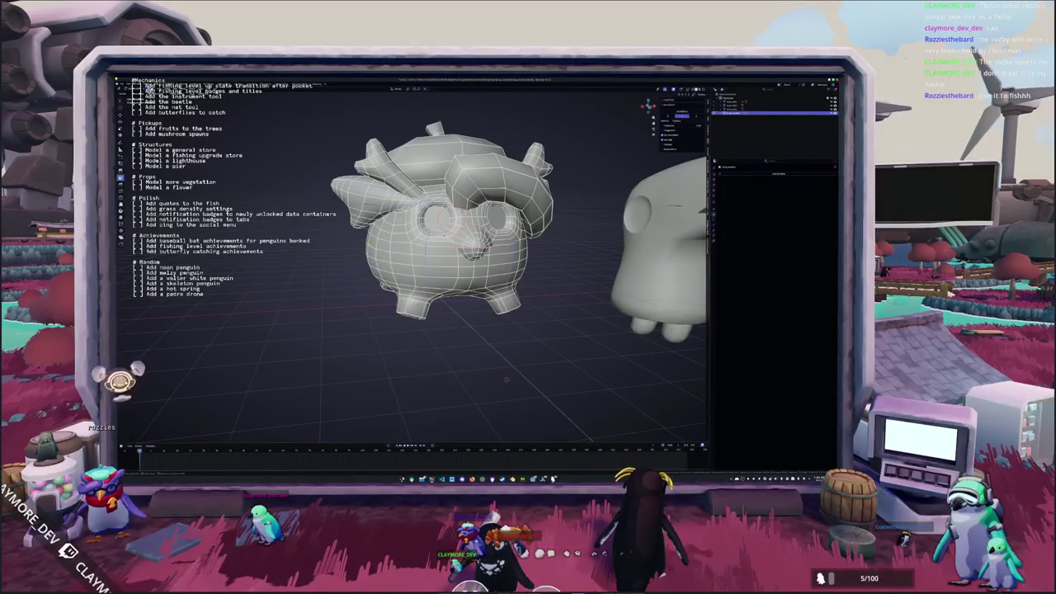
middle_drag(506, 380, 509, 356)
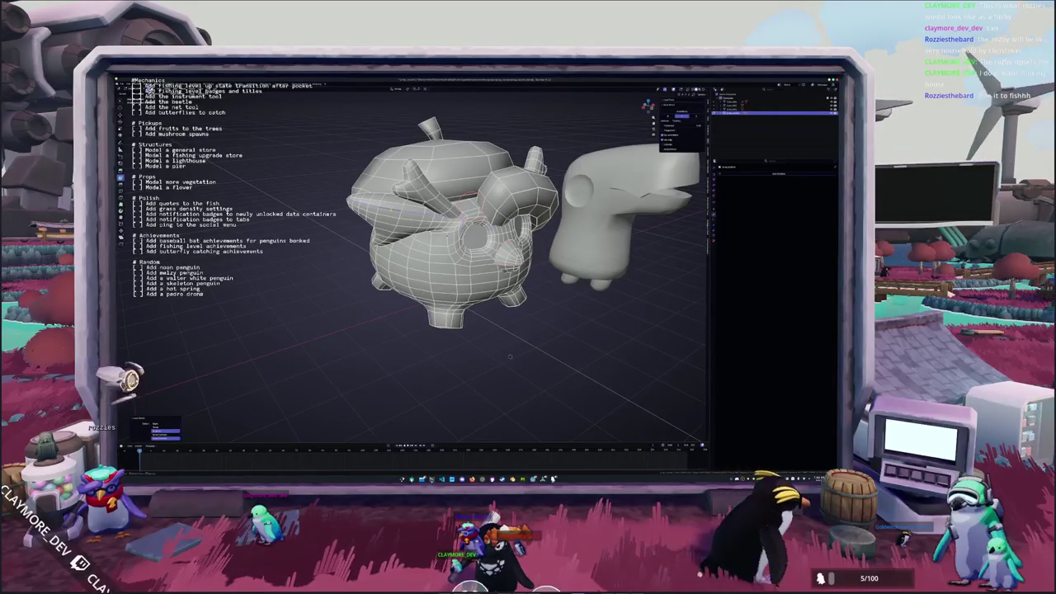
right_click(363, 202)
click(368, 206)
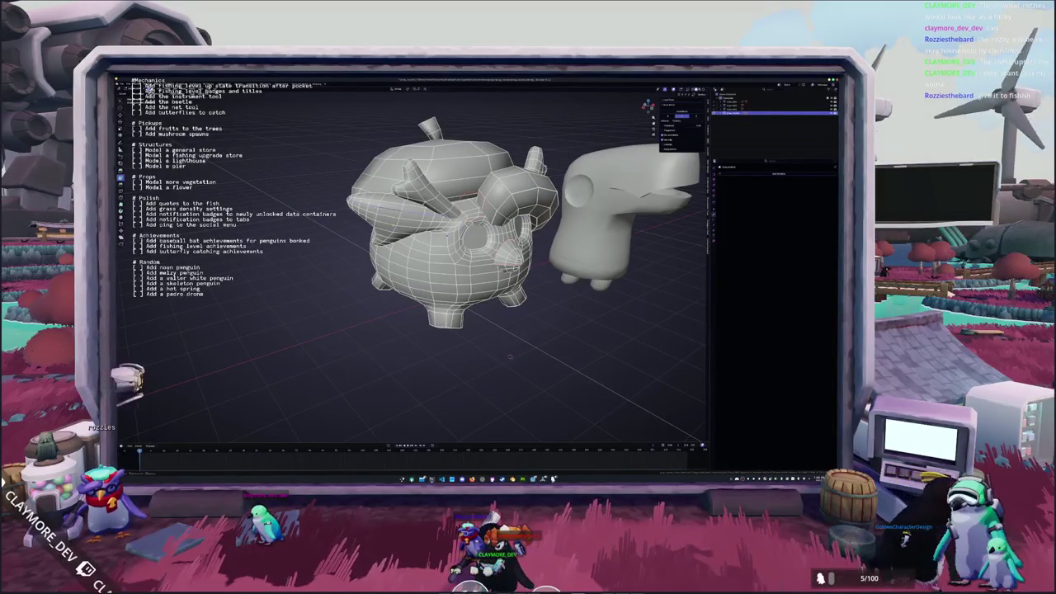
middle_drag(510, 356, 507, 355)
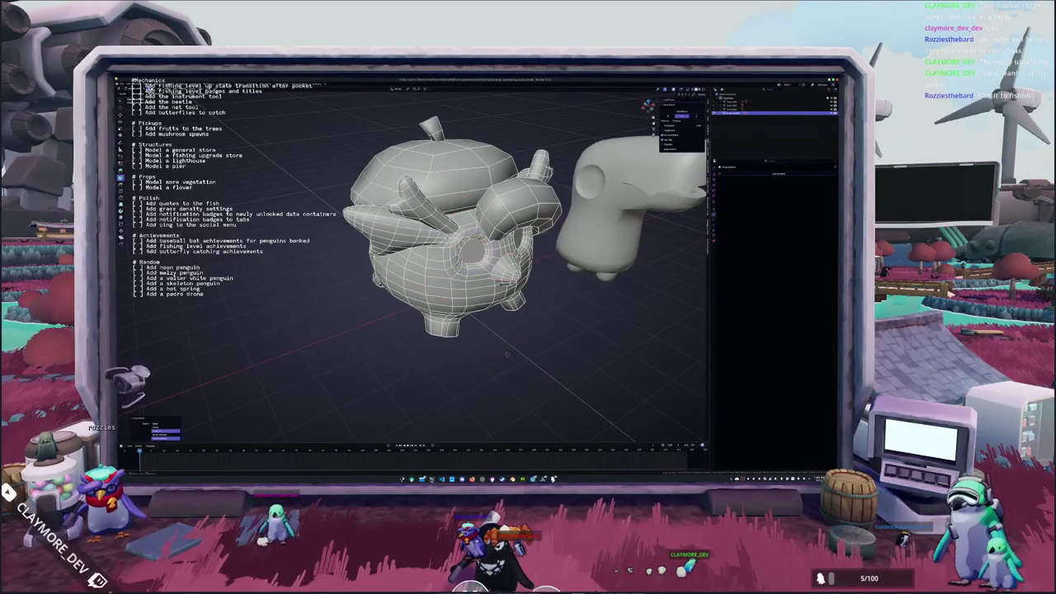
middle_drag(507, 353, 356, 326)
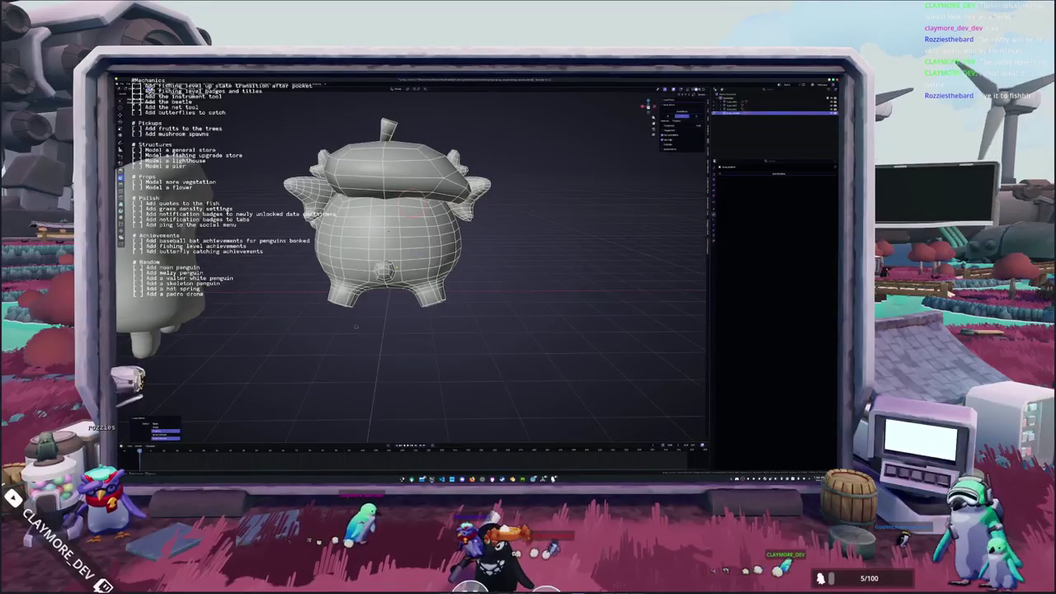
Toggle between Object and Edit Mode to check the new red seam lines.
key(Tab)
scroll(398, 245, down, 2)
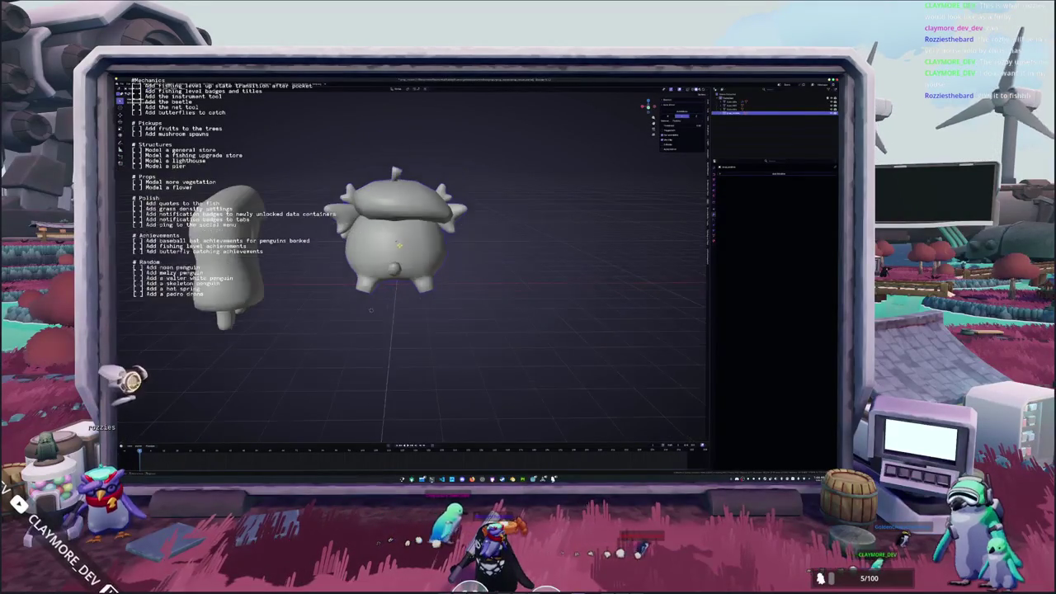
key(Tab)
mouse_move(370, 310)
middle_down()
mouse_move(405, 327)
mouse_move(480, 326)
mouse_move(416, 356)
middle_up()
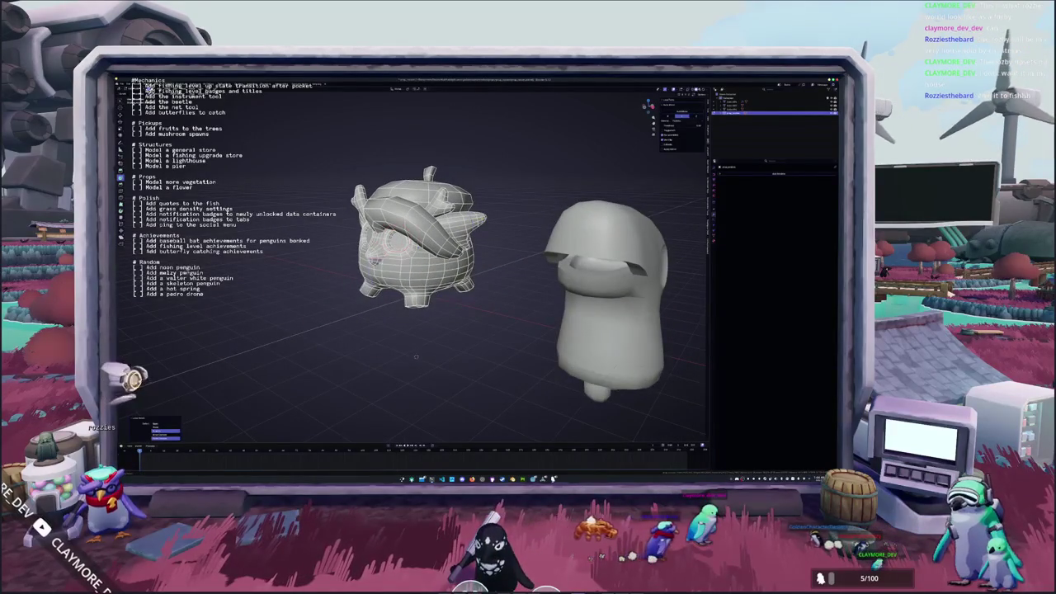
key(Tab)
middle_drag(416, 356, 461, 349)
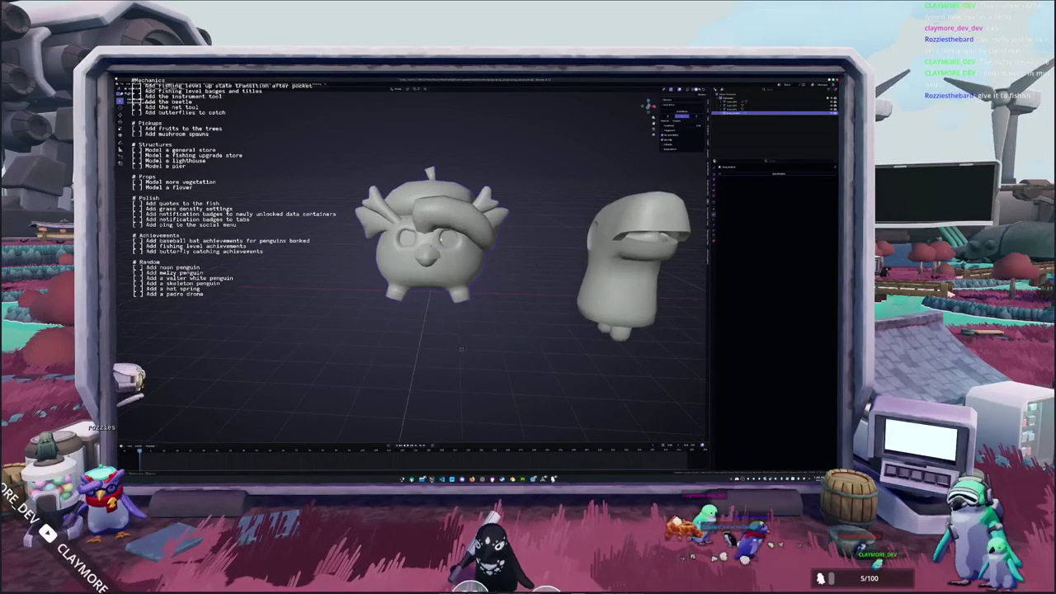
Re-enter Edit Mode on the capped creature and orbit to view the cap's edges.
click(615, 295)
scroll(461, 349, up, 3)
key(Tab)
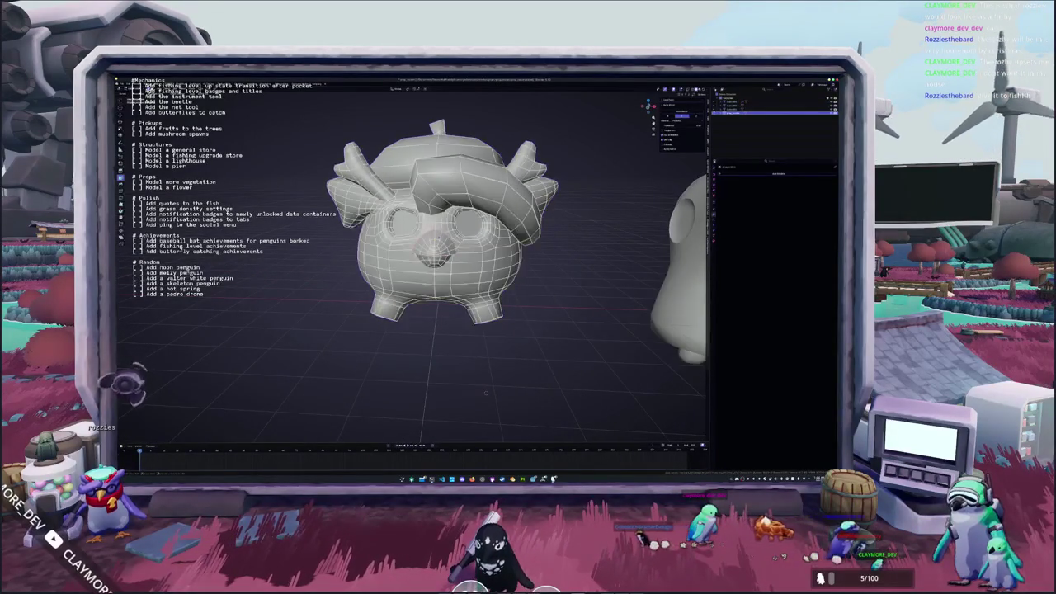
mouse_move(486, 393)
middle_down()
mouse_move(423, 407)
mouse_move(512, 366)
mouse_move(506, 344)
mouse_move(375, 211)
middle_up()
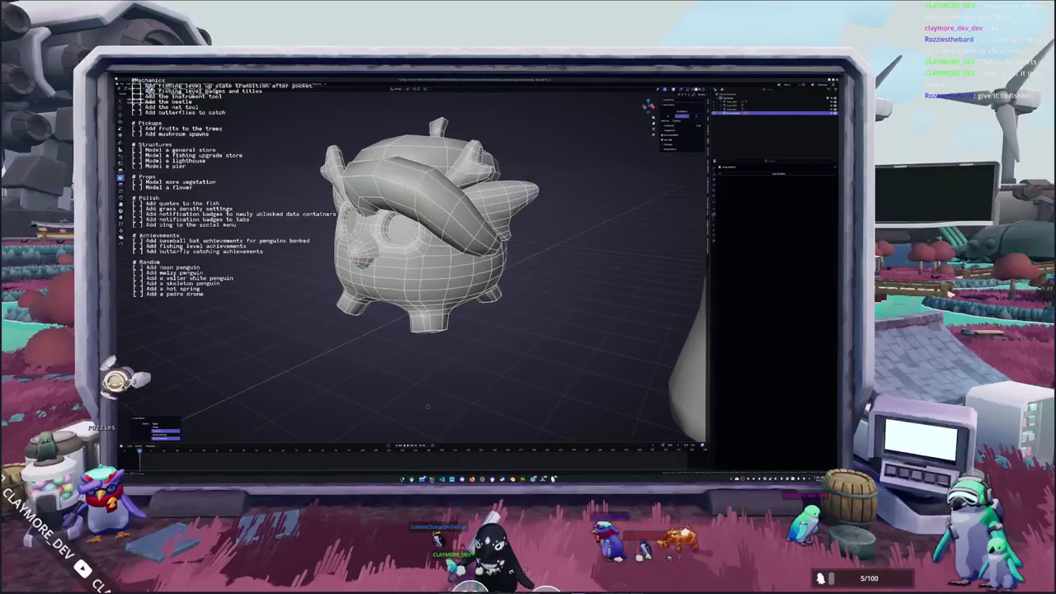
right_click(375, 211)
scroll(469, 347, down, 2)
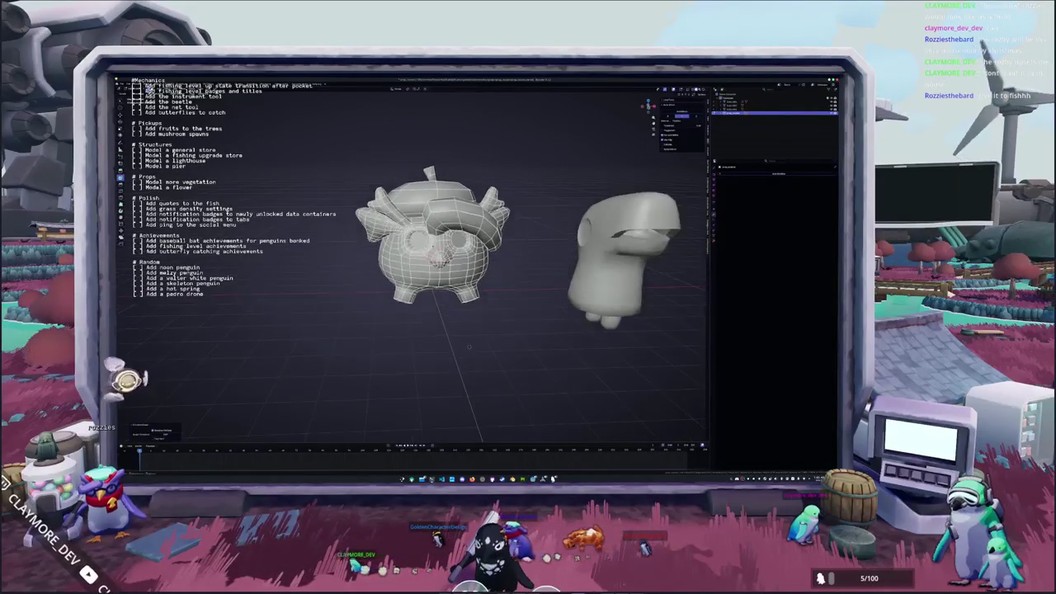
Select all the creature's geometry and unwrap it in the UV Editing workspace.
key(a)
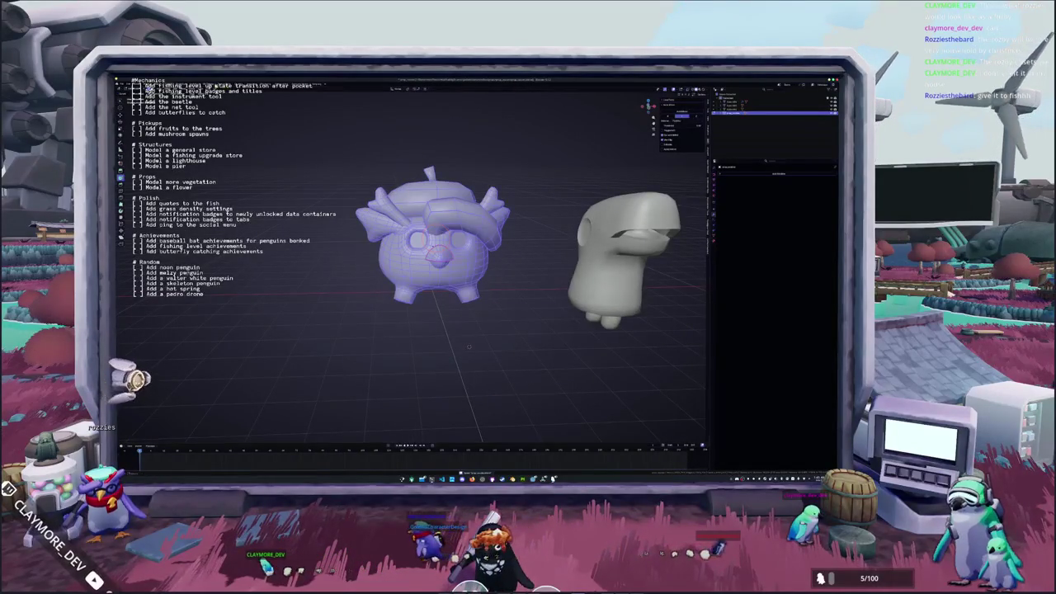
click(462, 89)
middle_drag(561, 330, 528, 314)
click(516, 89)
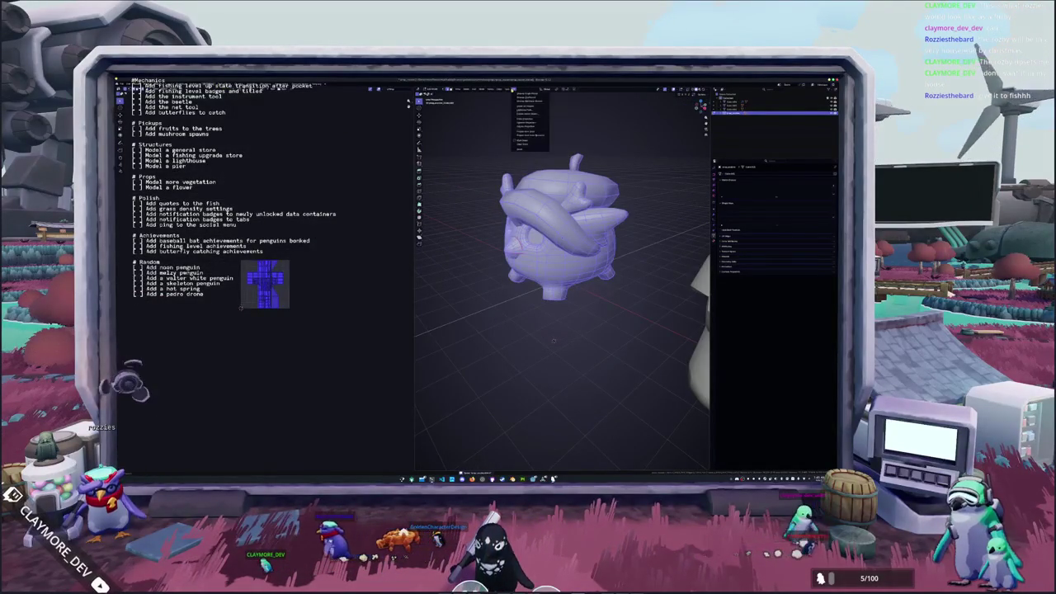
click(525, 95)
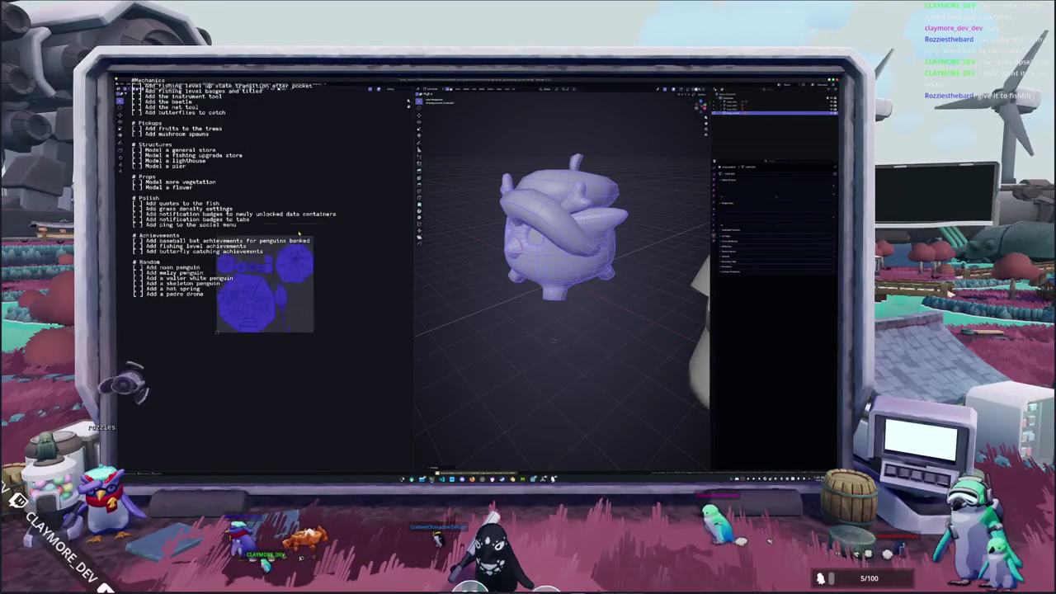
key(alt+a)
middle_drag(512, 297, 483, 285)
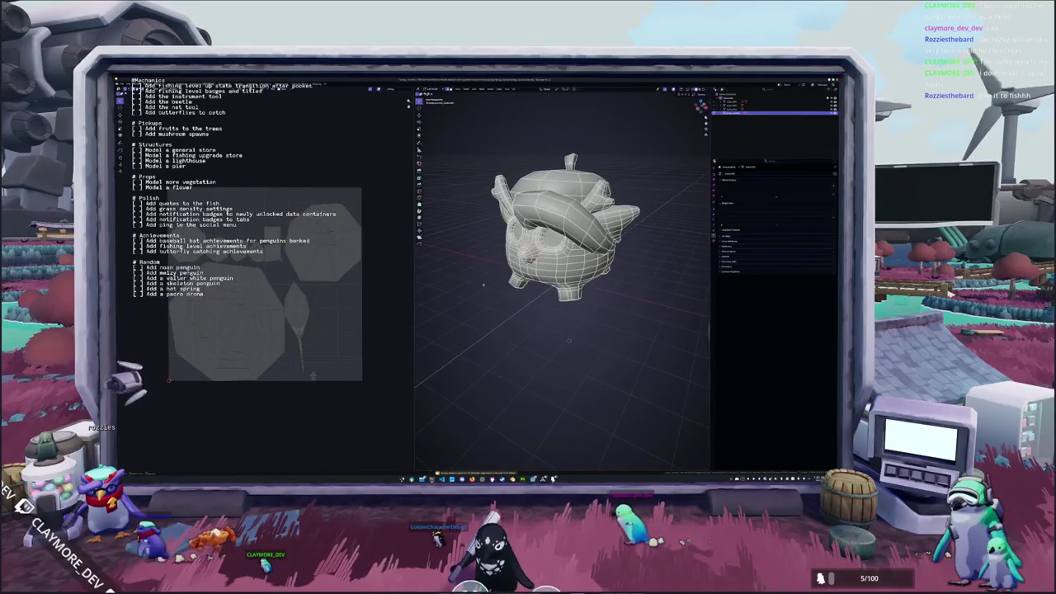
scroll(569, 340, up, 5)
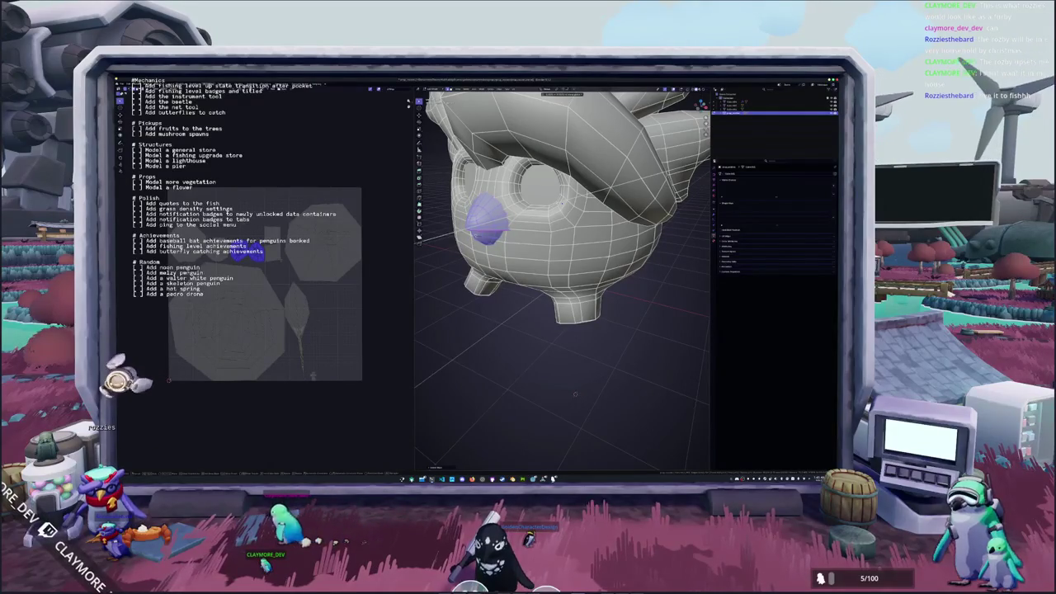
Inspect the solid model in Object Mode, then return to Edit Mode.
key(Tab)
scroll(561, 247, down, 5)
mouse_move(561, 247)
middle_down()
mouse_move(577, 214)
mouse_move(569, 248)
middle_up()
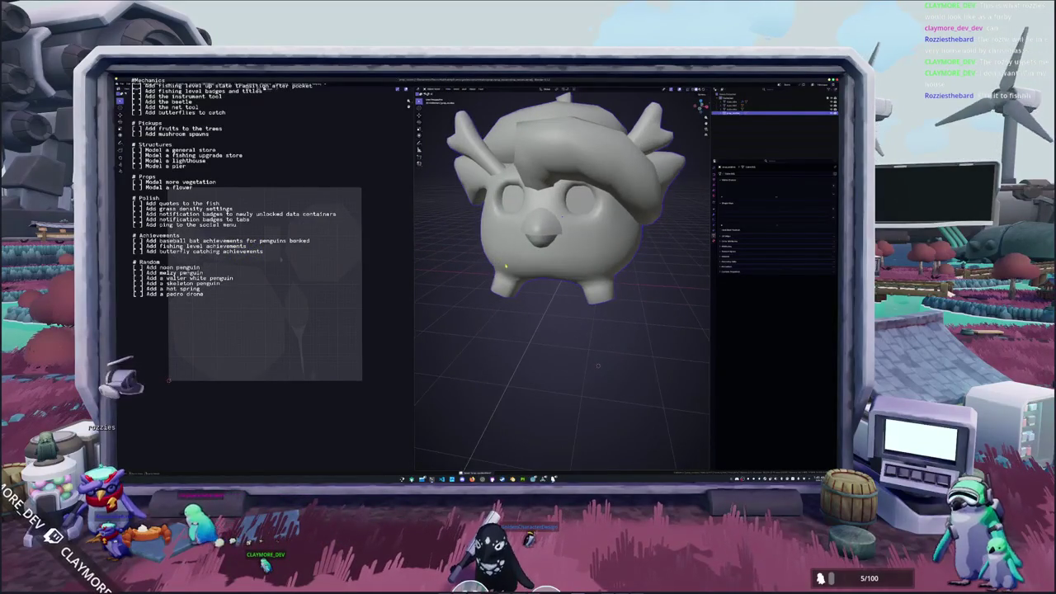
key(Tab)
scroll(600, 361, up, 1)
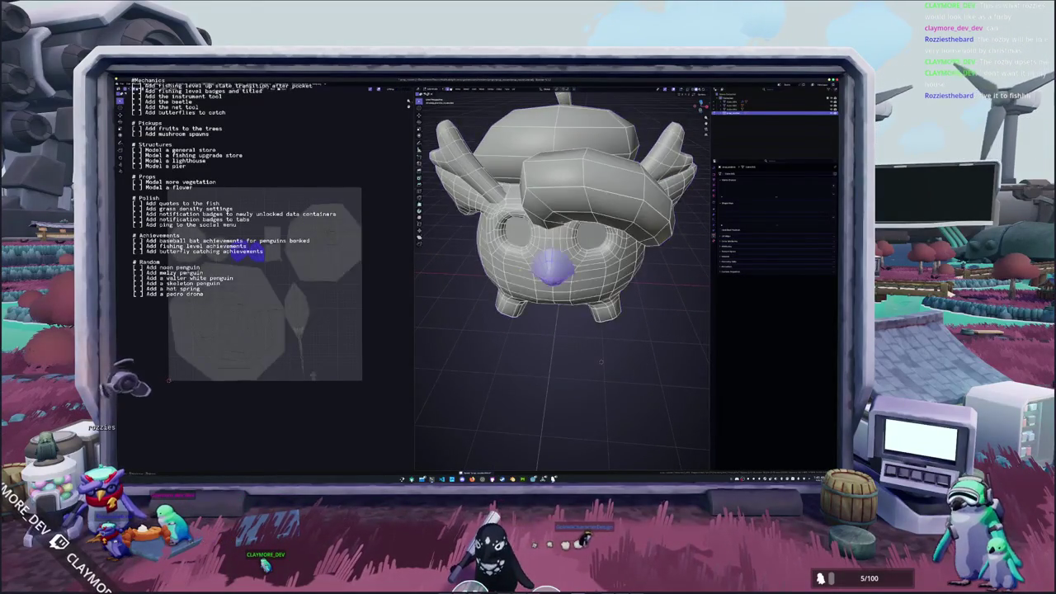
middle_drag(600, 362, 599, 365)
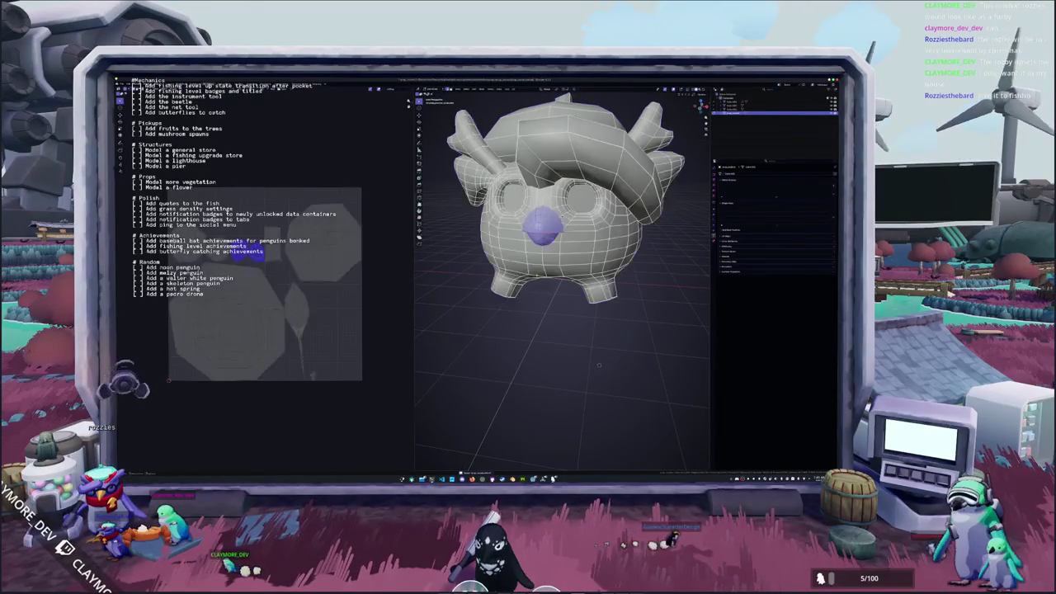
Select the whole mesh and apply Smart UV Project with its default settings.
key(a)
click(510, 90)
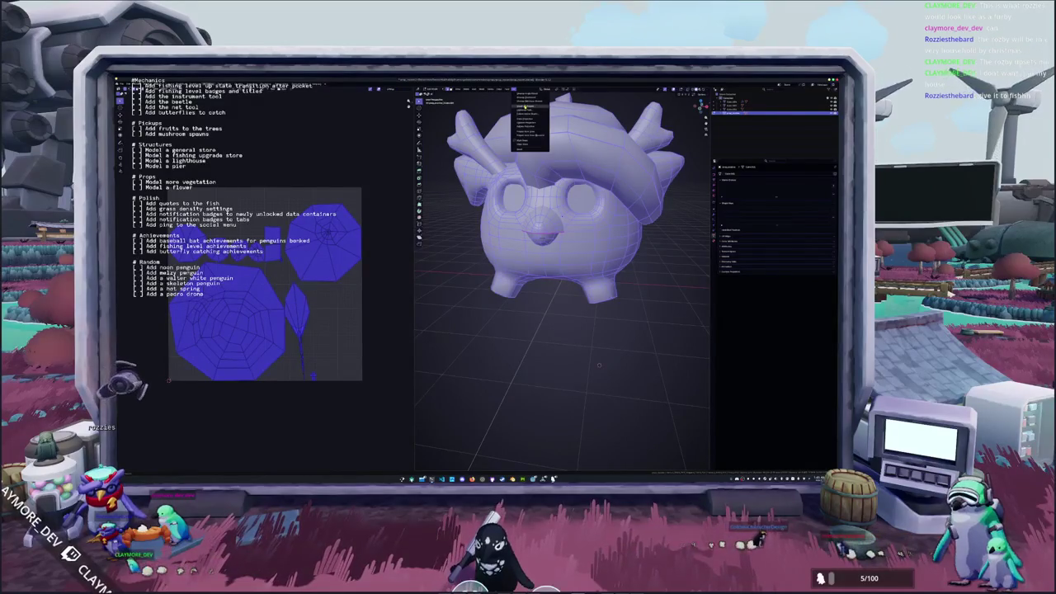
click(525, 106)
click(513, 141)
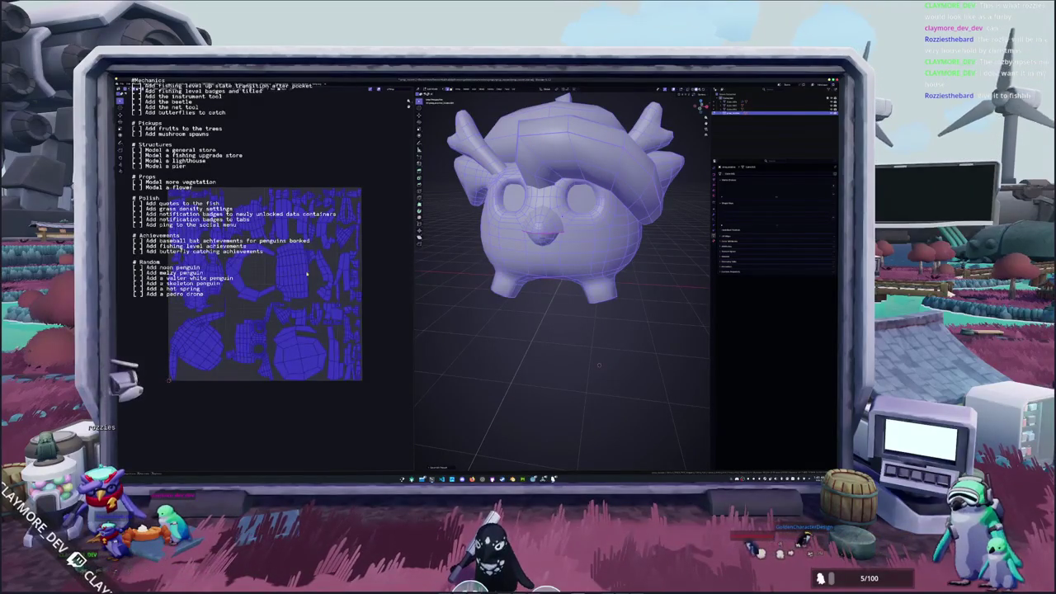
click(599, 365)
mouse_move(599, 365)
middle_down()
mouse_move(608, 347)
mouse_move(604, 359)
middle_up()
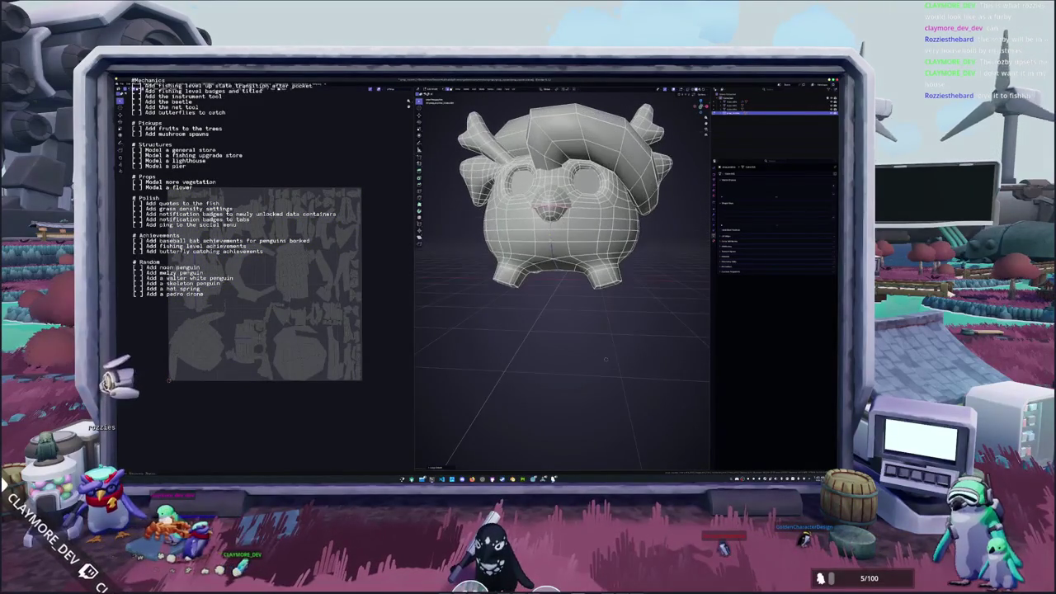
scroll(605, 359, up, 2)
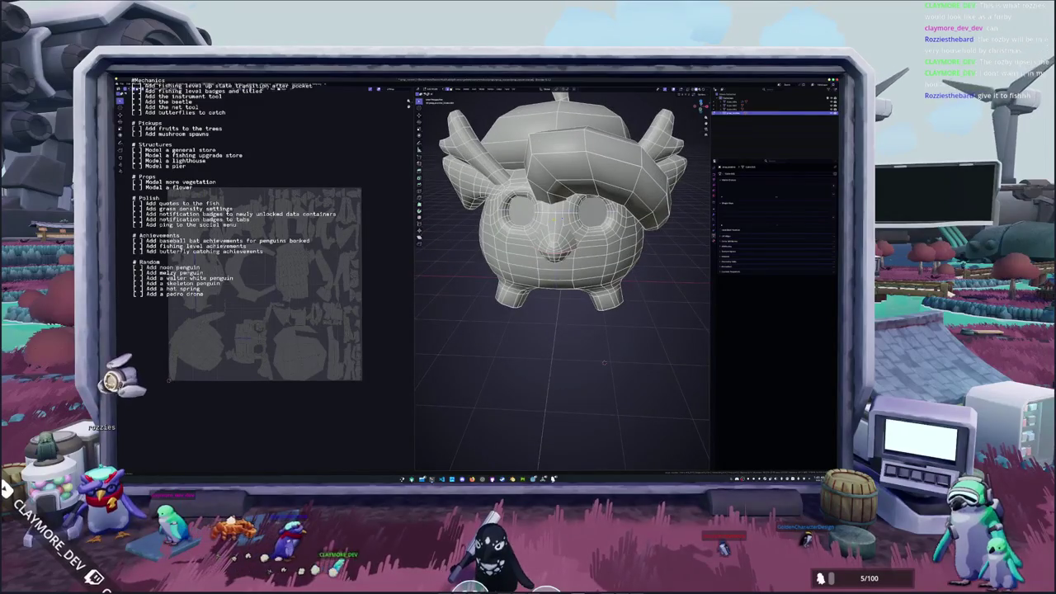
key(alt+z)
mouse_move(605, 361)
middle_down()
mouse_move(522, 334)
mouse_move(528, 320)
mouse_move(508, 324)
mouse_move(560, 312)
mouse_move(627, 345)
mouse_move(606, 358)
middle_up()
key(alt+z)
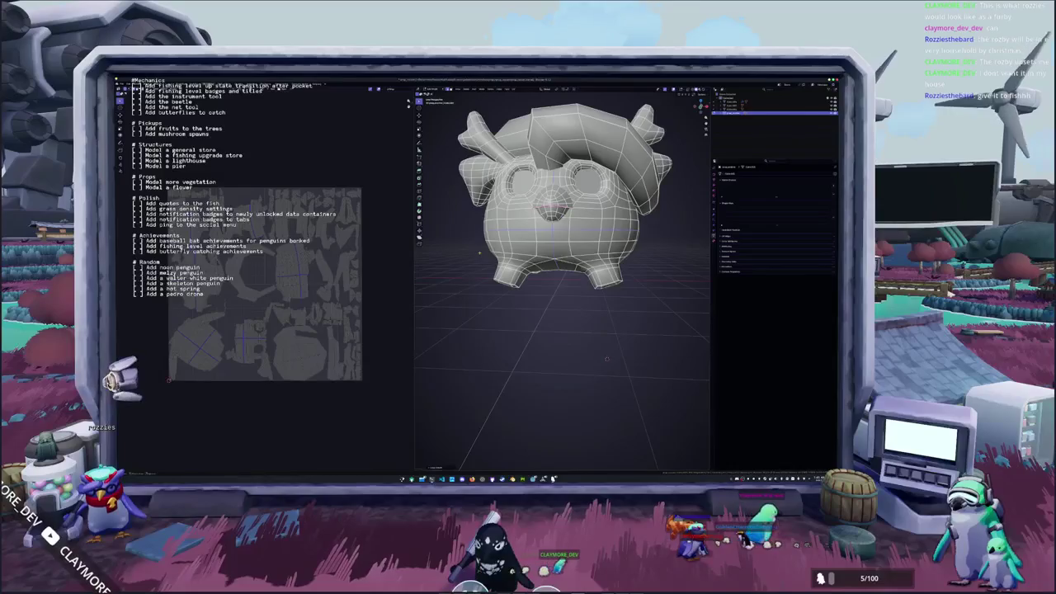
mouse_move(484, 253)
middle_down()
mouse_move(473, 281)
mouse_move(516, 289)
middle_up()
right_click(474, 280)
click(473, 281)
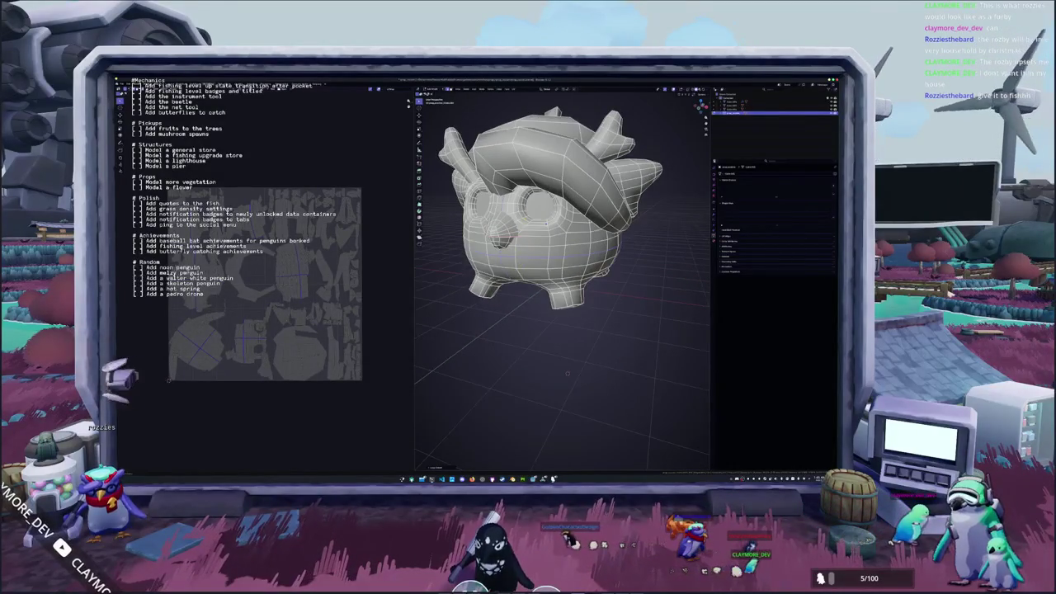
mouse_move(568, 373)
middle_down()
mouse_move(611, 357)
mouse_move(514, 308)
mouse_move(515, 336)
mouse_move(612, 355)
mouse_move(598, 365)
mouse_move(633, 354)
mouse_move(585, 347)
mouse_move(605, 260)
mouse_move(538, 269)
mouse_move(514, 347)
middle_up()
key(alt+z)
key(alt+z)
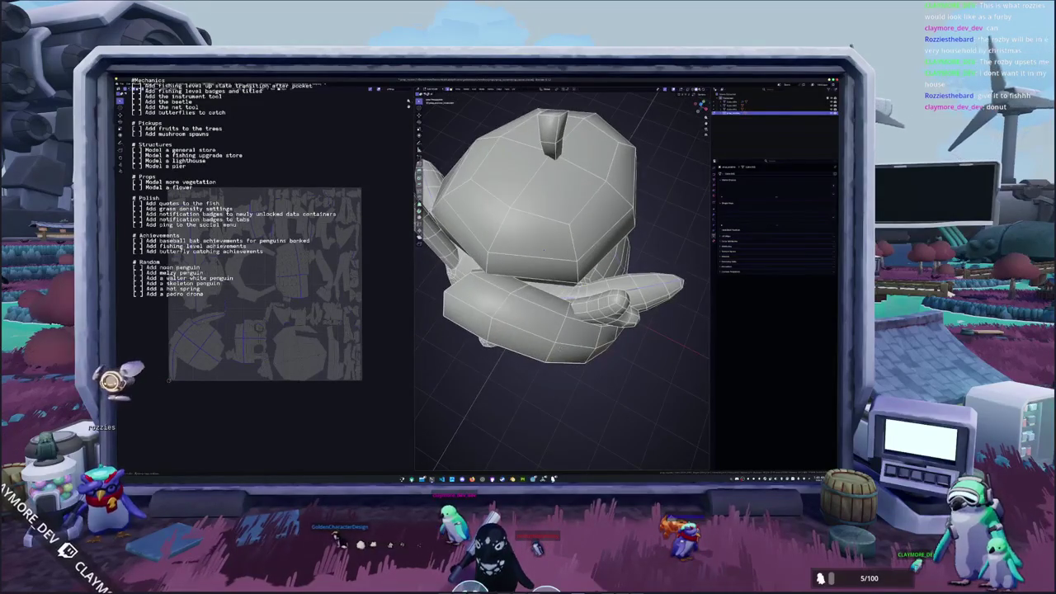
mouse_move(543, 250)
middle_down()
mouse_move(606, 349)
mouse_move(567, 268)
middle_up()
Mark the edge loop around the penguin's body as a seam.
right_click(567, 268)
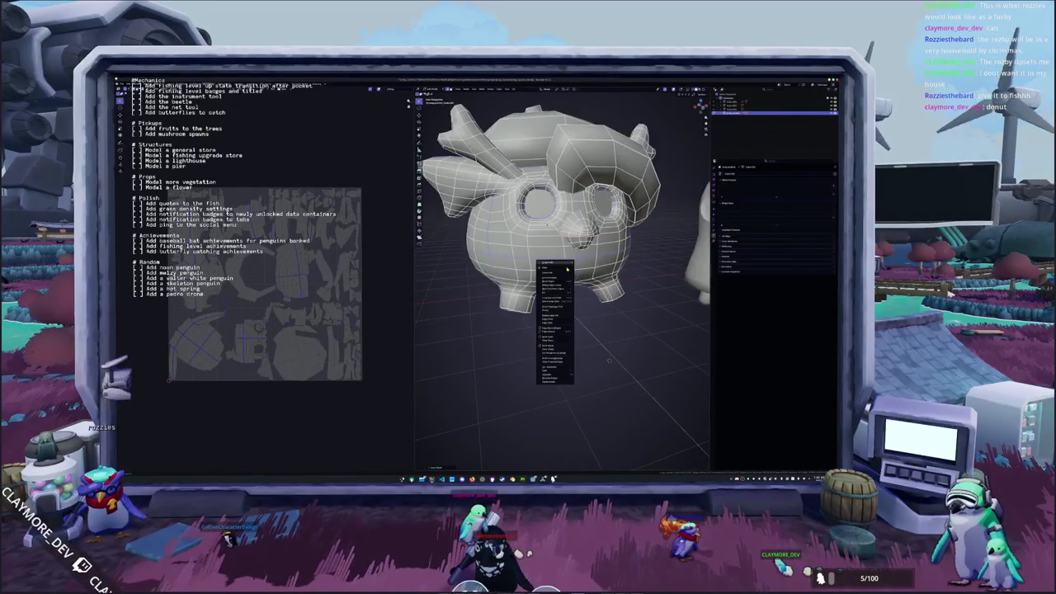
click(558, 337)
key(ctrl+e)
click(609, 360)
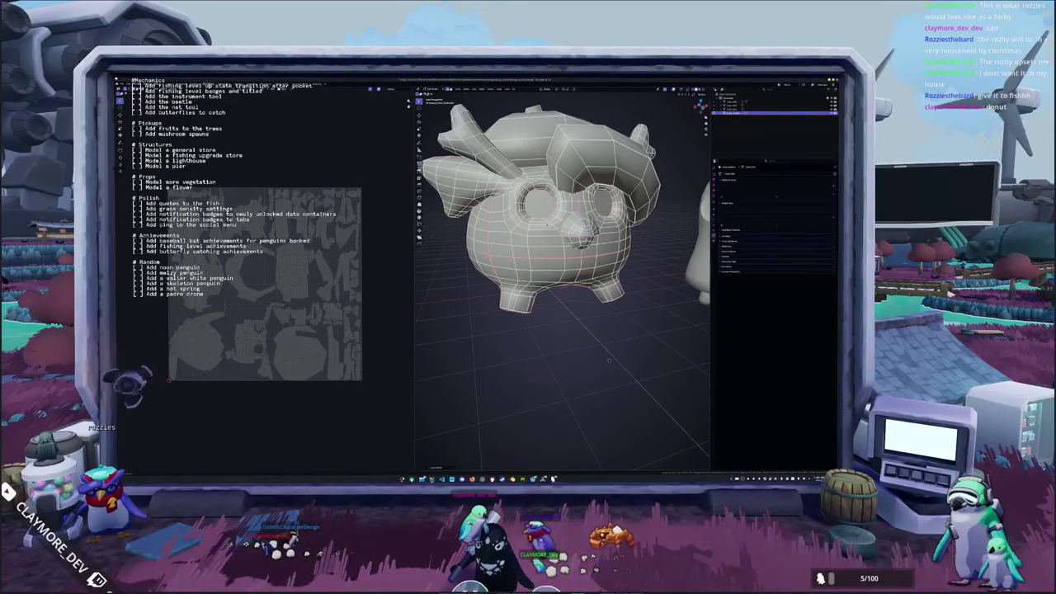
Mark the edge along the top of the head as a seam.
mouse_move(569, 273)
middle_down()
mouse_move(600, 345)
mouse_move(593, 334)
middle_up()
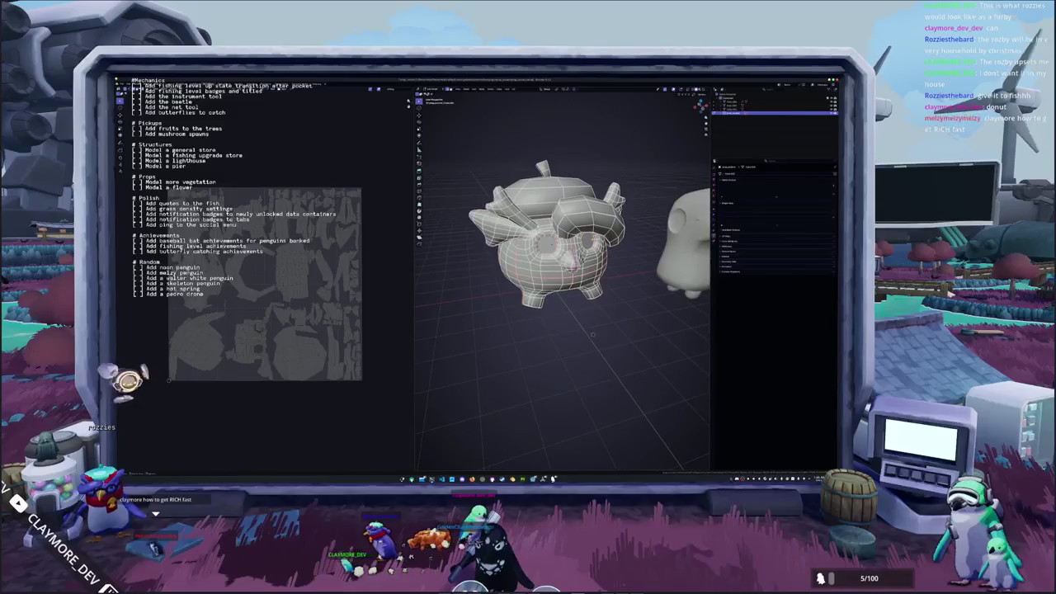
key(ctrl+e)
click(560, 198)
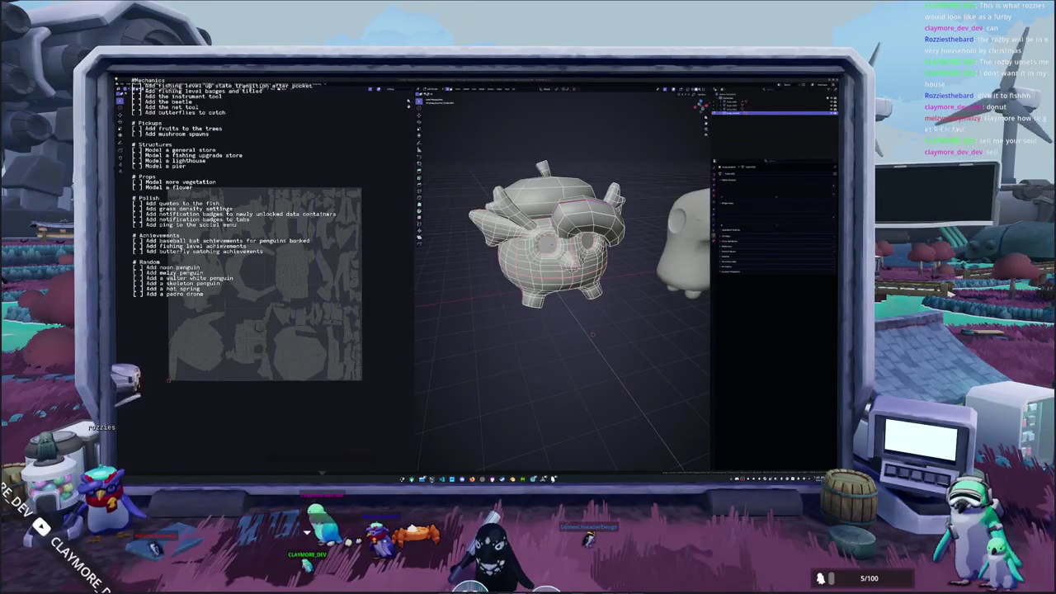
mouse_move(643, 353)
middle_down()
mouse_move(584, 359)
mouse_move(533, 330)
mouse_move(593, 329)
mouse_move(561, 330)
middle_up()
Inspect the head's top and tuft, dismissing edge menus without changes.
right_click(598, 241)
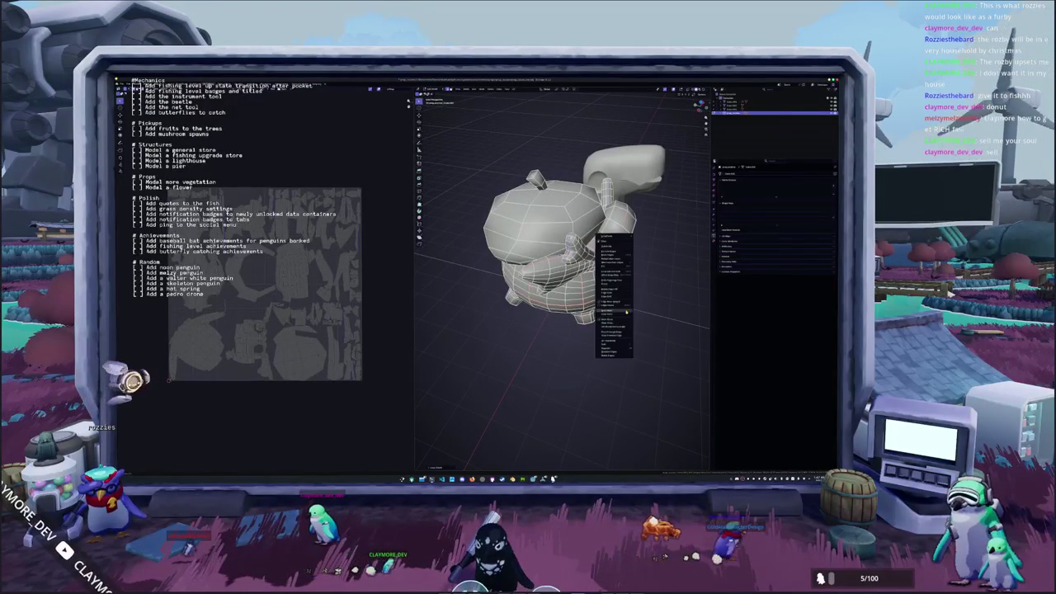
mouse_move(597, 247)
middle_down()
mouse_move(600, 315)
mouse_move(587, 335)
mouse_move(589, 217)
mouse_move(587, 280)
middle_up()
right_click(589, 215)
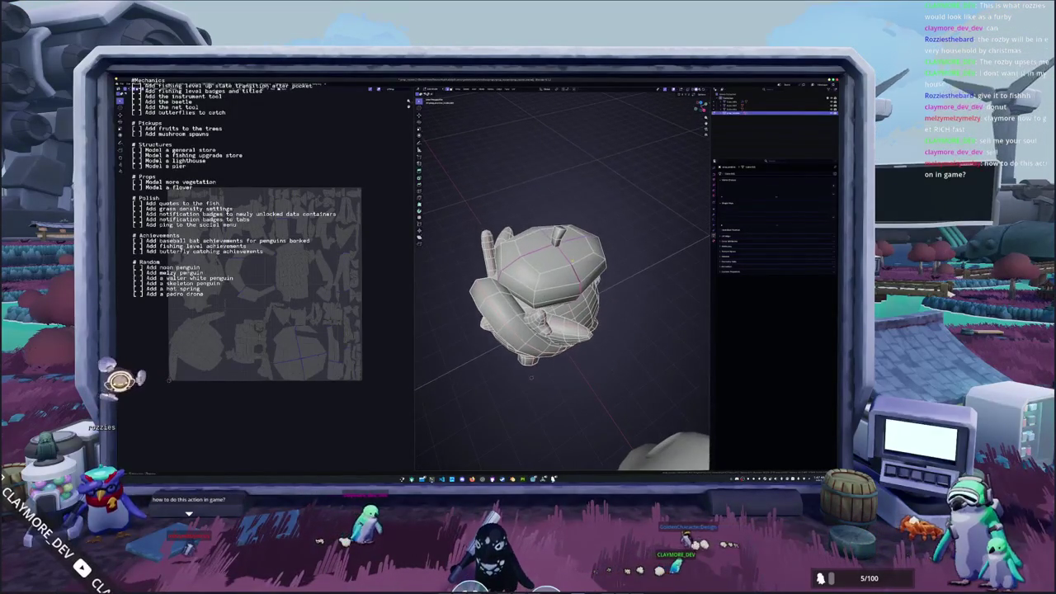
scroll(530, 377, up, 2)
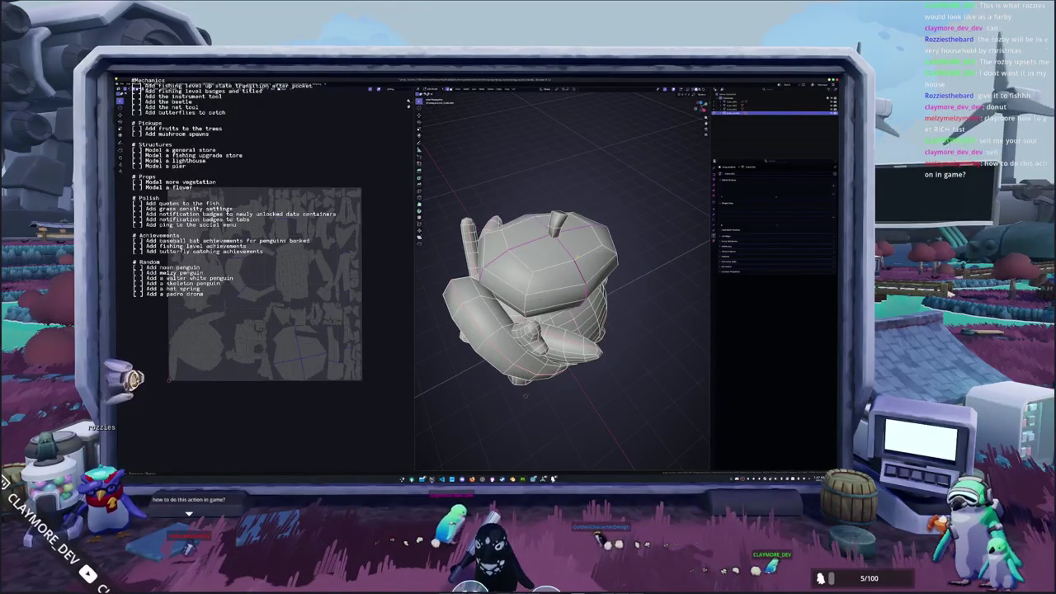
mouse_move(561, 297)
middle_down()
mouse_move(561, 330)
mouse_move(557, 297)
mouse_move(578, 264)
middle_up()
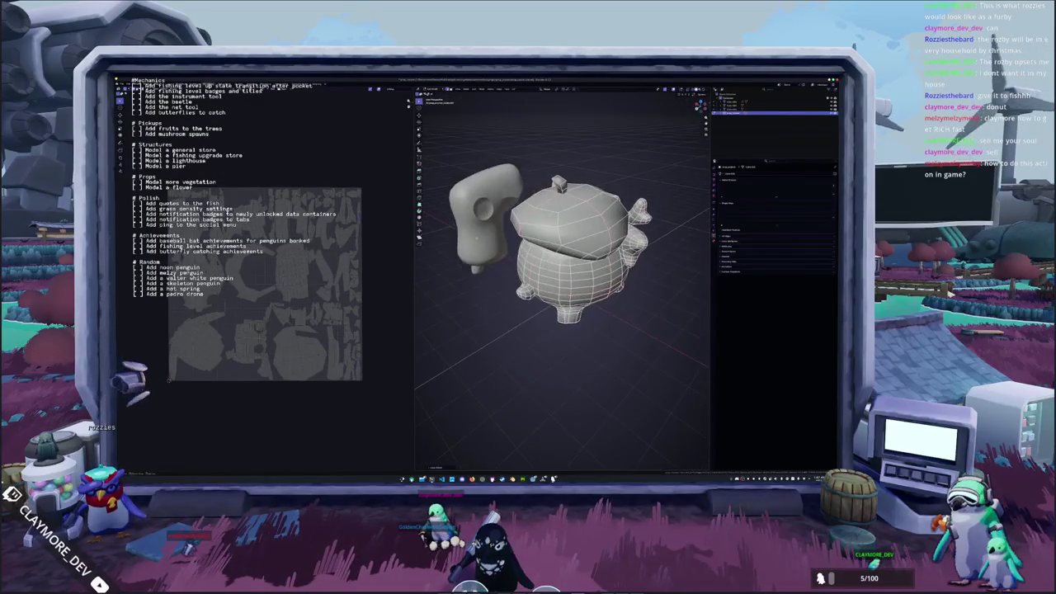
key(shift+a)
key(Escape)
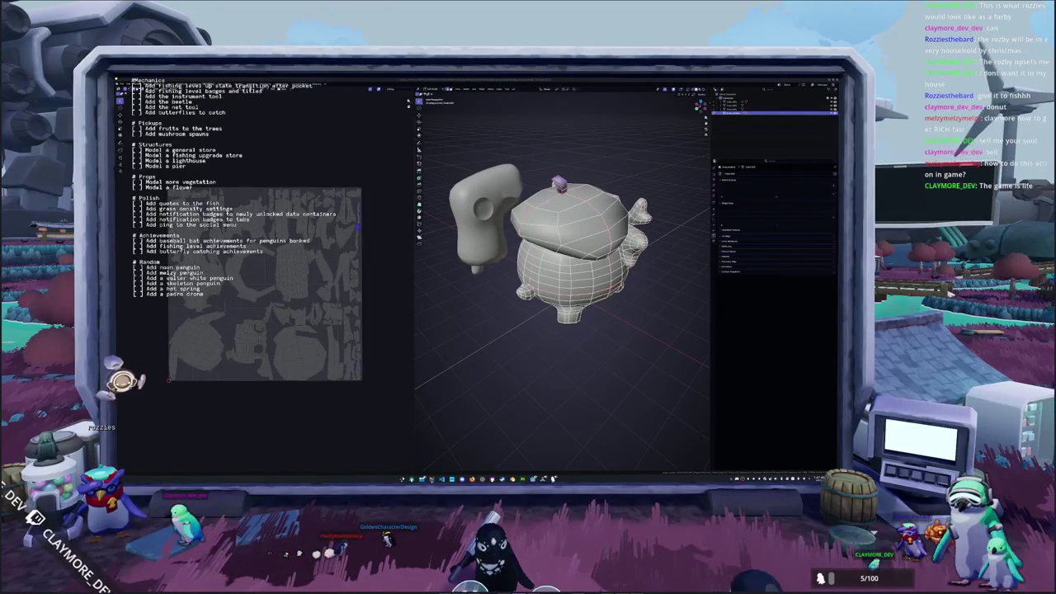
Orbit around the head to review the seams, then leave Blender.
mouse_move(561, 346)
middle_down()
mouse_move(593, 358)
mouse_move(613, 397)
mouse_move(577, 346)
middle_up()
scroll(577, 346, up, 3)
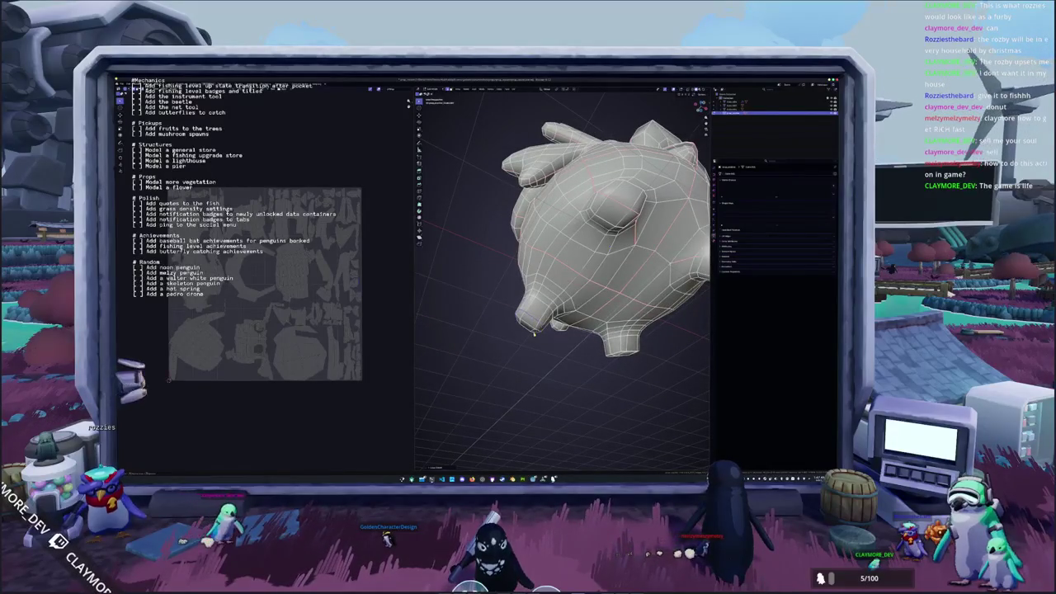
scroll(537, 331, down, 2)
middle_drag(536, 331, 537, 304)
middle_drag(665, 456, 558, 444)
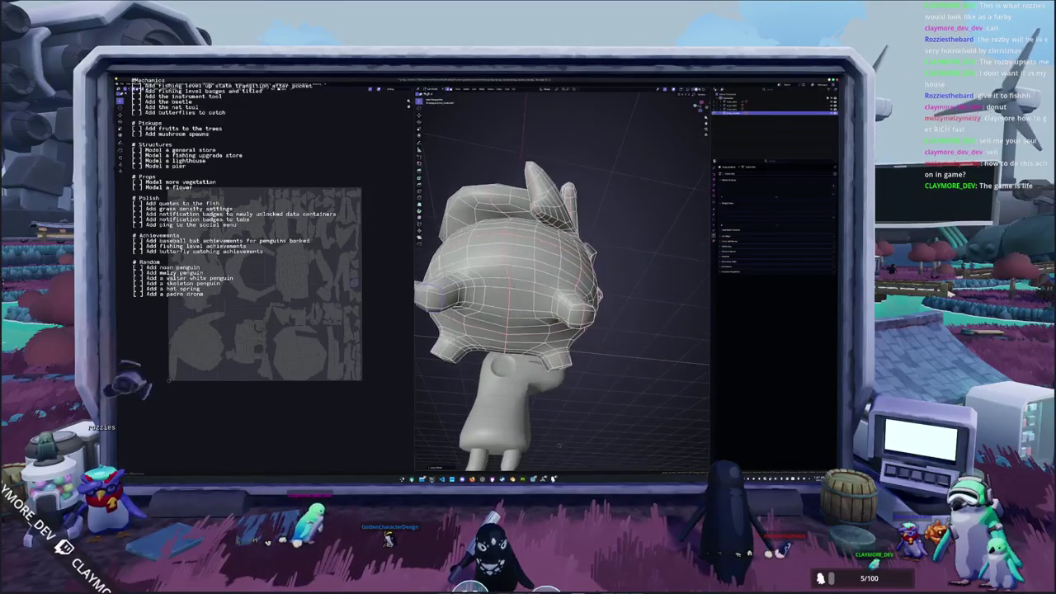
key(alt+Tab)
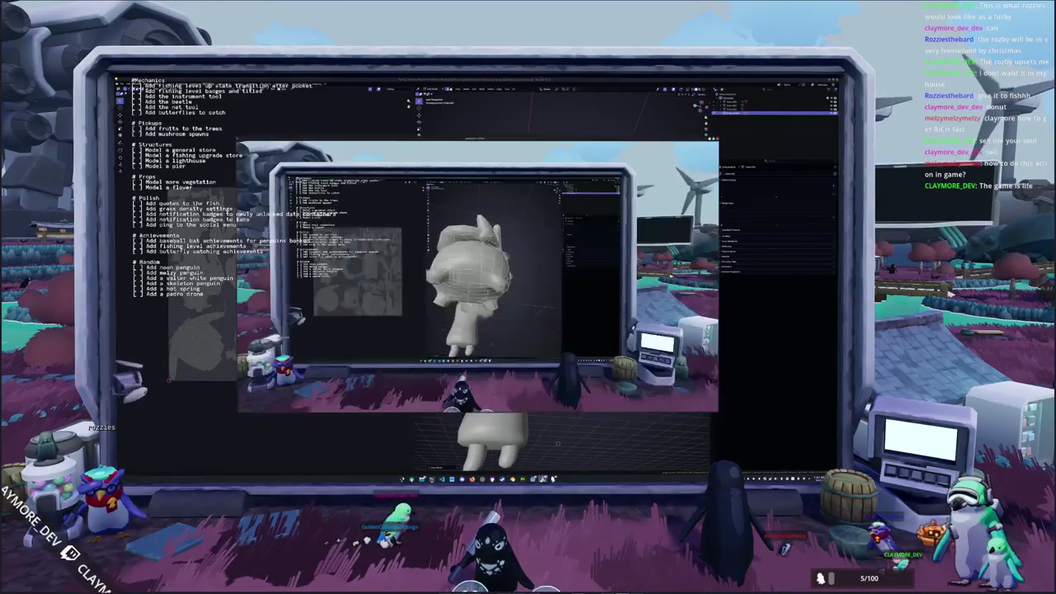
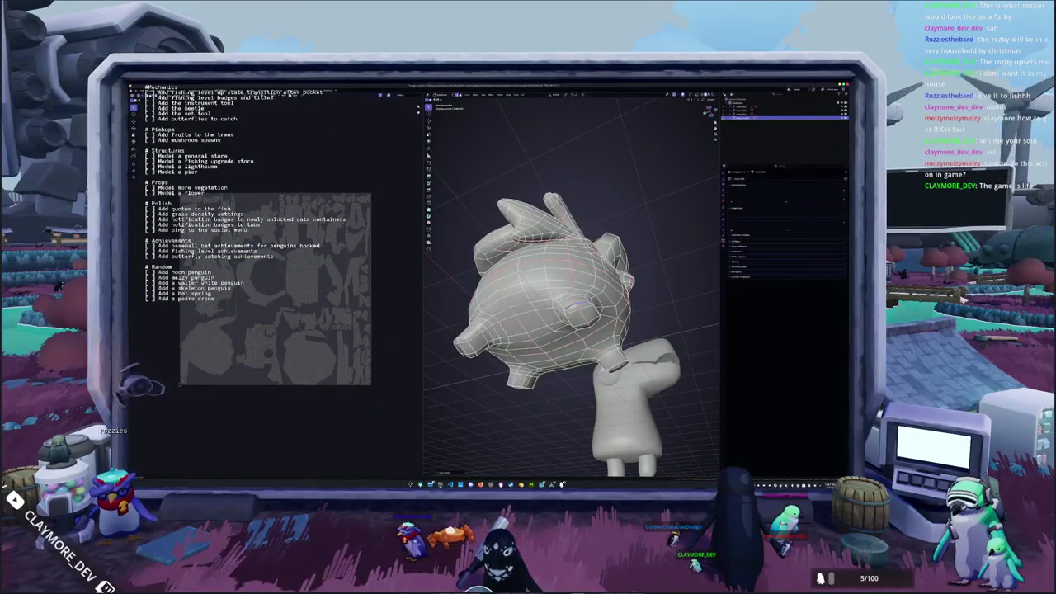
Mark the chosen edges on the creature's front, top and rear as UV seams.
middle_drag(578, 297, 528, 289)
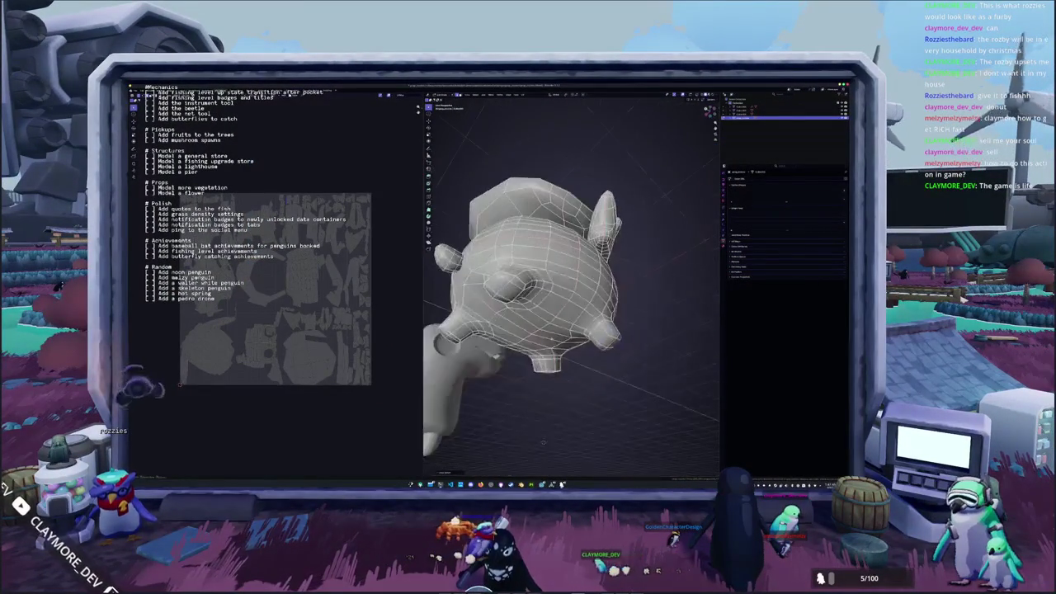
mouse_move(543, 441)
middle_down()
mouse_move(478, 419)
mouse_move(533, 418)
mouse_move(478, 415)
mouse_move(546, 404)
mouse_move(652, 410)
mouse_move(620, 439)
middle_up()
right_click(552, 351)
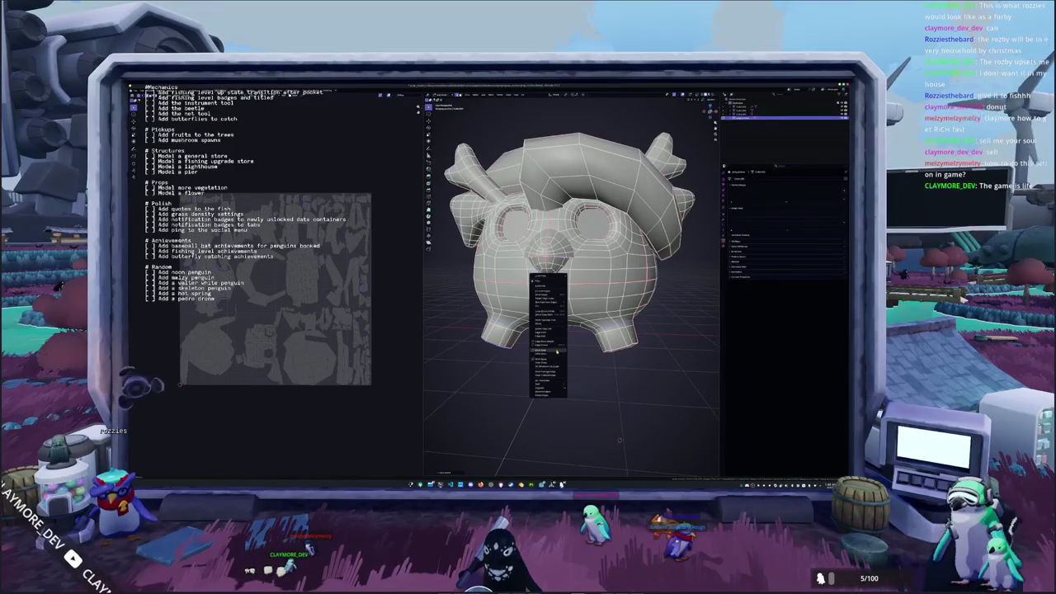
click(556, 350)
middle_drag(557, 350, 578, 330)
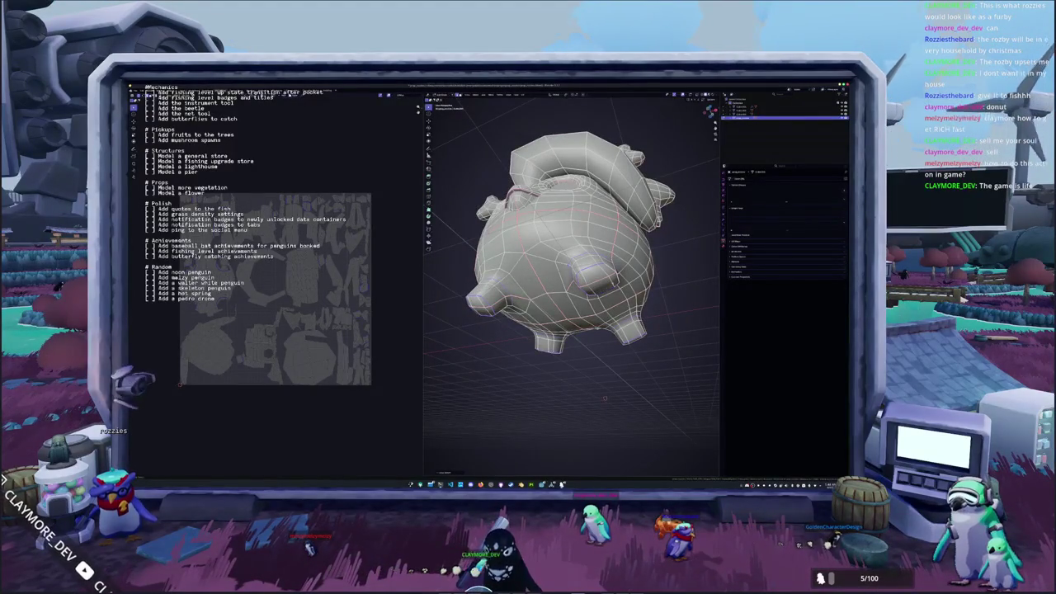
middle_drag(605, 398, 558, 441)
right_click(592, 358)
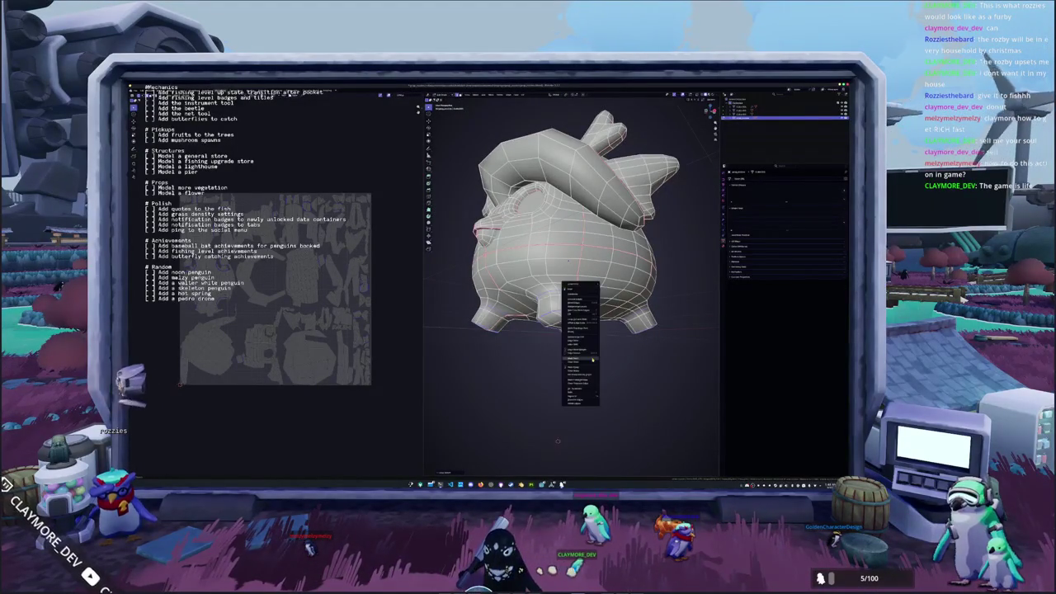
click(591, 358)
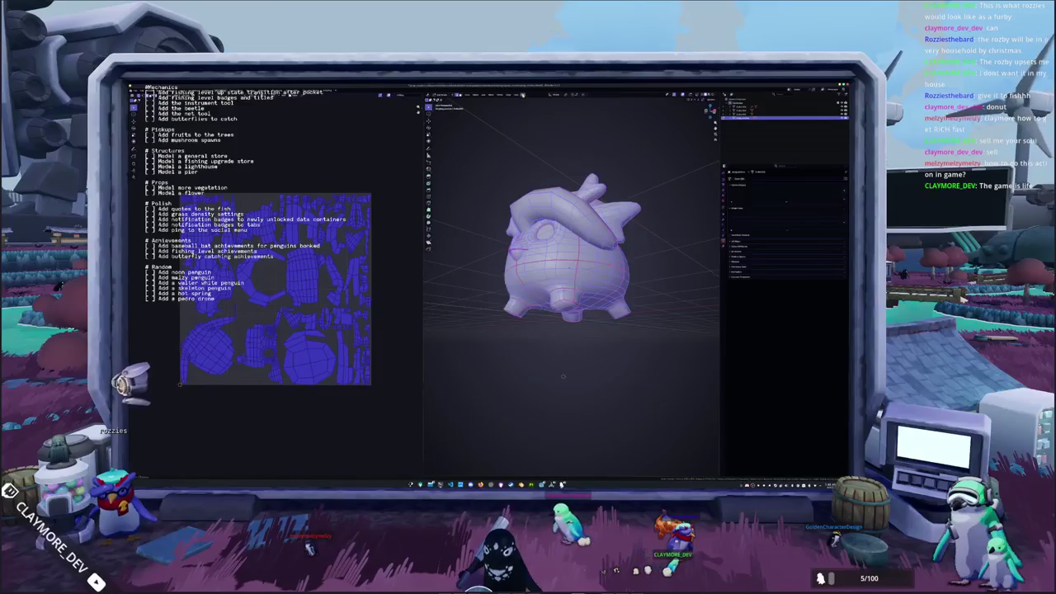
Unwrap the creature into new UV islands, show the N sidebar, then return to Object Mode.
click(522, 94)
click(537, 100)
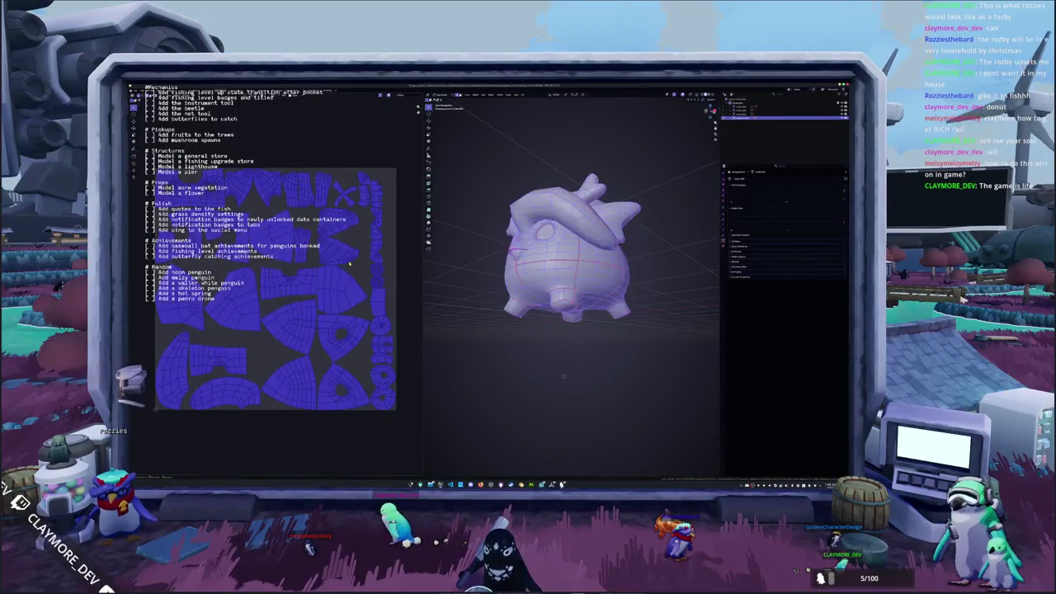
middle_drag(494, 234, 398, 168)
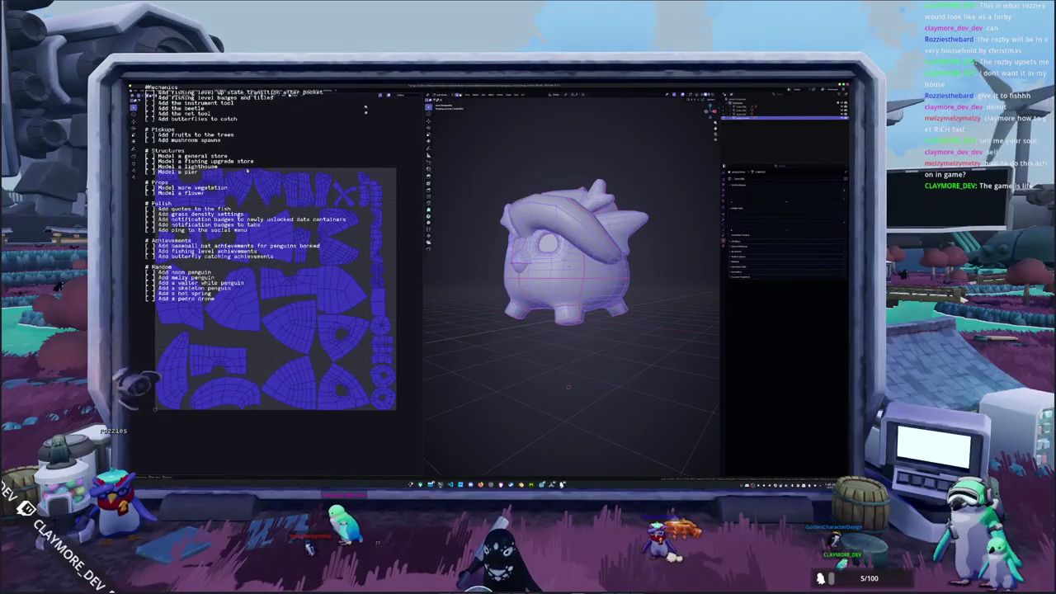
key(n)
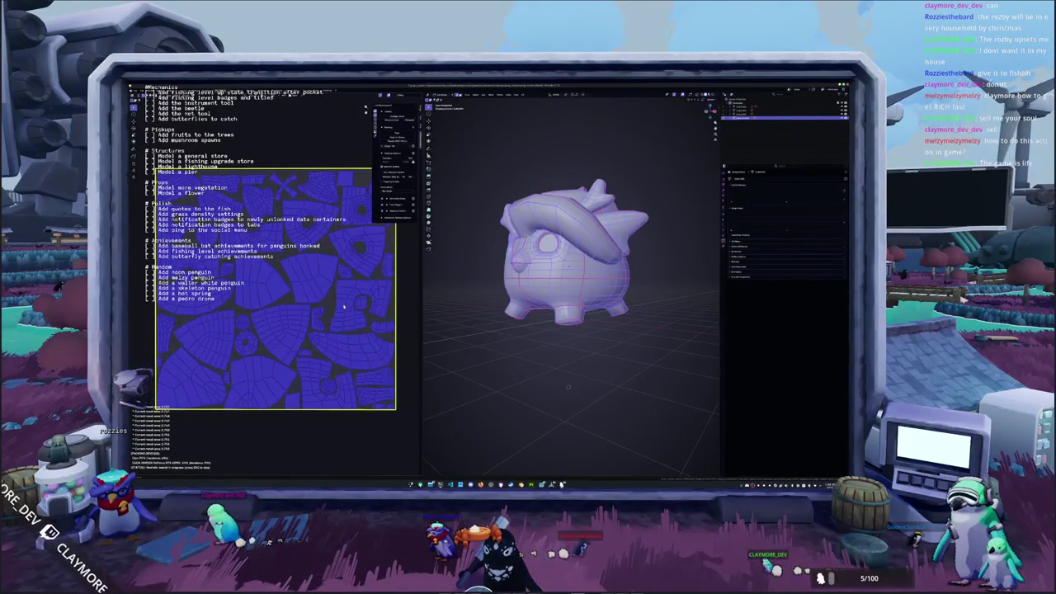
key(Tab)
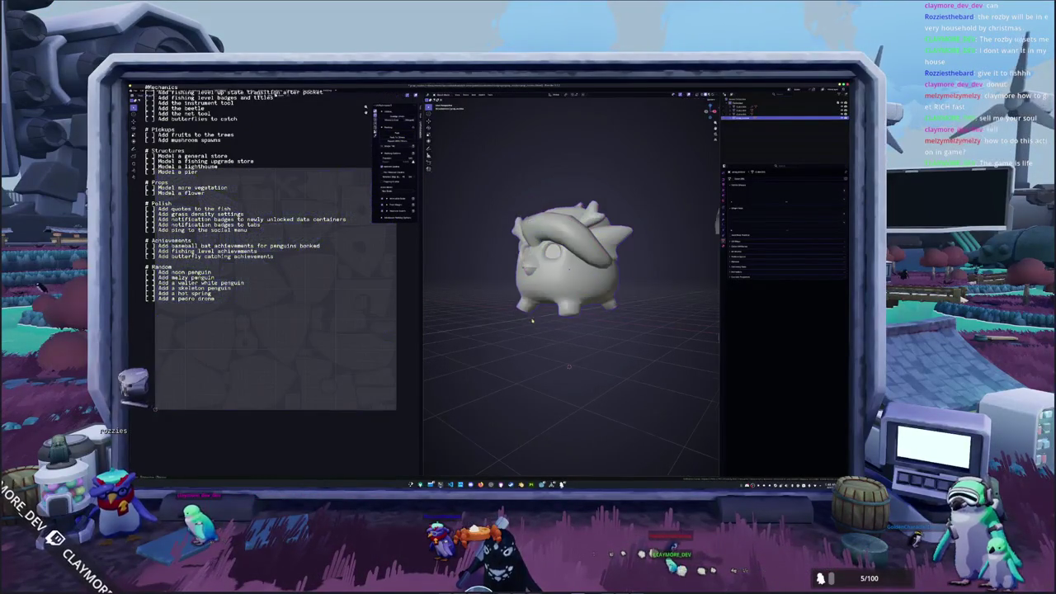
Unhide all objects with Alt+H and select the white penguin standing beside the creature.
key(alt+h)
mouse_move(532, 320)
middle_down()
mouse_move(587, 291)
mouse_move(614, 324)
middle_up()
click(632, 330)
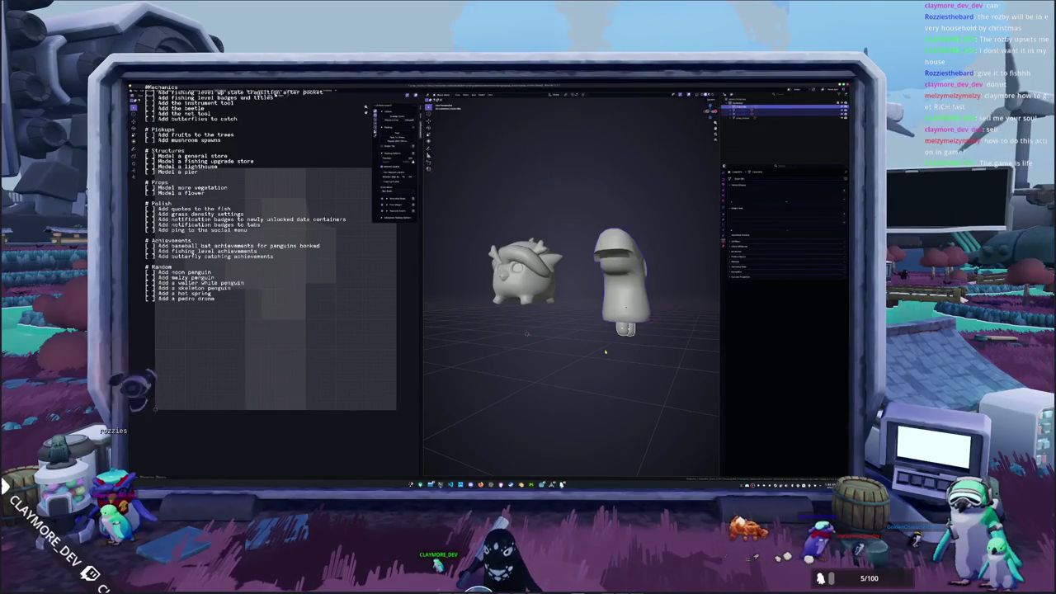
middle_drag(604, 352, 570, 347)
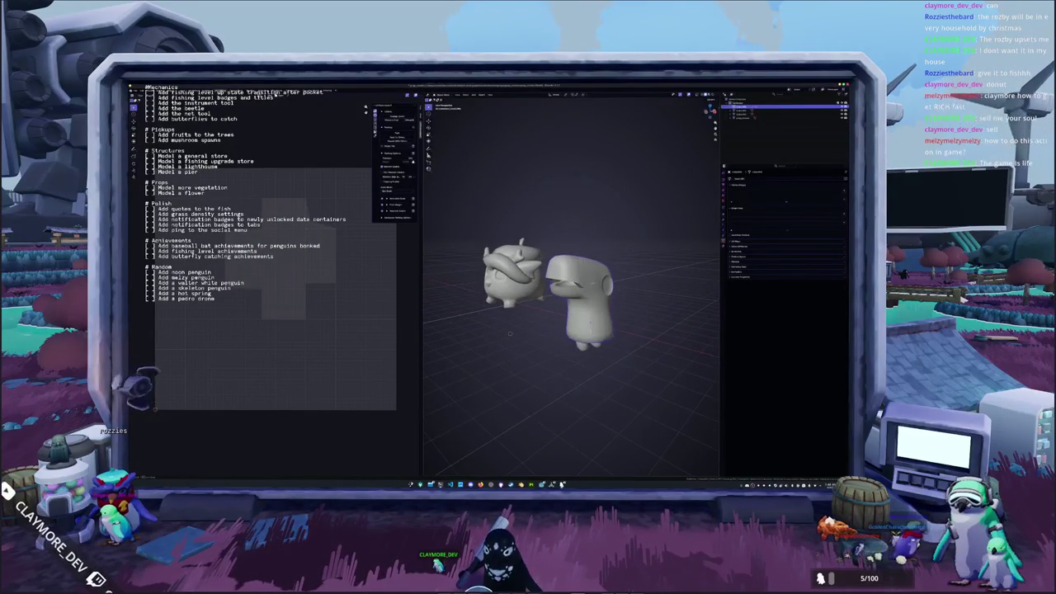
middle_drag(510, 333, 507, 346)
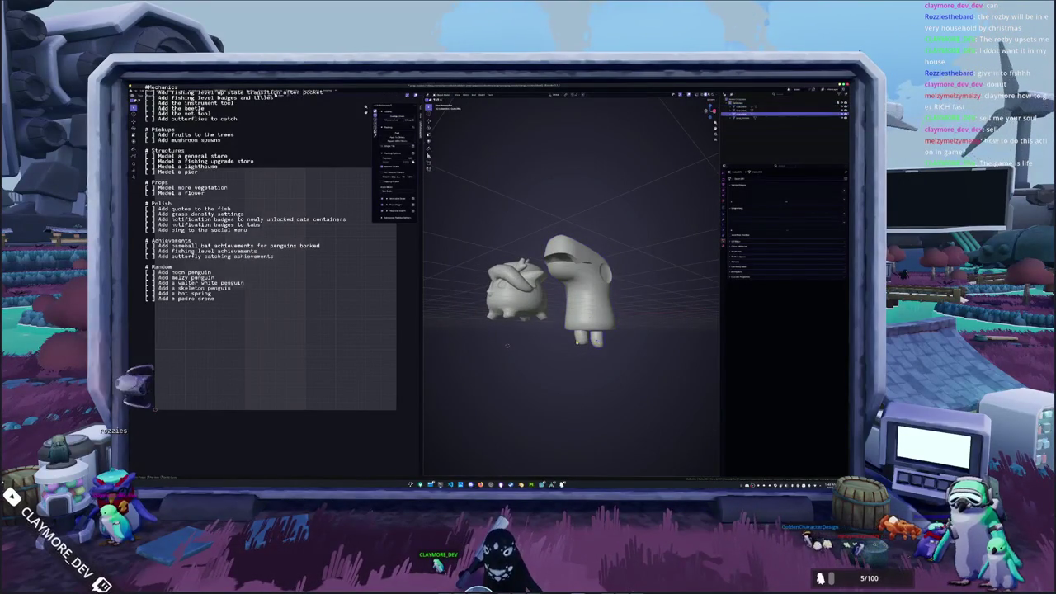
middle_drag(508, 345, 496, 351)
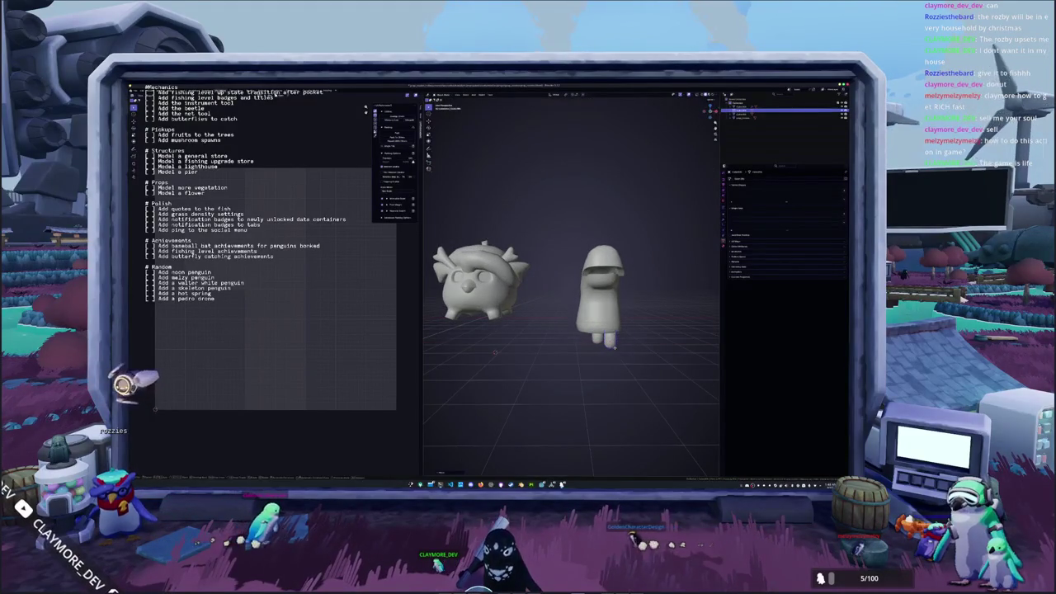
middle_drag(603, 338, 591, 338)
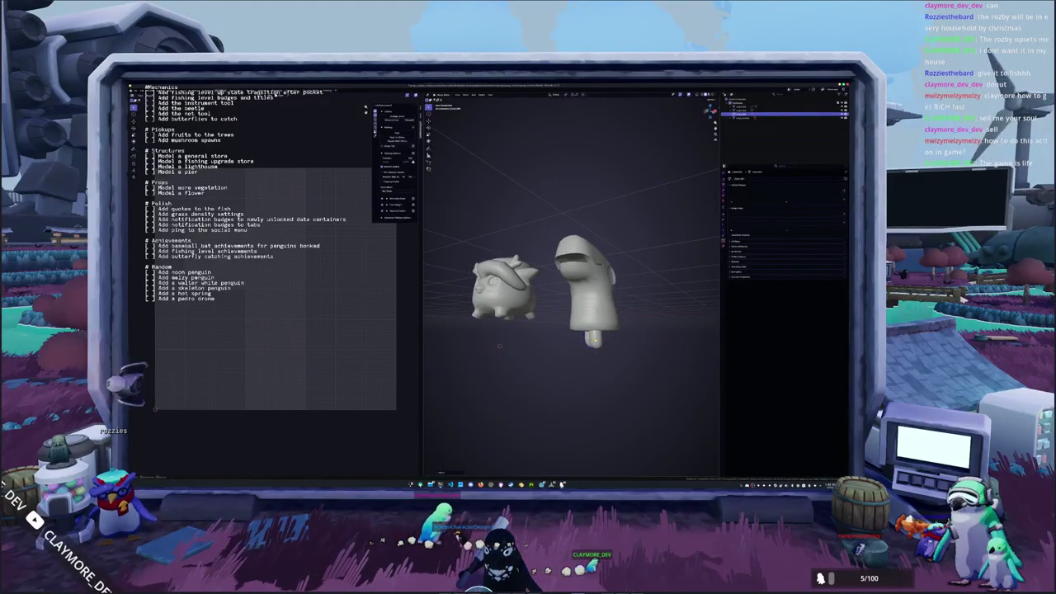
mouse_move(499, 346)
middle_down()
mouse_move(546, 357)
mouse_move(528, 346)
middle_up()
click(572, 294)
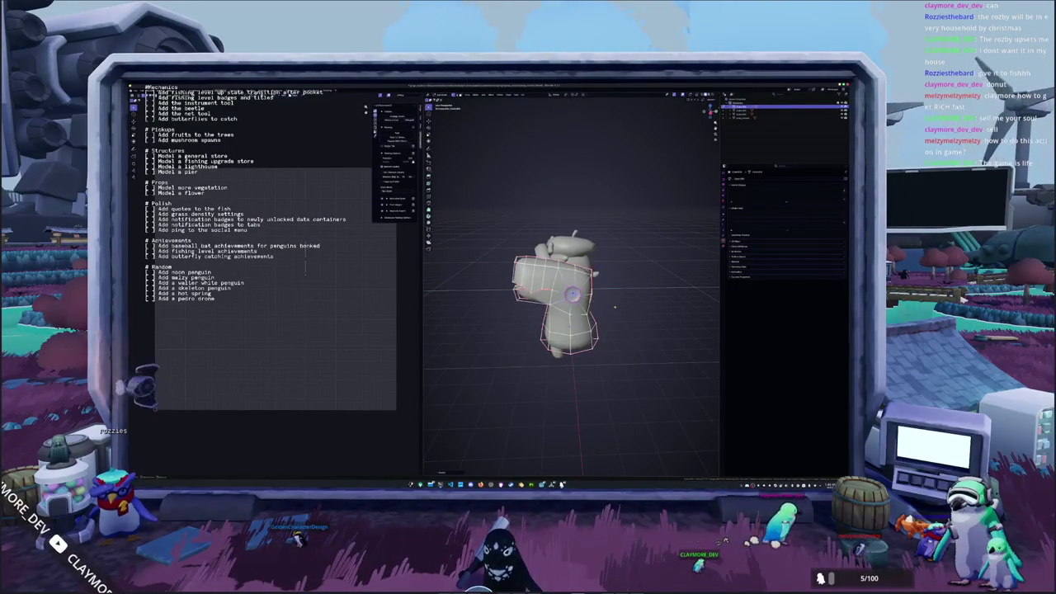
In side ortho view with X-ray on, adjust the penguin's beak geometry.
key(KP_1)
key(KP_3)
key(alt+z)
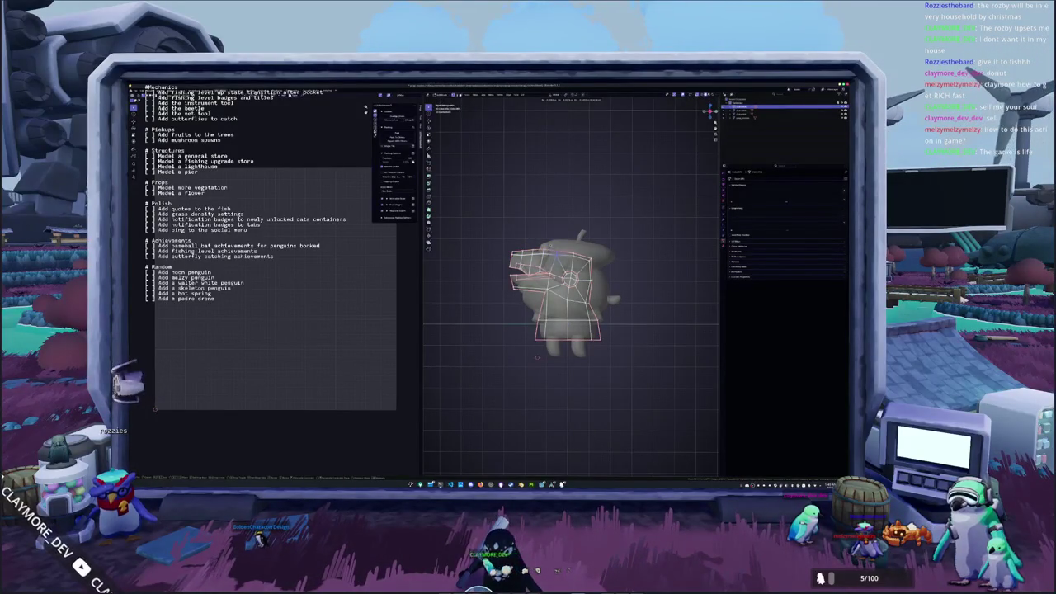
scroll(569, 297, up, 2)
scroll(570, 297, up, 2)
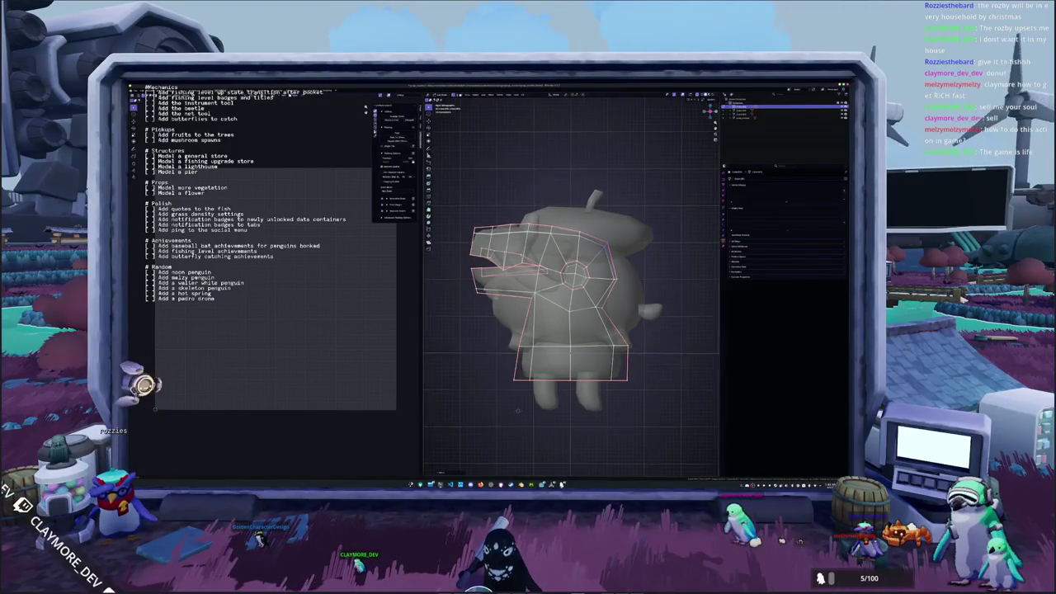
shift+middle_drag(512, 410, 538, 416)
key(ctrl+z)
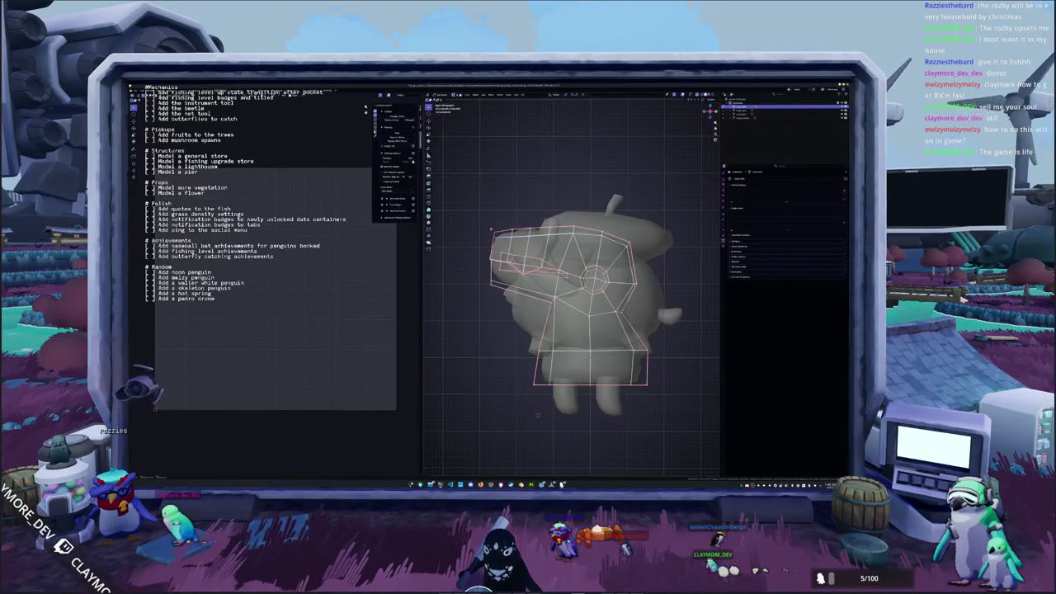
Reopen the penguin's mesh and start moving the beak vertices from a lower angle.
key(Tab)
mouse_move(492, 240)
middle_down()
mouse_move(494, 278)
mouse_move(538, 282)
middle_up()
key(Tab)
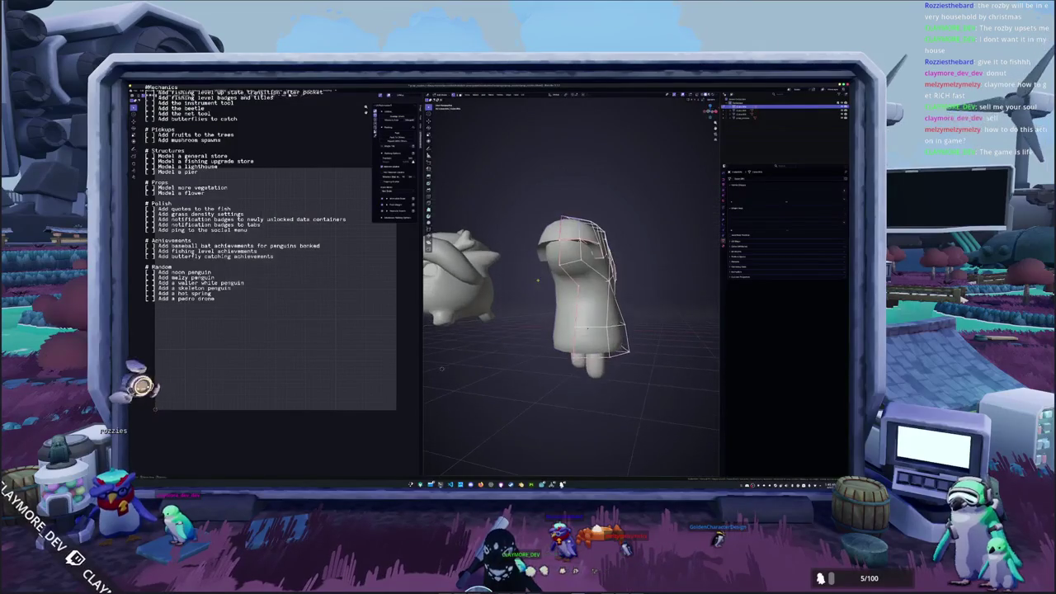
mouse_move(442, 368)
middle_down()
mouse_move(463, 359)
mouse_move(467, 372)
middle_up()
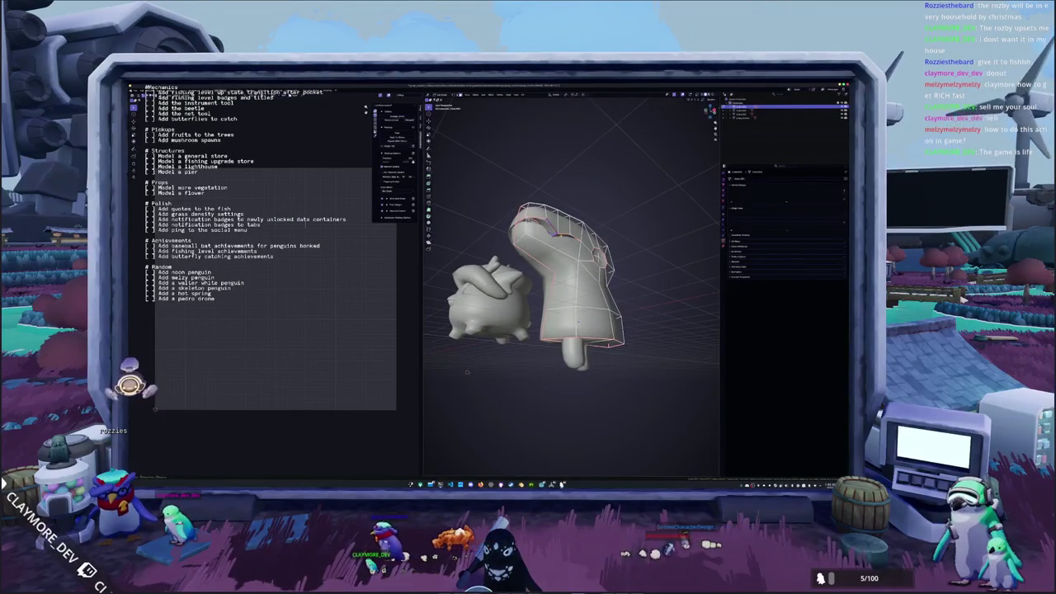
mouse_move(467, 372)
middle_down()
mouse_move(452, 361)
mouse_move(466, 338)
mouse_move(529, 314)
middle_up()
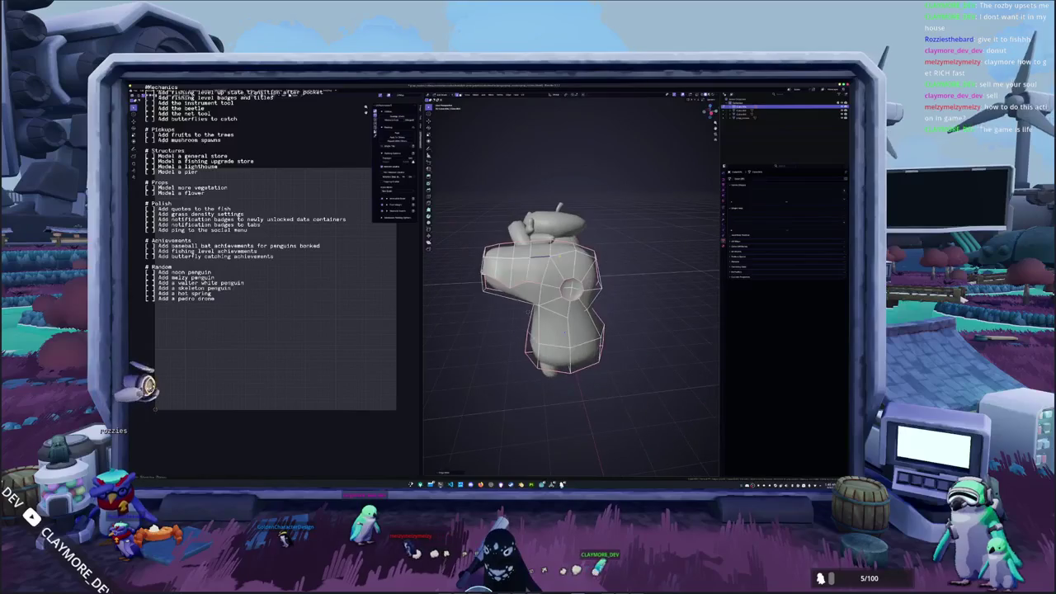
key(g)
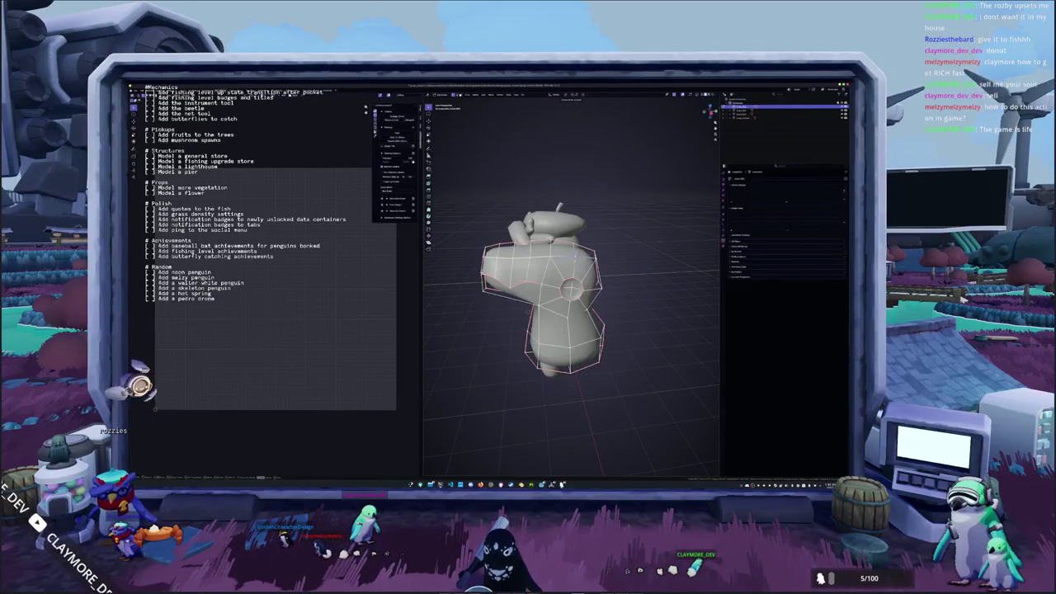
mouse_move(529, 314)
middle_down()
mouse_move(553, 310)
mouse_move(603, 354)
mouse_move(539, 341)
middle_up()
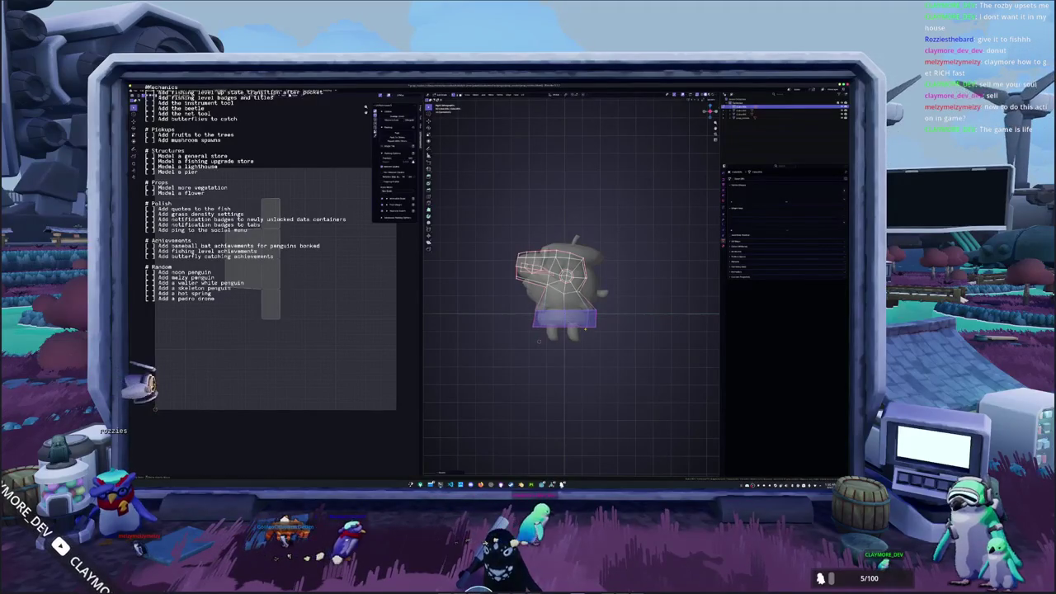
Select the whole penguin mesh, cancel a trial scale, and clear the selection.
scroll(585, 327, up, 1)
scroll(585, 328, up, 1)
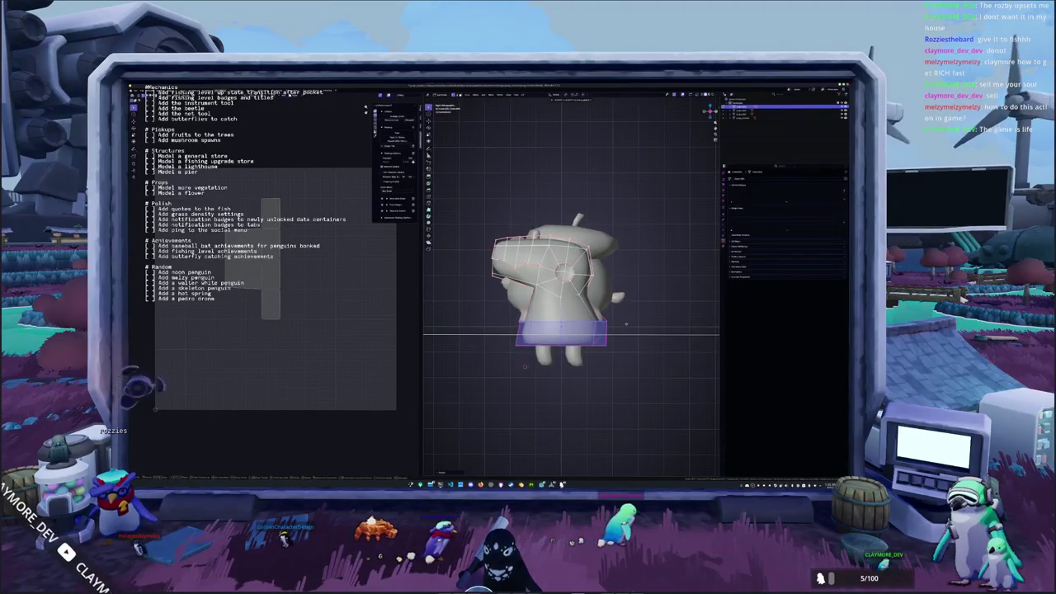
scroll(624, 327, down, 1)
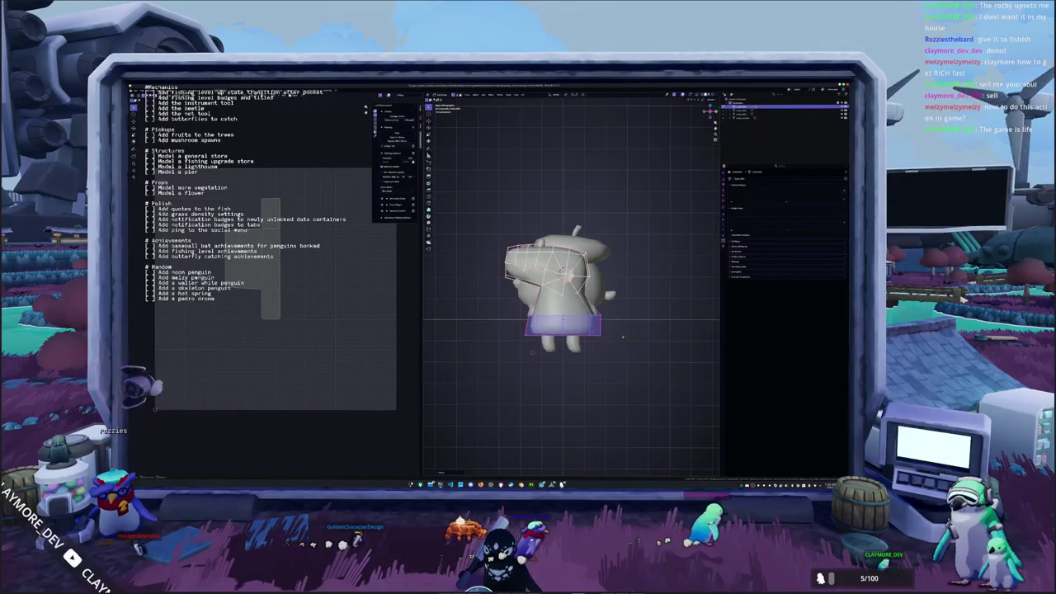
key(a)
key(s)
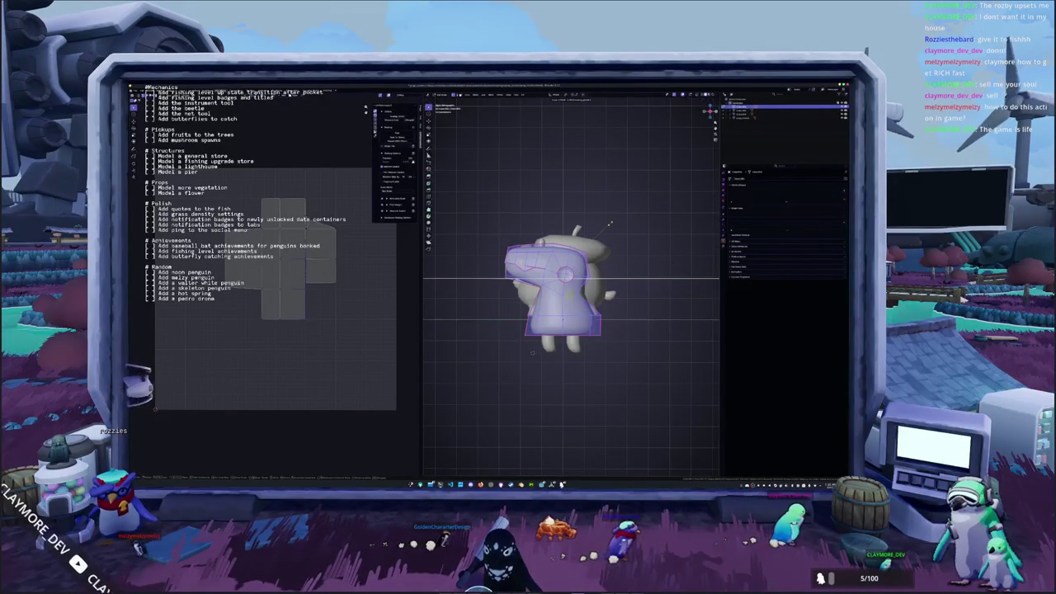
key(Escape)
key(alt+a)
Widen the penguin's box-selected lower body by scaling it along the X axis.
drag(593, 343, 523, 284)
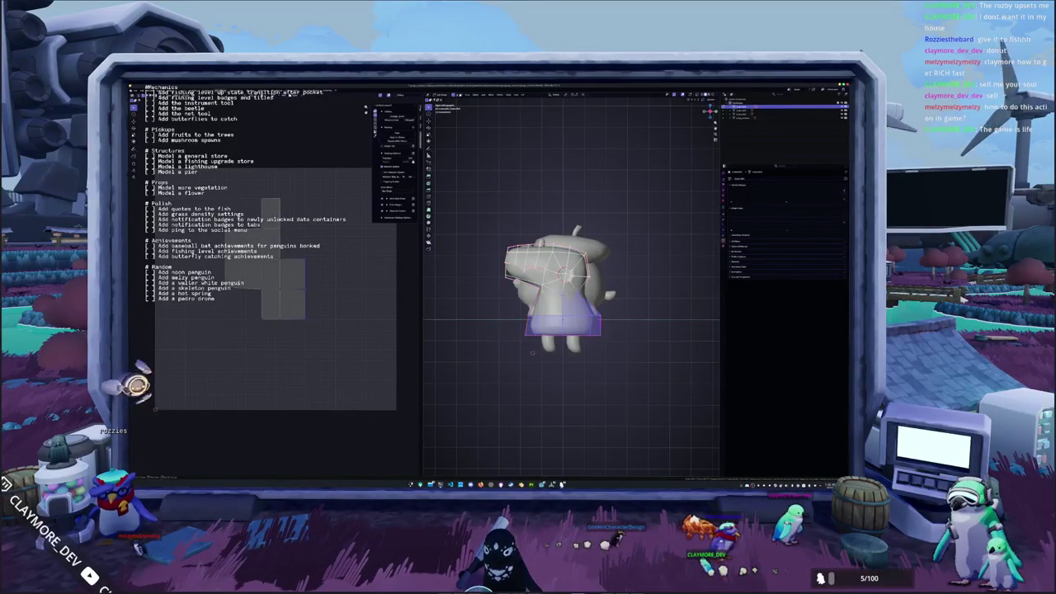
shift+click(548, 262)
key(s)
key(x)
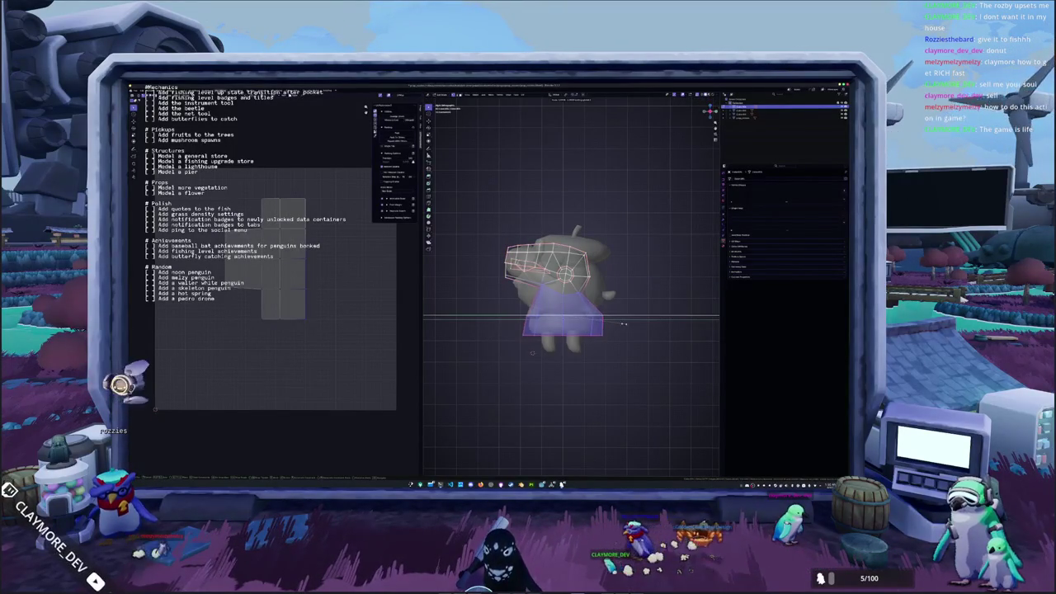
click(634, 319)
key(Tab)
mouse_move(635, 319)
middle_down()
mouse_move(610, 356)
mouse_move(612, 313)
middle_up()
key(Tab)
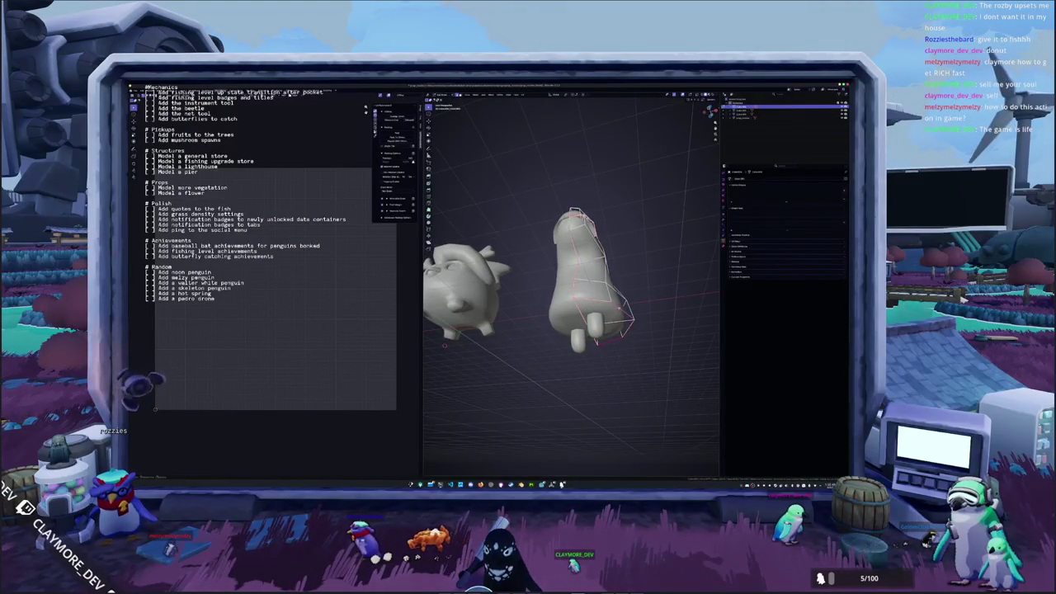
Leave mesh editing, then select the right-hand penguin model and open its mesh.
middle_drag(614, 318, 640, 347)
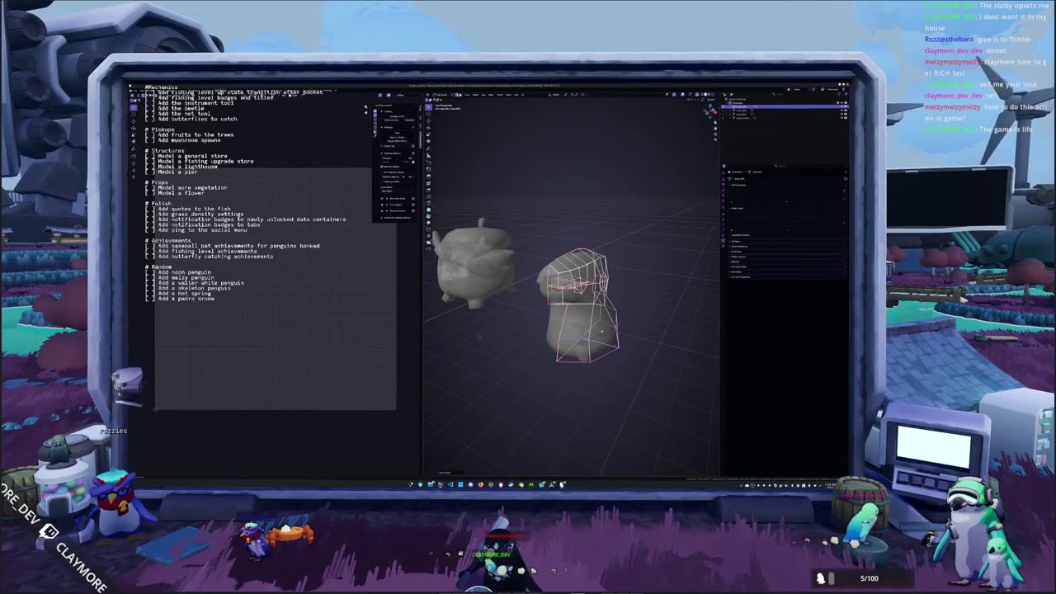
key(Tab)
mouse_move(479, 337)
middle_down()
mouse_move(566, 351)
mouse_move(610, 328)
mouse_move(601, 338)
mouse_move(618, 306)
middle_up()
scroll(581, 339, down, 3)
click(588, 328)
key(Tab)
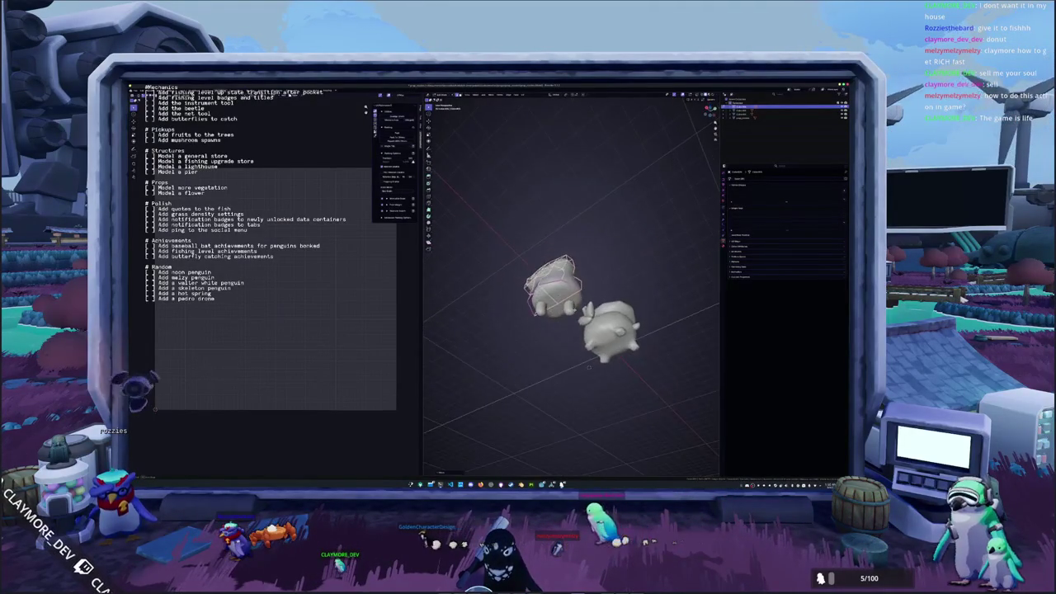
Return the right-hand model to Object Mode and select the penguin body object.
mouse_move(619, 306)
middle_down()
mouse_move(599, 340)
mouse_move(528, 321)
middle_up()
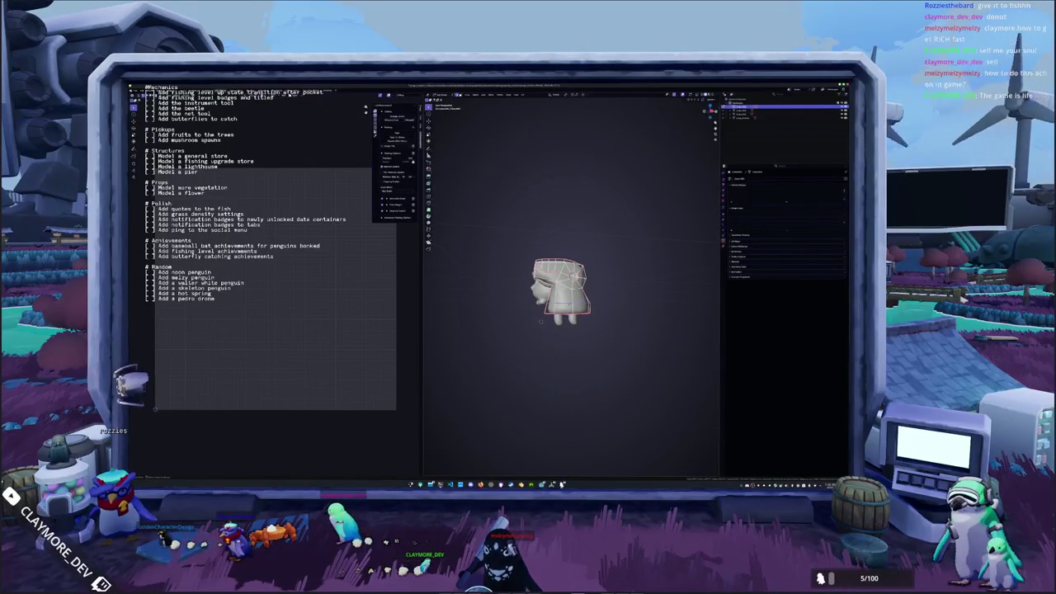
mouse_move(528, 321)
middle_down()
mouse_move(519, 313)
mouse_move(486, 341)
middle_up()
scroll(518, 313, up, 2)
key(Tab)
middle_drag(625, 356, 528, 344)
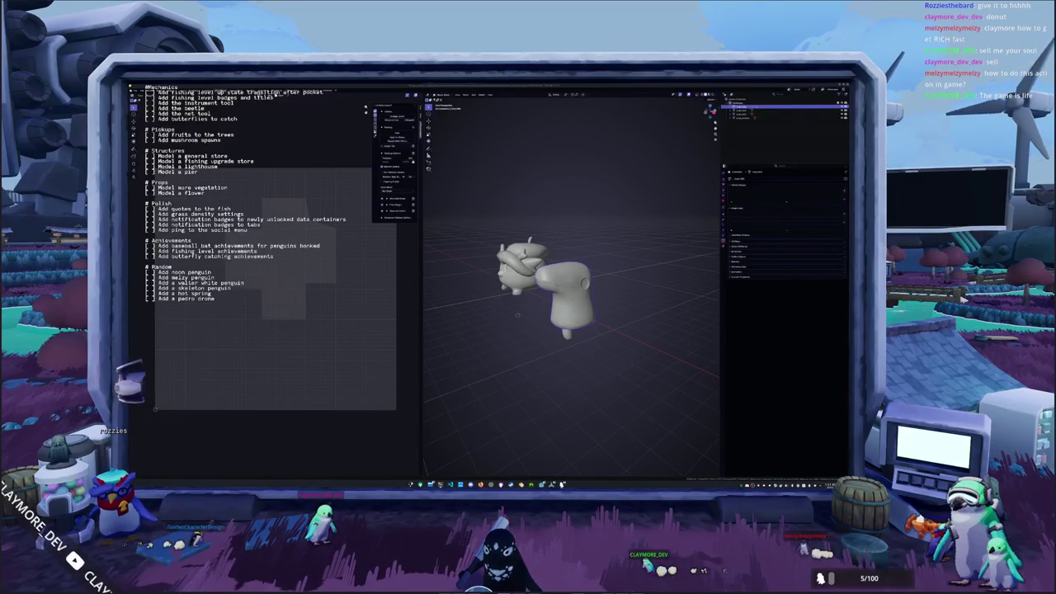
click(743, 108)
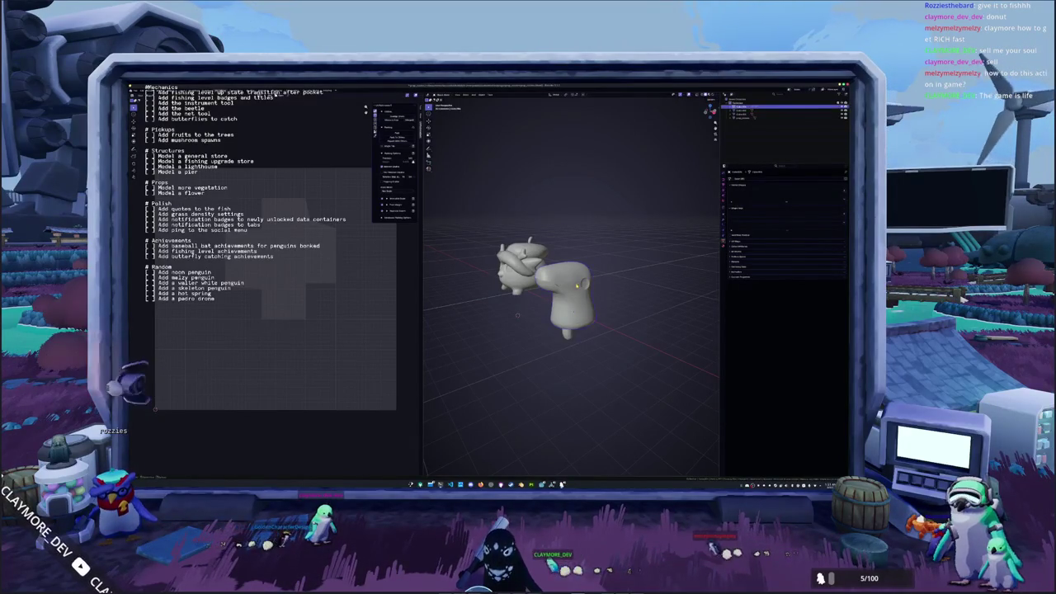
In front view, extrude and move the faces on the left side of the body's head.
key(KP_1)
key(Tab)
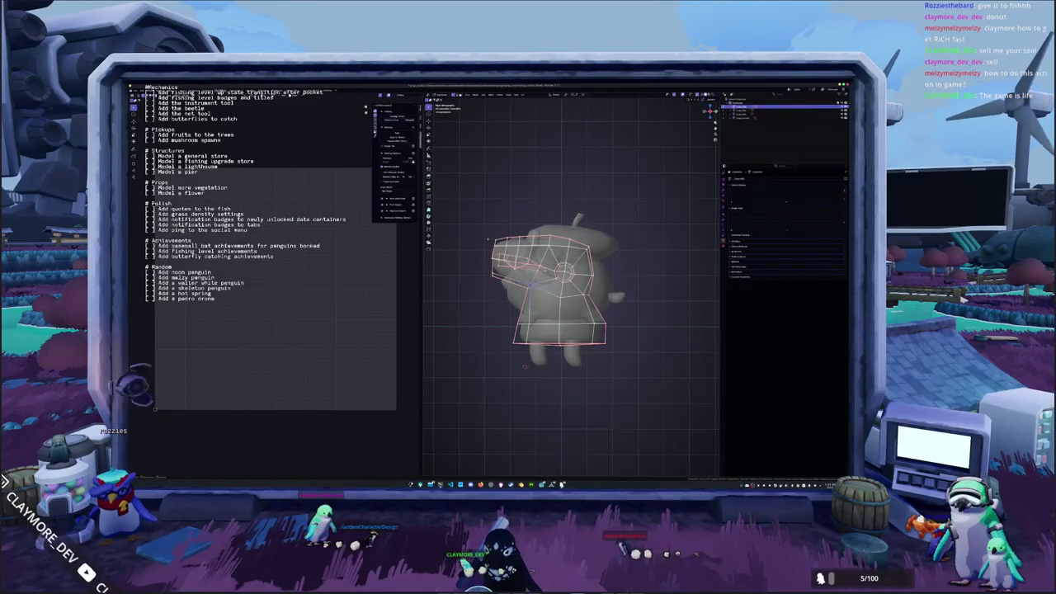
drag(505, 292, 505, 292)
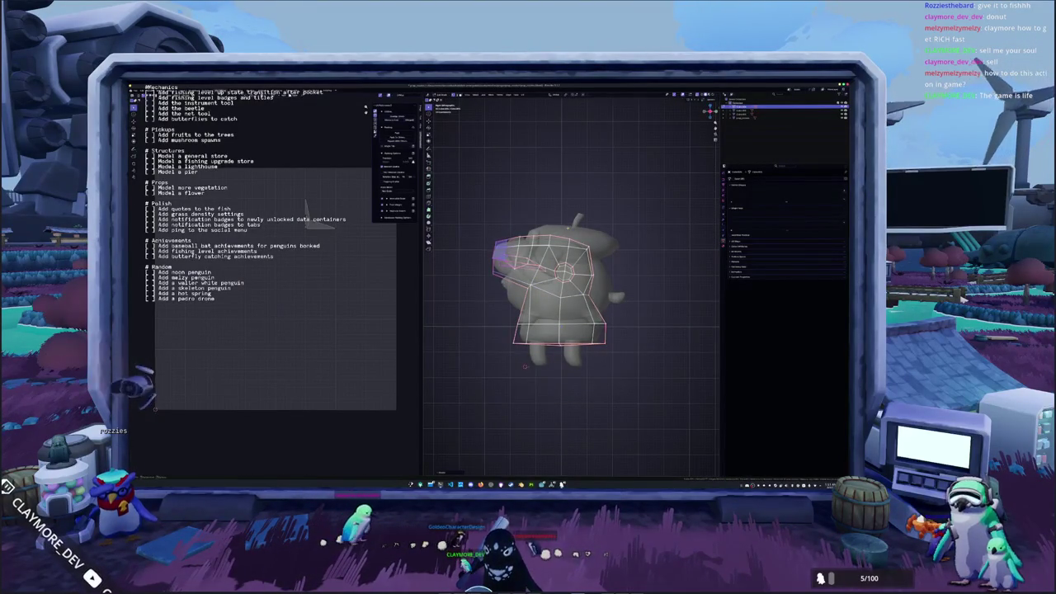
key(e)
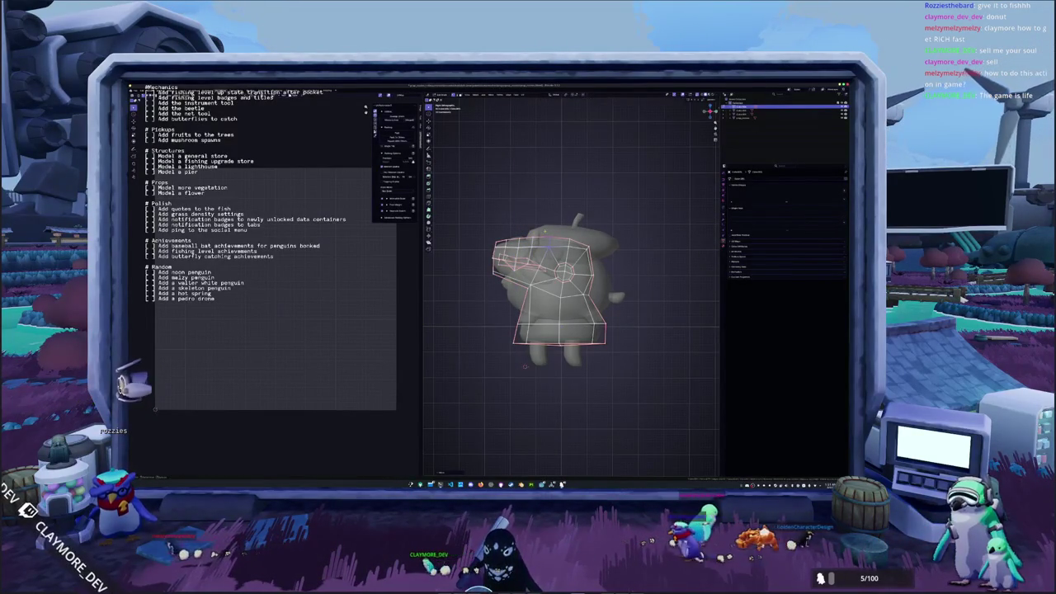
scroll(555, 290, up, 1)
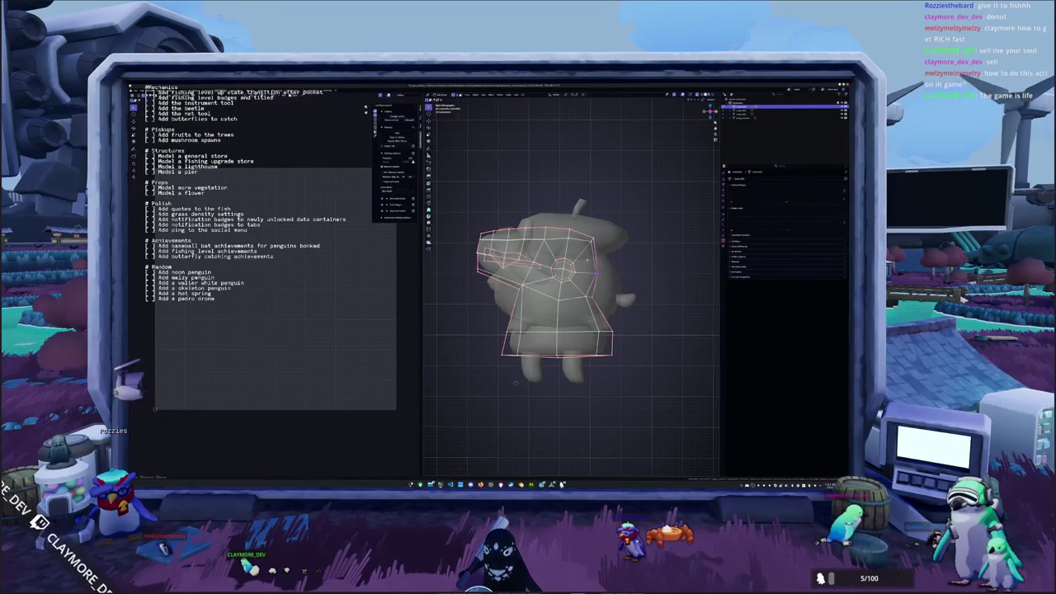
key(g)
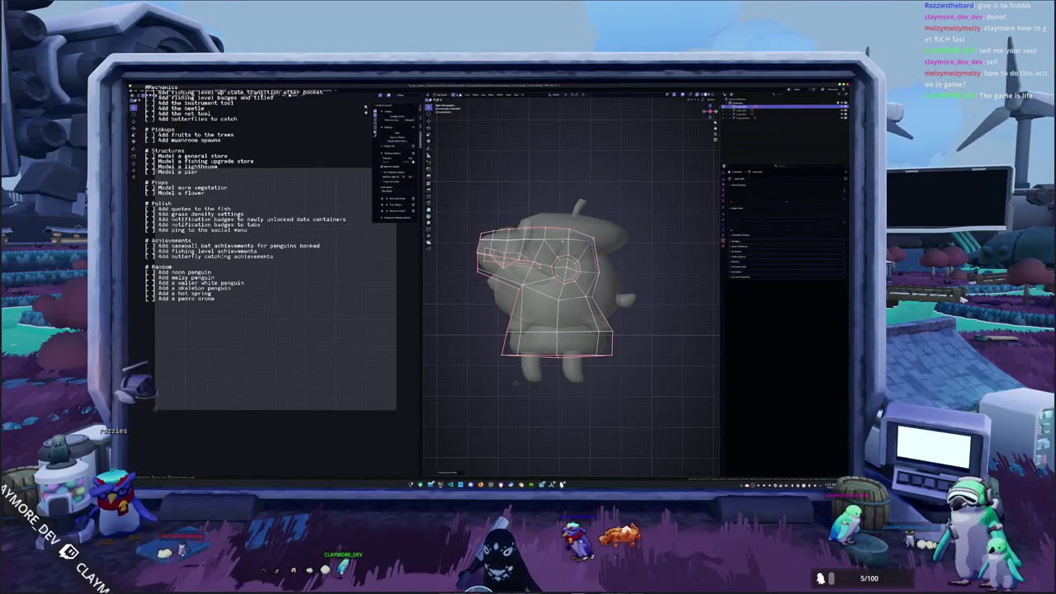
Check the body's mesh with X-ray toggled, then return it to Object Mode.
mouse_move(570, 289)
middle_down()
mouse_move(602, 264)
mouse_move(569, 293)
mouse_move(586, 281)
mouse_move(599, 302)
mouse_move(616, 302)
mouse_move(586, 314)
mouse_move(594, 282)
middle_up()
key(Tab)
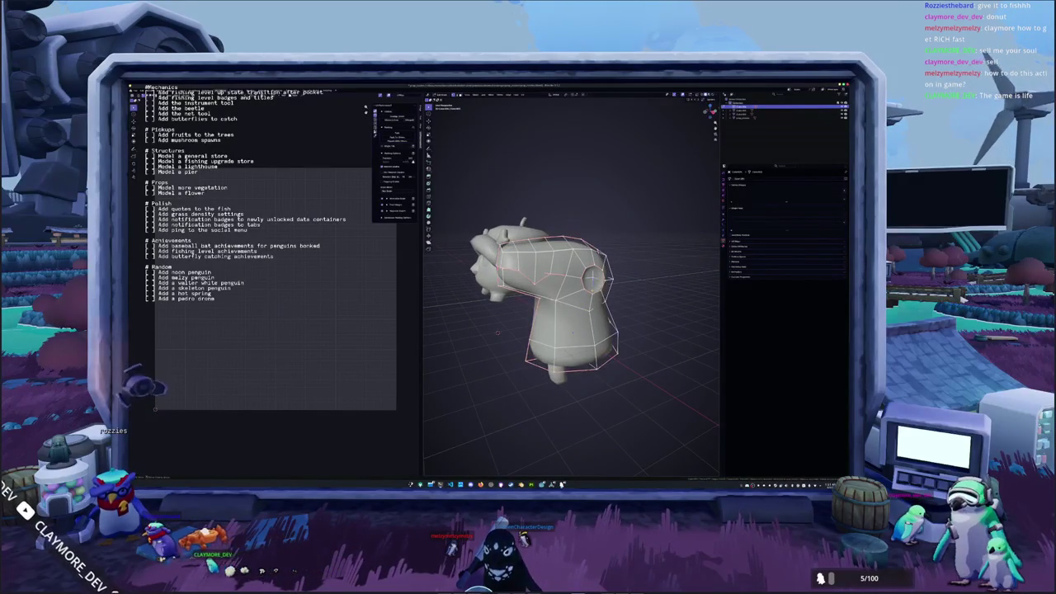
key(alt+z)
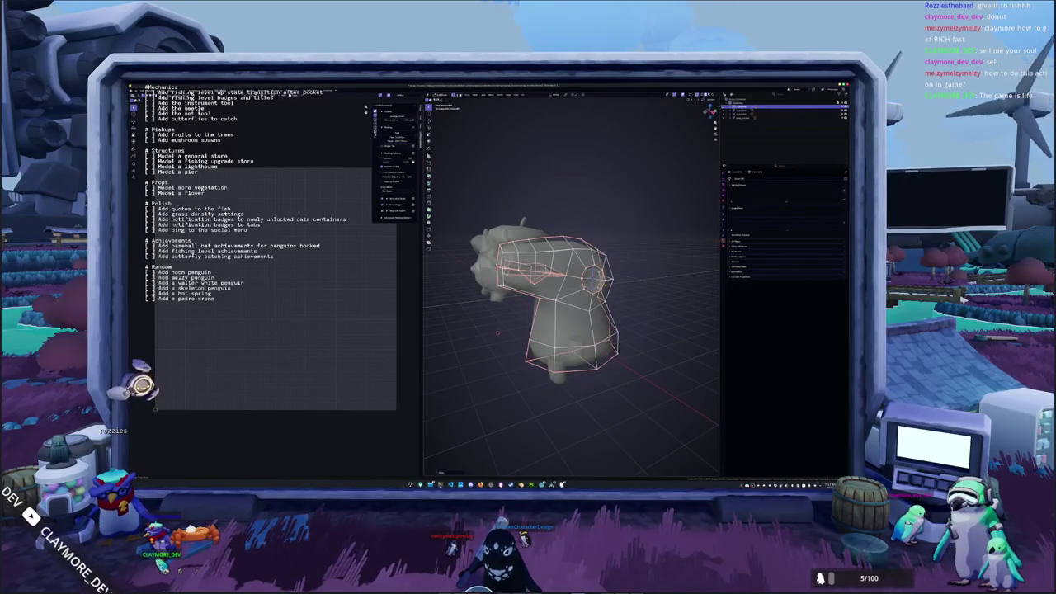
key(alt+z)
middle_drag(593, 281, 577, 283)
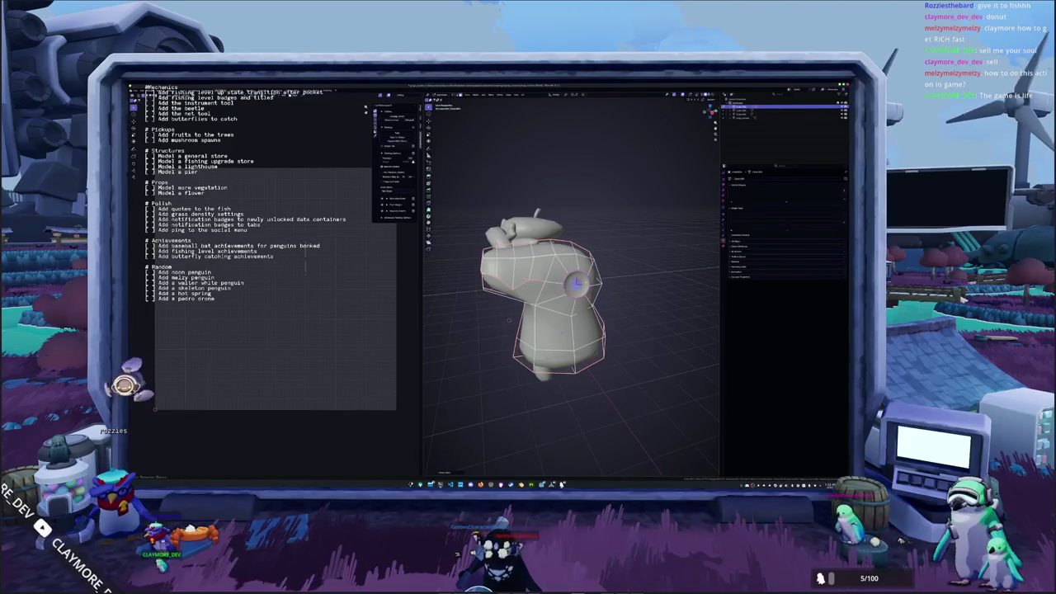
right_click(615, 298)
key(Escape)
key(Tab)
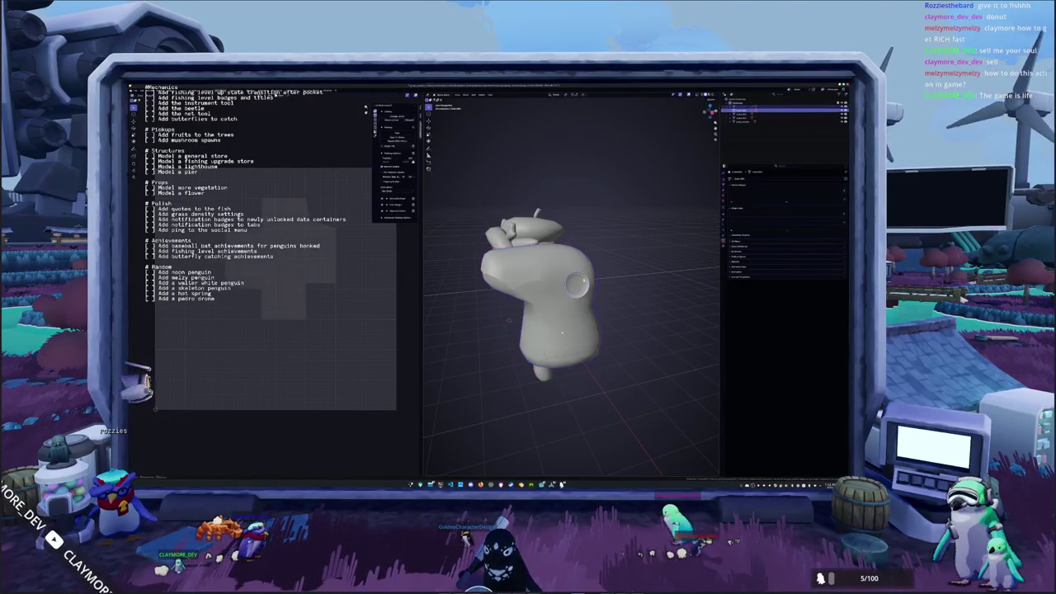
Switch the penguin body into Sculpt Mode and orbit around it.
key(ctrl+Tab)
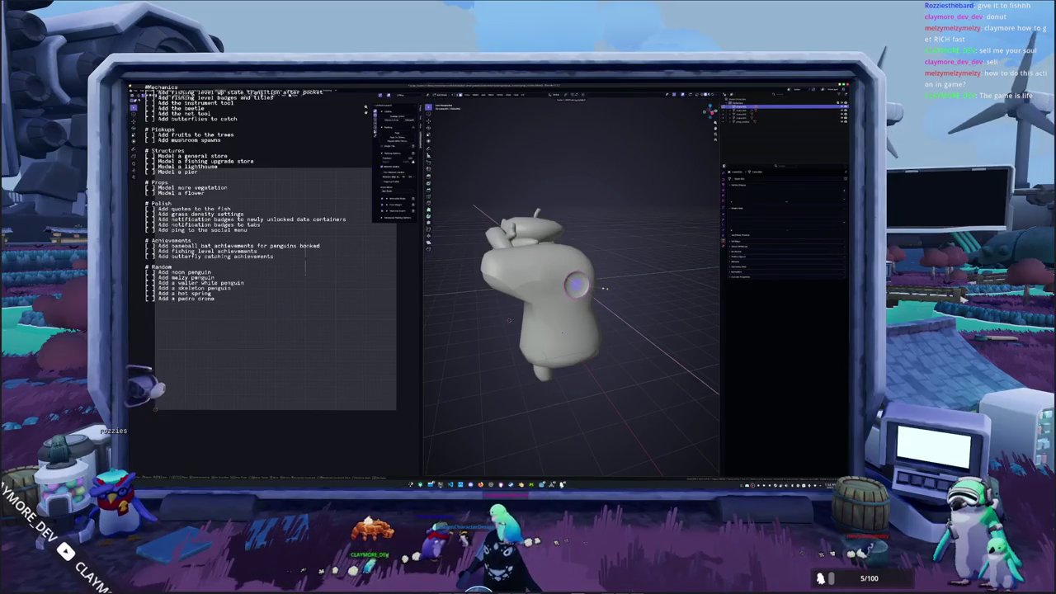
mouse_move(604, 288)
middle_down()
mouse_move(639, 324)
mouse_move(460, 350)
middle_up()
drag(628, 280, 629, 275)
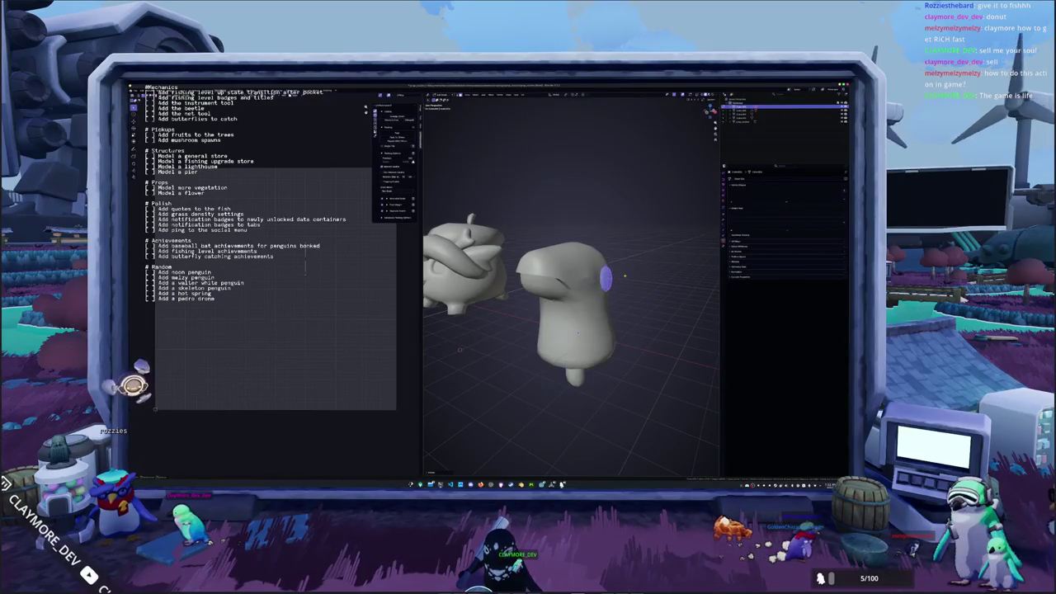
middle_drag(626, 275, 578, 297)
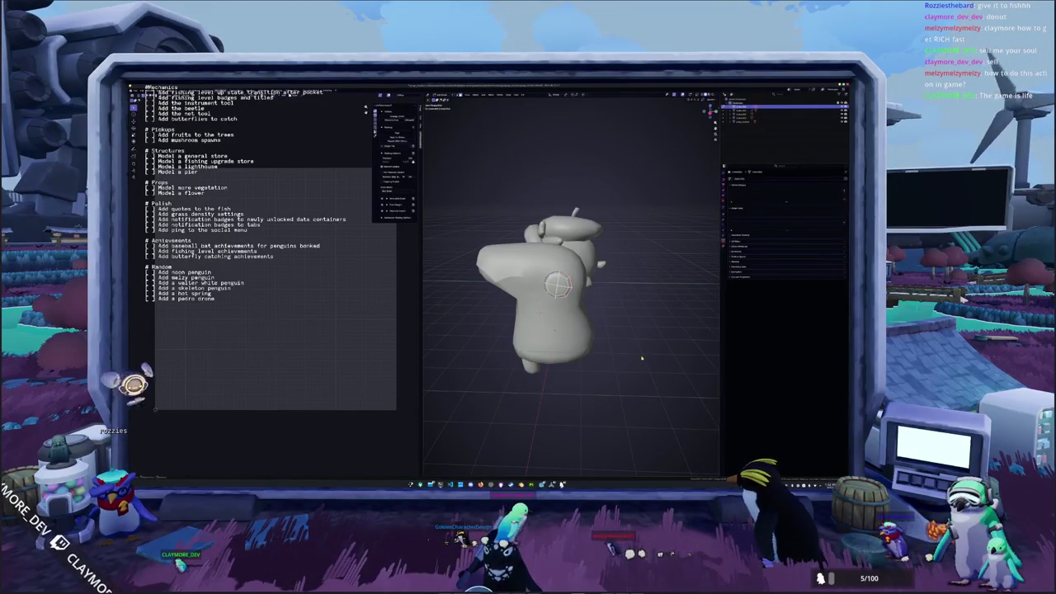
middle_drag(557, 284, 621, 249)
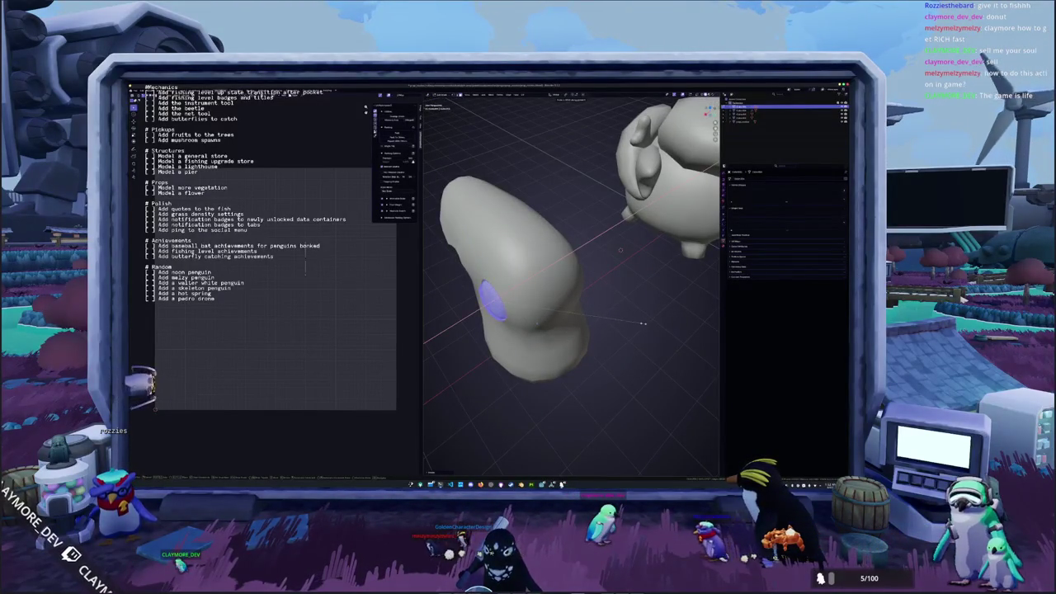
Orbit around the sculpted body and select its low-poly cage.
mouse_move(621, 250)
middle_down()
mouse_move(579, 337)
mouse_move(556, 328)
middle_up()
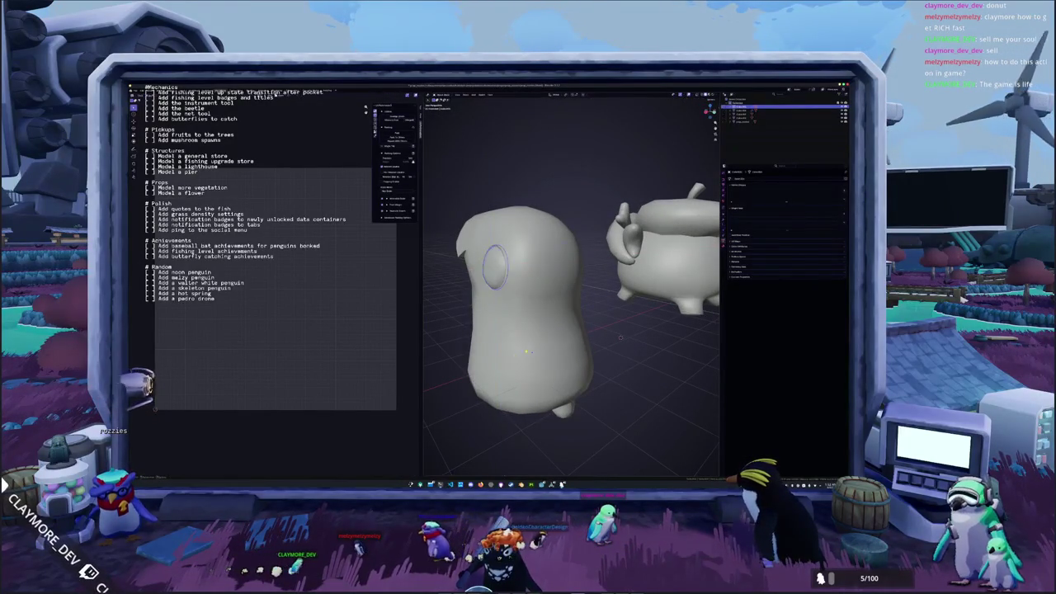
scroll(620, 336, down, 3)
mouse_move(620, 337)
middle_down()
mouse_move(578, 330)
mouse_move(425, 358)
mouse_move(434, 369)
mouse_move(456, 358)
middle_up()
click(582, 313)
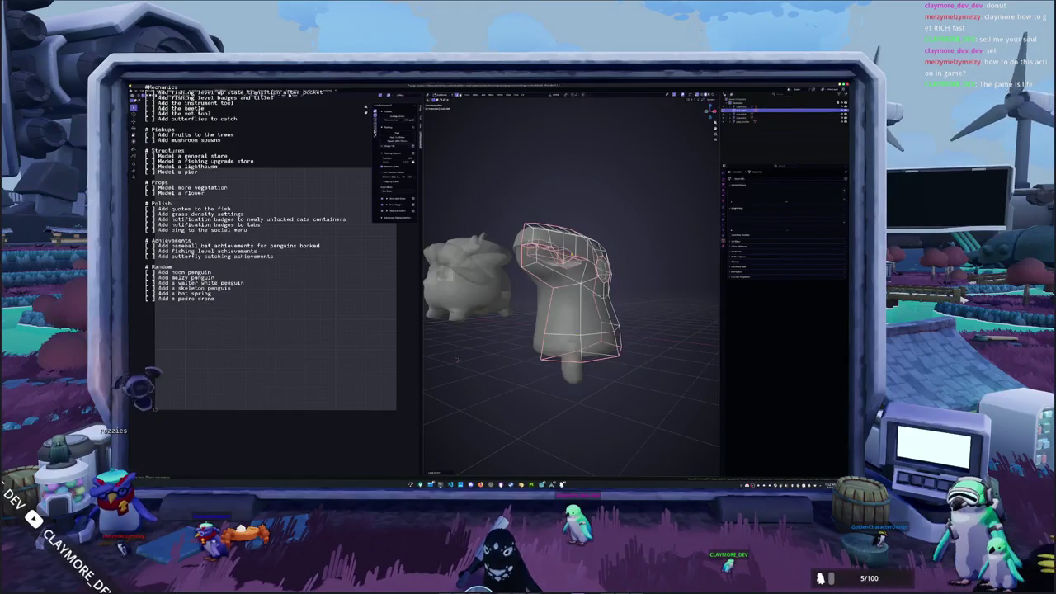
mouse_move(456, 359)
middle_down()
mouse_move(427, 355)
mouse_move(576, 288)
middle_up()
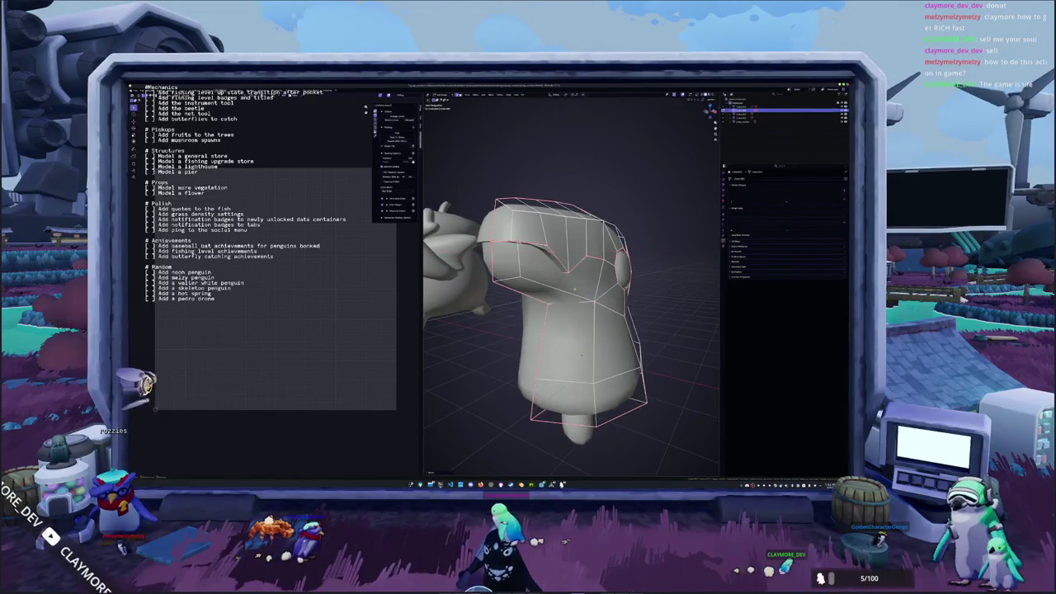
Inspect the penguin body from several angles, end in Object Mode, and select the bell-shaped body.
scroll(580, 355, down, 3)
key(Tab)
mouse_move(456, 355)
middle_down()
mouse_move(490, 313)
mouse_move(449, 364)
middle_up()
key(Tab)
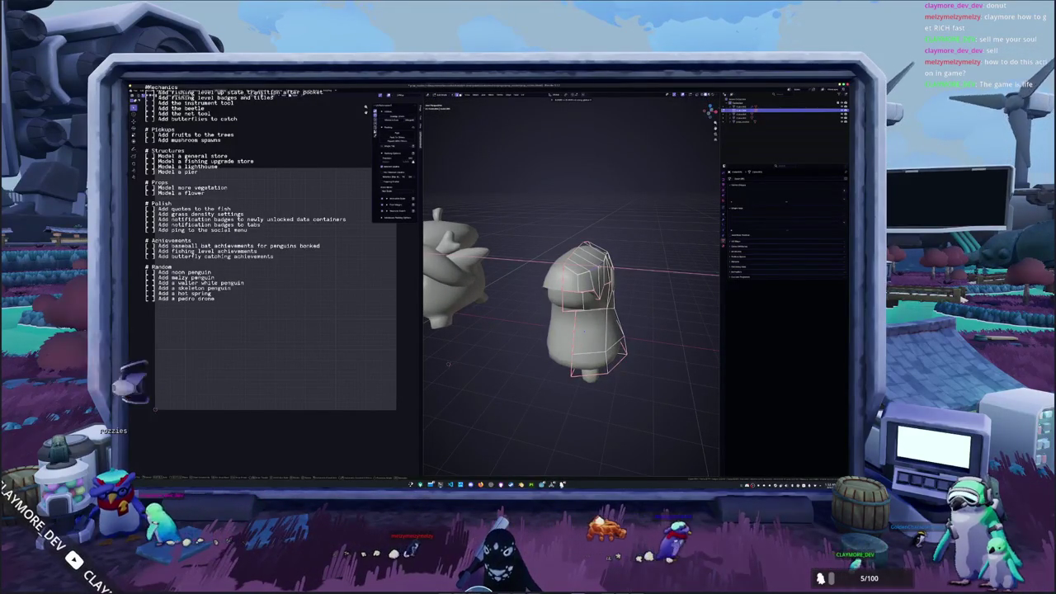
mouse_move(448, 363)
middle_down()
mouse_move(466, 329)
mouse_move(496, 332)
mouse_move(467, 357)
middle_up()
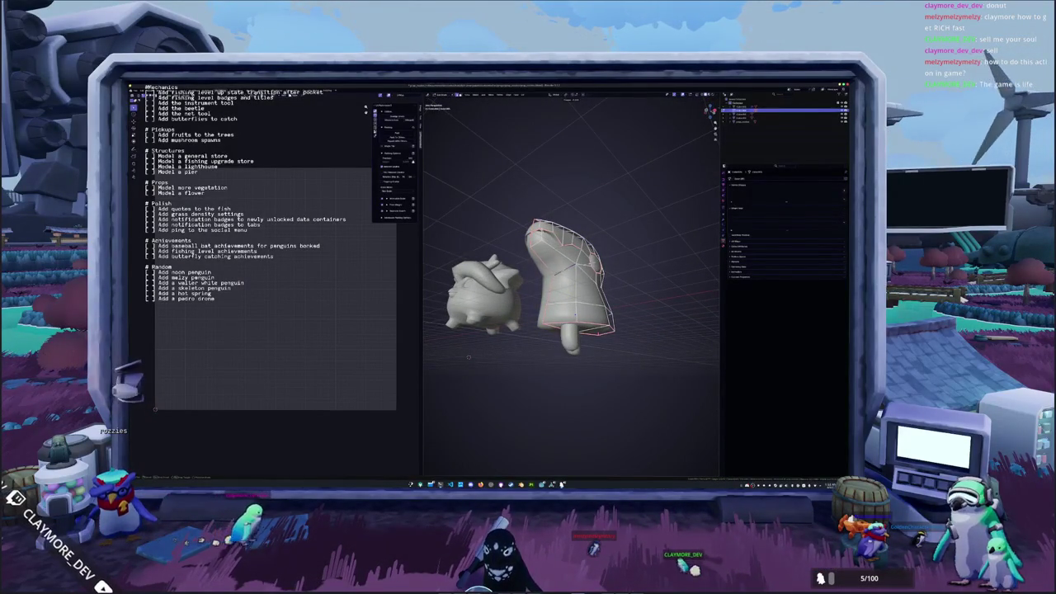
mouse_move(467, 357)
middle_down()
mouse_move(515, 354)
mouse_move(508, 325)
middle_up()
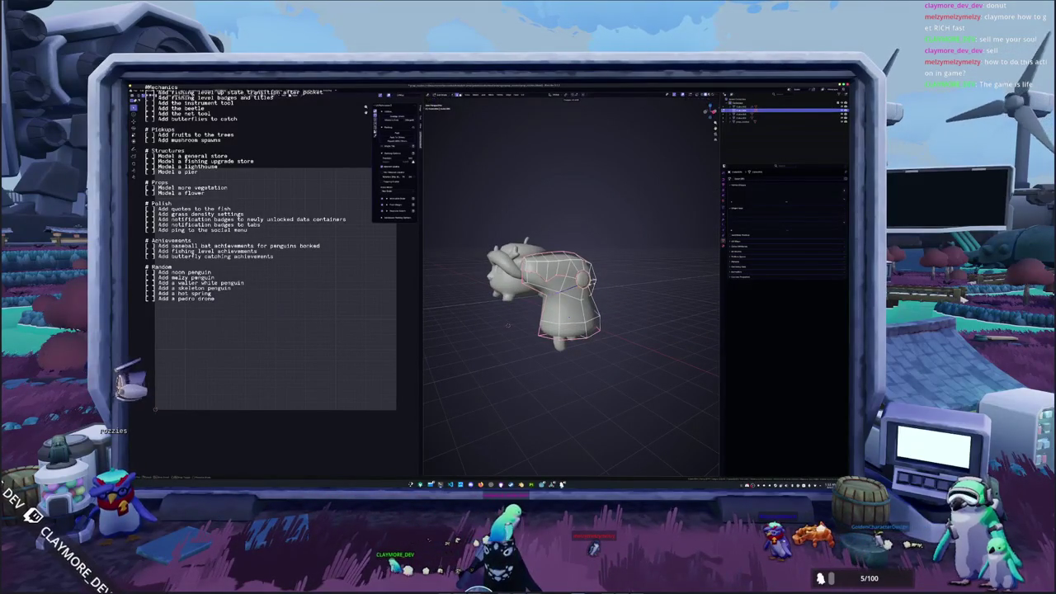
middle_drag(508, 325, 498, 326)
scroll(487, 340, up, 2)
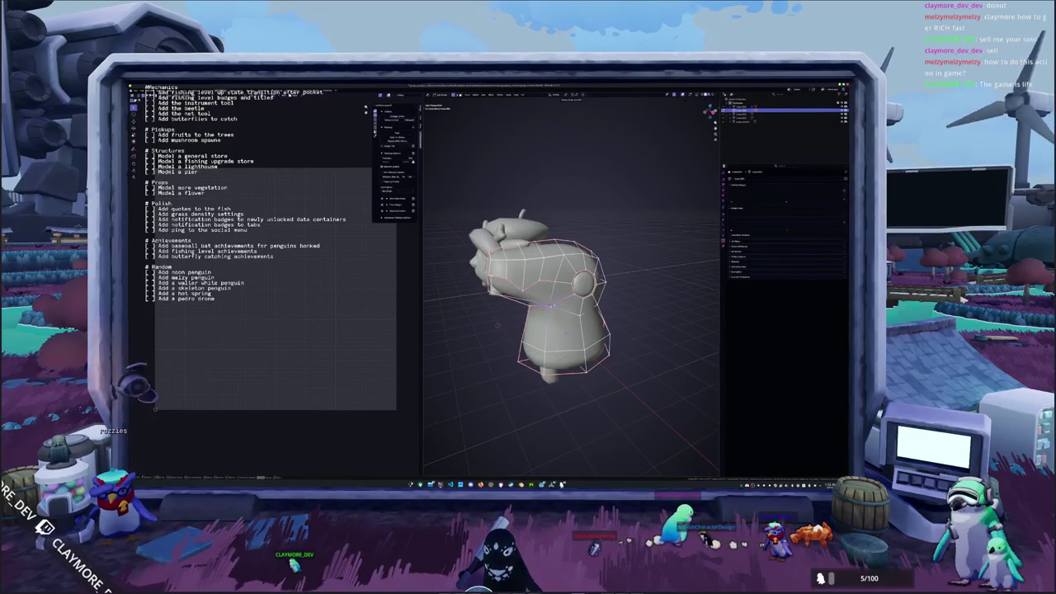
key(Tab)
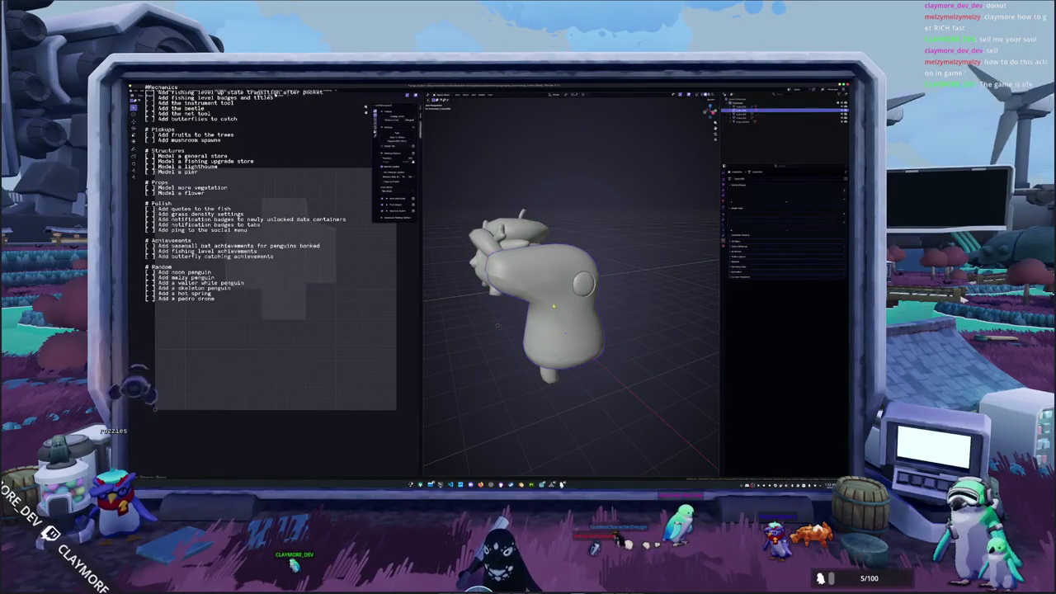
mouse_move(498, 326)
middle_down()
mouse_move(524, 391)
mouse_move(464, 352)
mouse_move(576, 341)
middle_up()
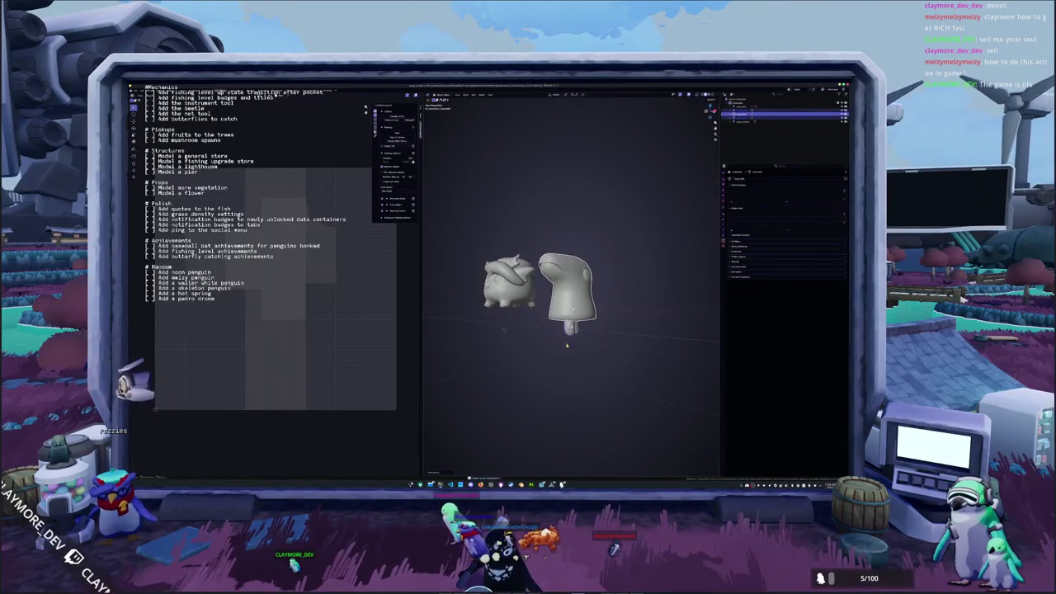
click(577, 341)
Raise the bell-shaped body along the Z axis in front view.
key(KP_1)
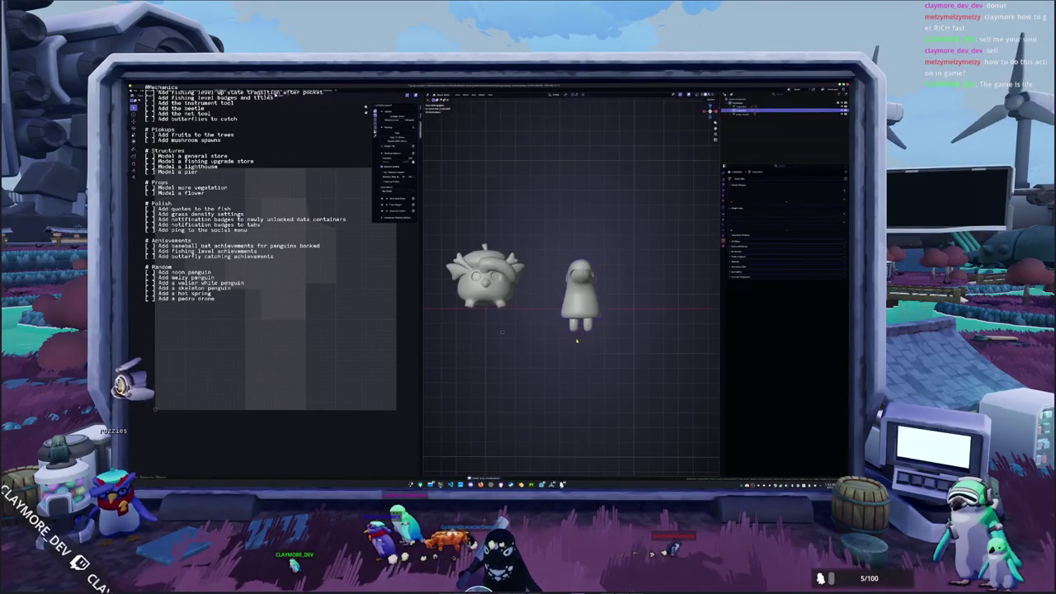
key(g)
key(z)
click(565, 314)
mouse_move(564, 314)
middle_down()
mouse_move(523, 333)
mouse_move(549, 327)
mouse_move(526, 328)
mouse_move(550, 293)
middle_up()
Reveal the hidden object on the model from its object context menu.
click(549, 324)
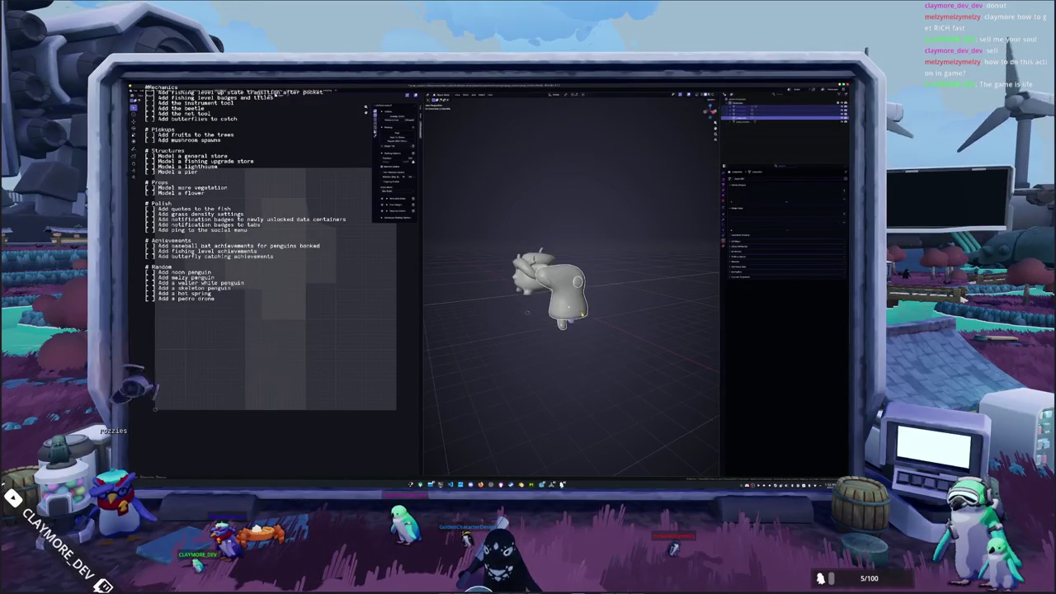
right_click(550, 293)
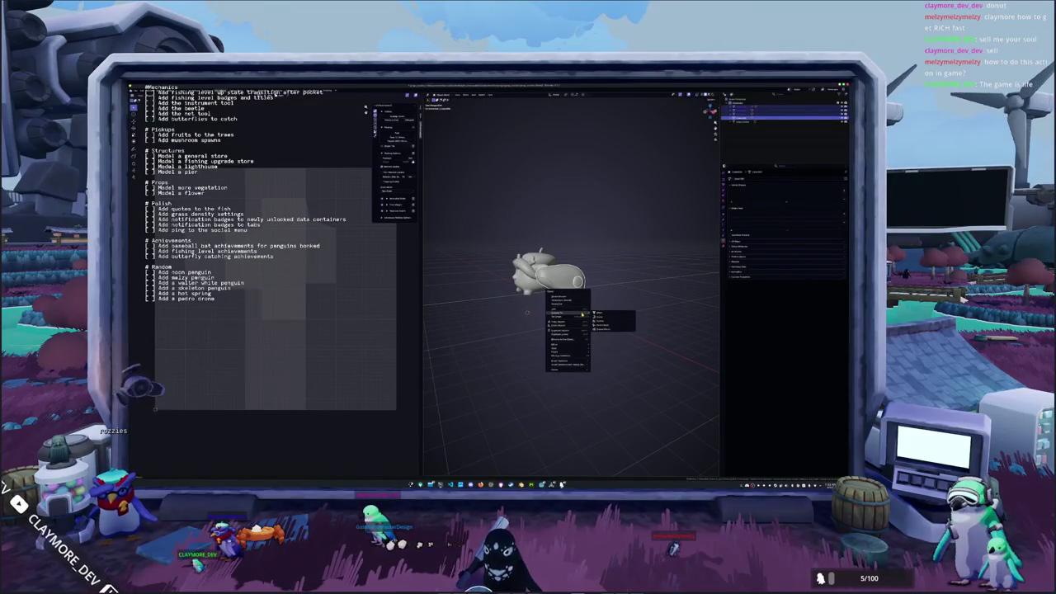
click(600, 314)
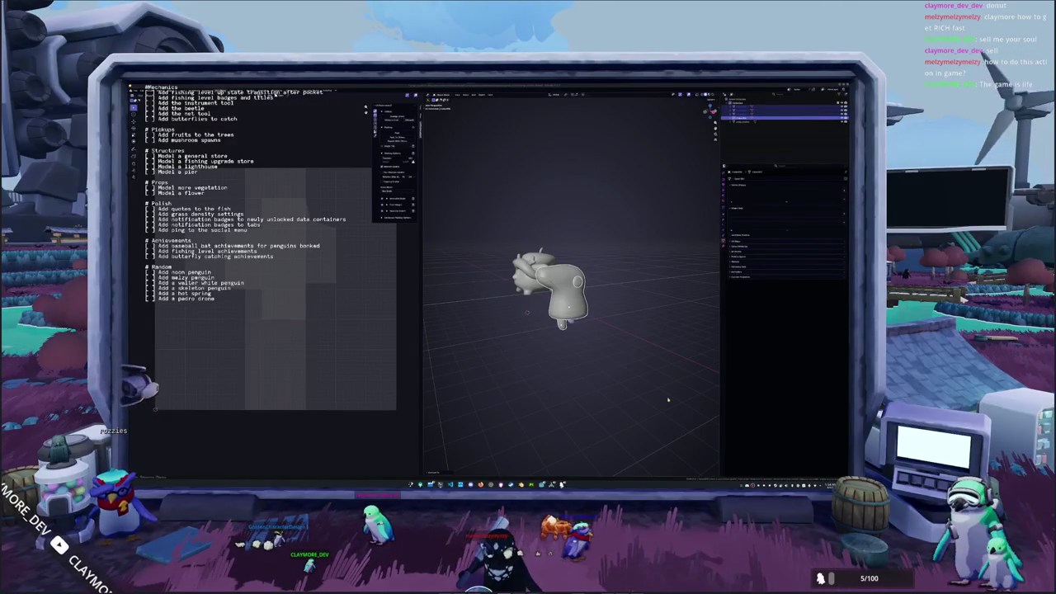
middle_drag(631, 360, 611, 330)
click(548, 288)
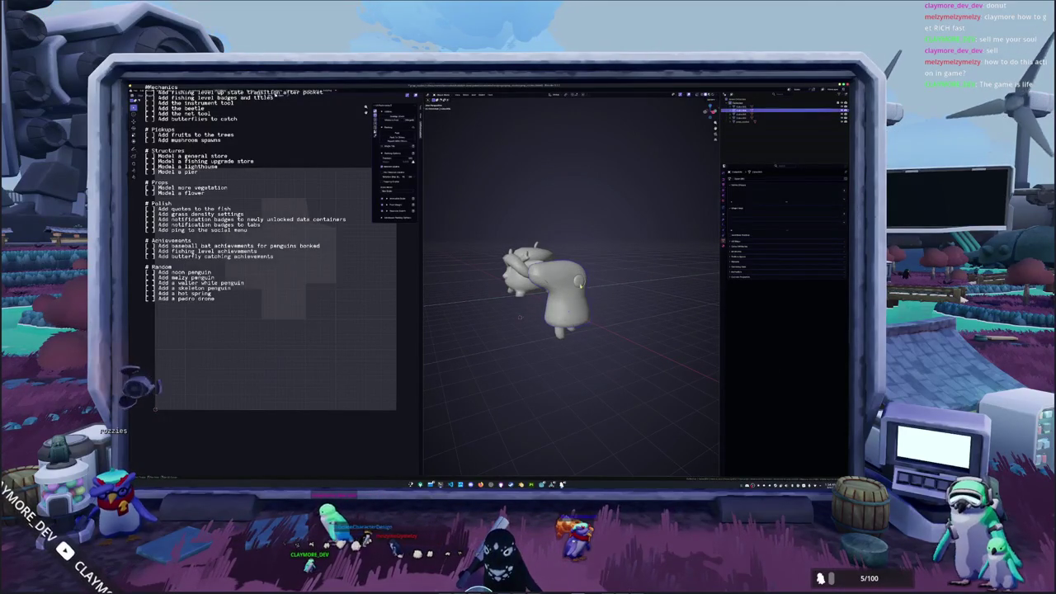
mouse_move(549, 289)
middle_down()
mouse_move(578, 313)
mouse_move(564, 354)
mouse_move(588, 357)
middle_up()
right_click(563, 354)
click(574, 355)
right_click(589, 357)
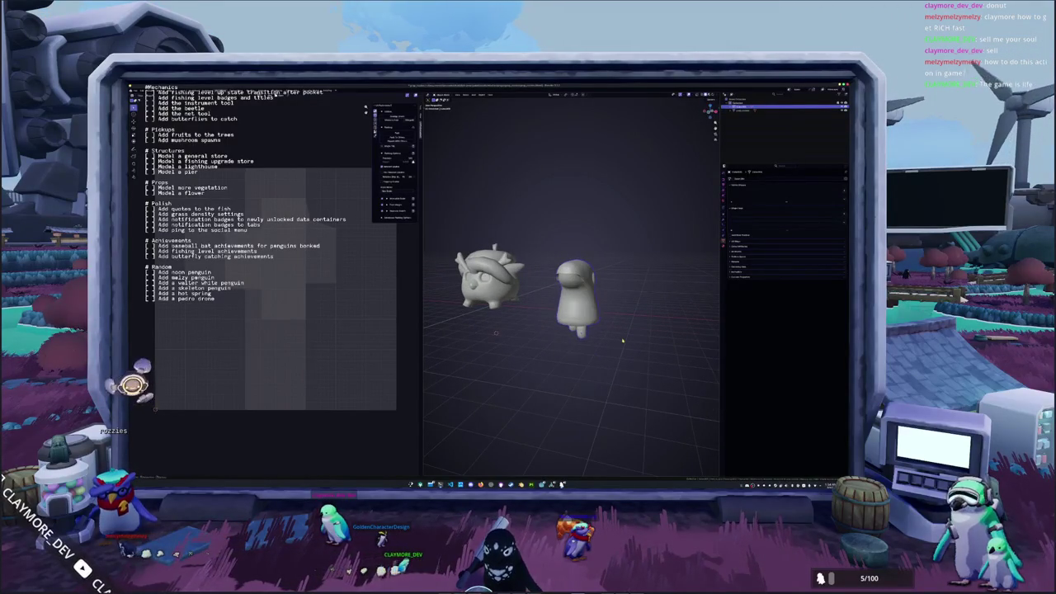
In front orthographic view, move the round creature model over the penguin and show its material settings.
key(KP_1)
key(g)
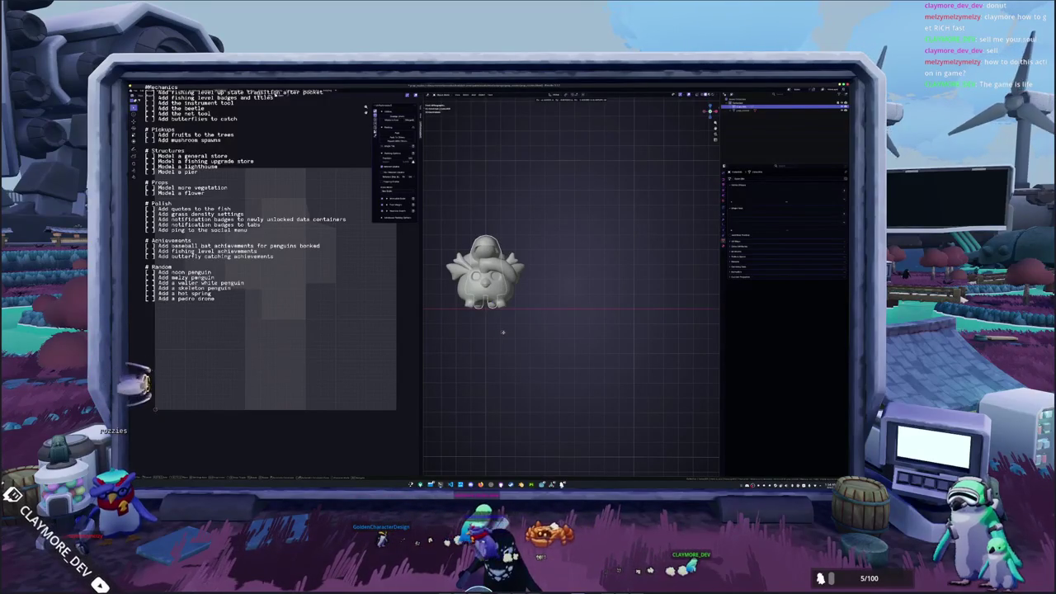
right_click(503, 332)
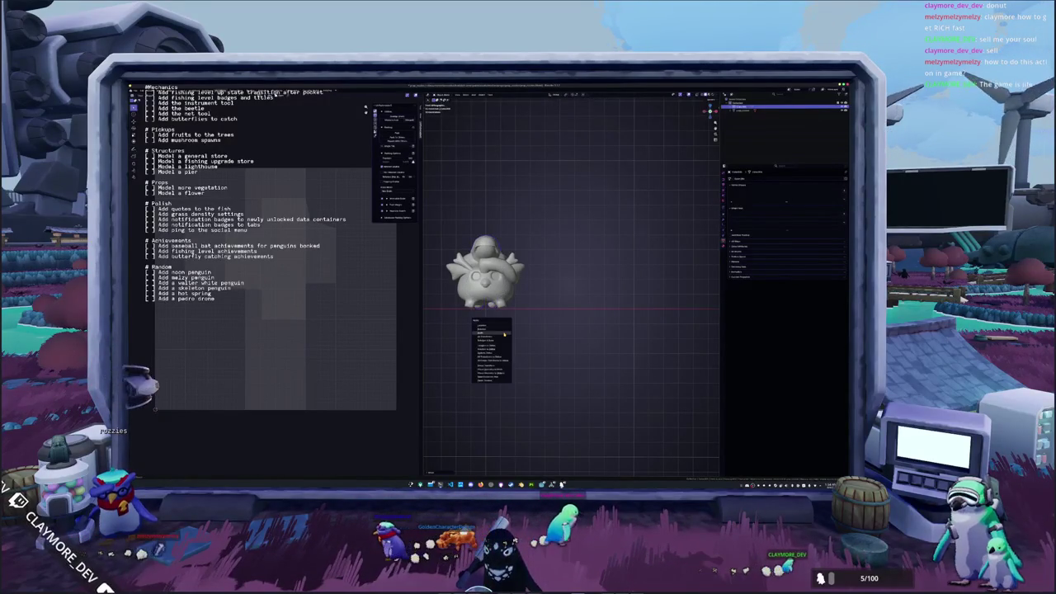
click(503, 336)
middle_drag(548, 339, 553, 346)
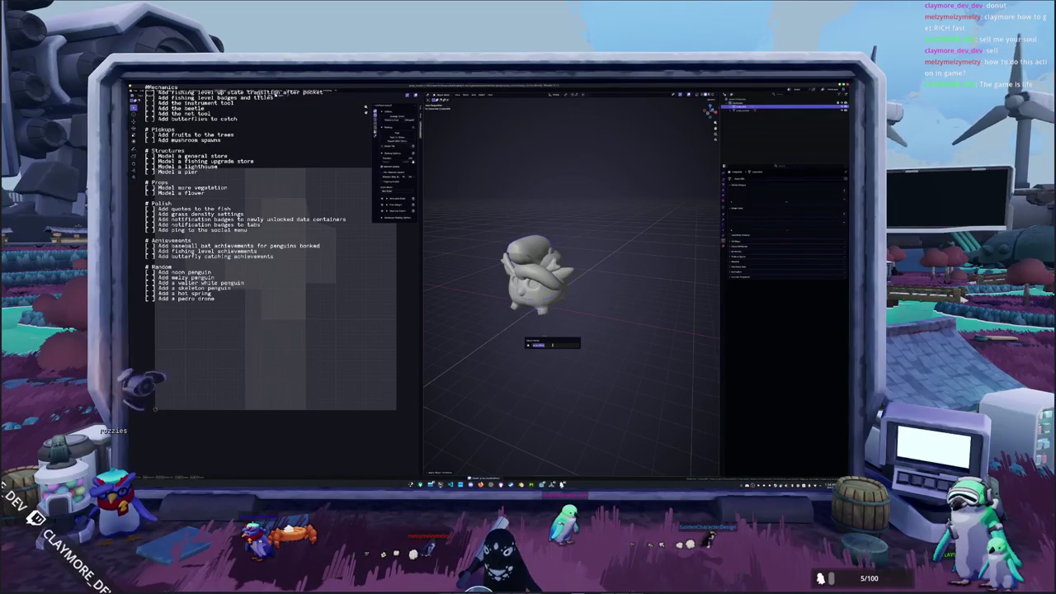
click(724, 245)
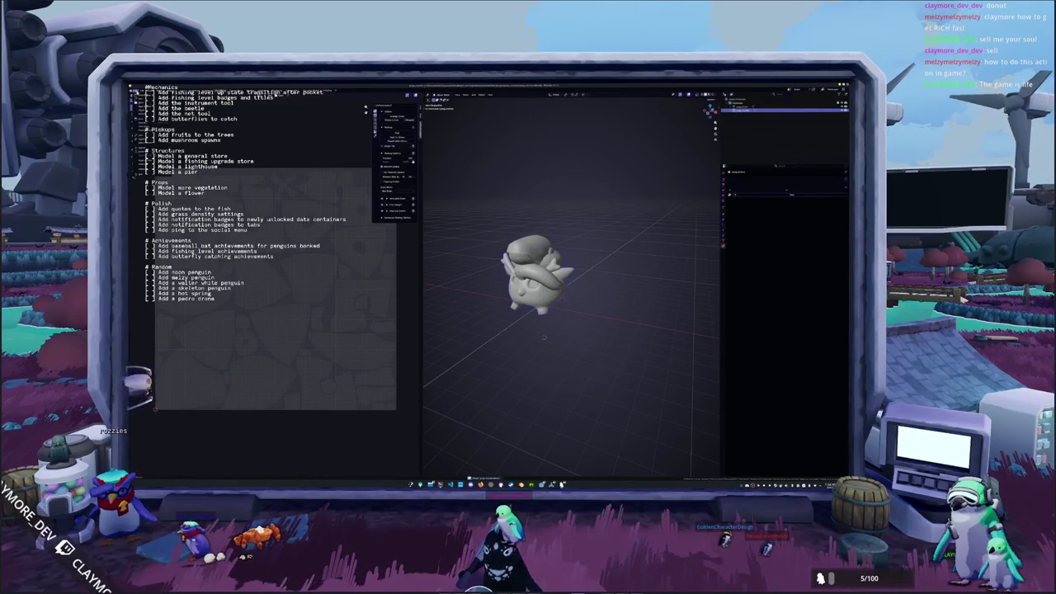
key(ctrl+o)
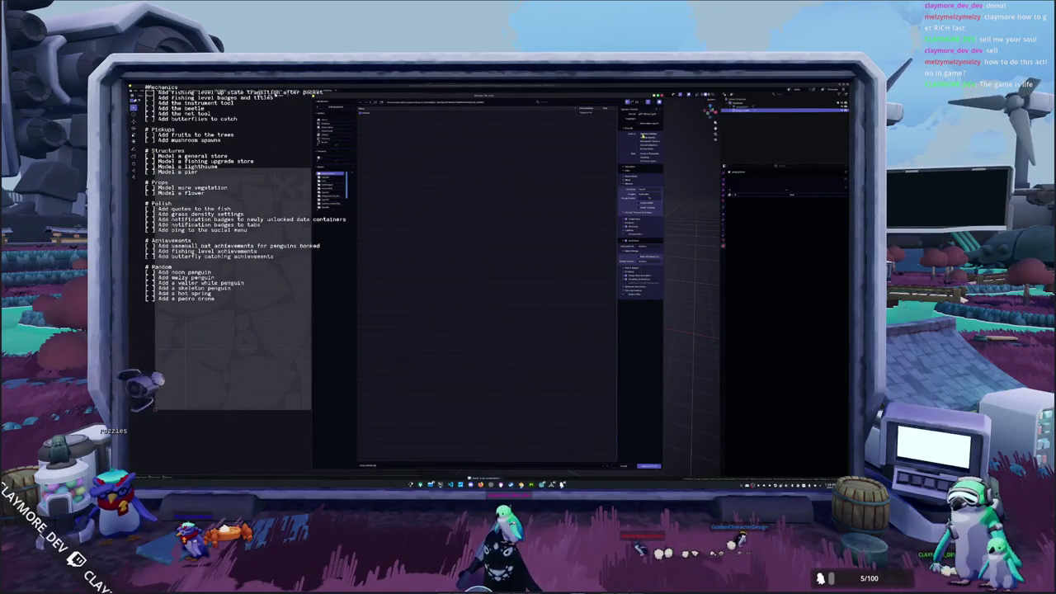
Export the creature model as an FBX file, then run the export a second time.
click(640, 208)
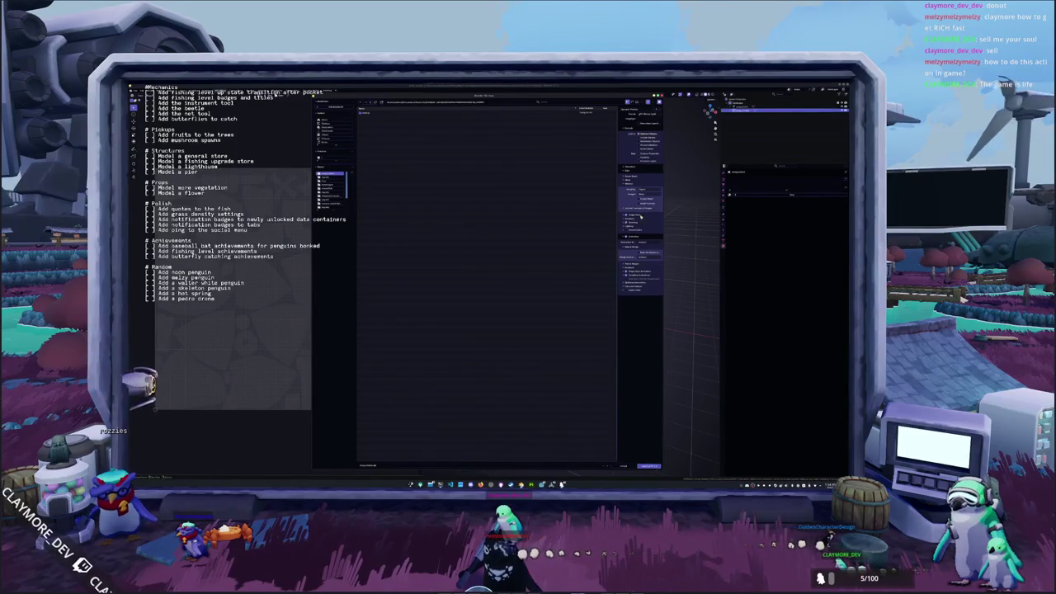
click(648, 466)
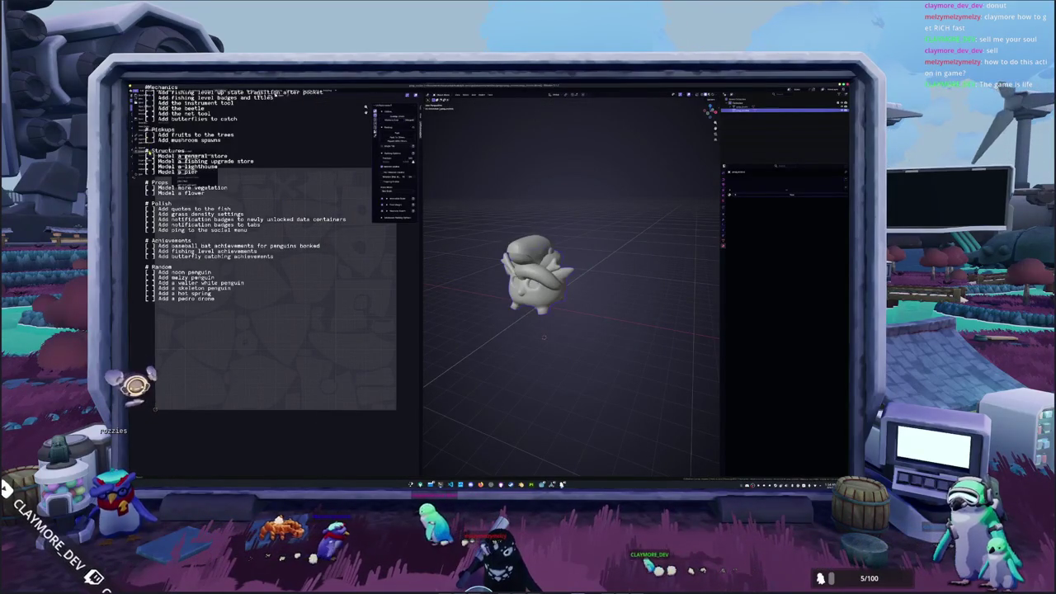
key(shift+r)
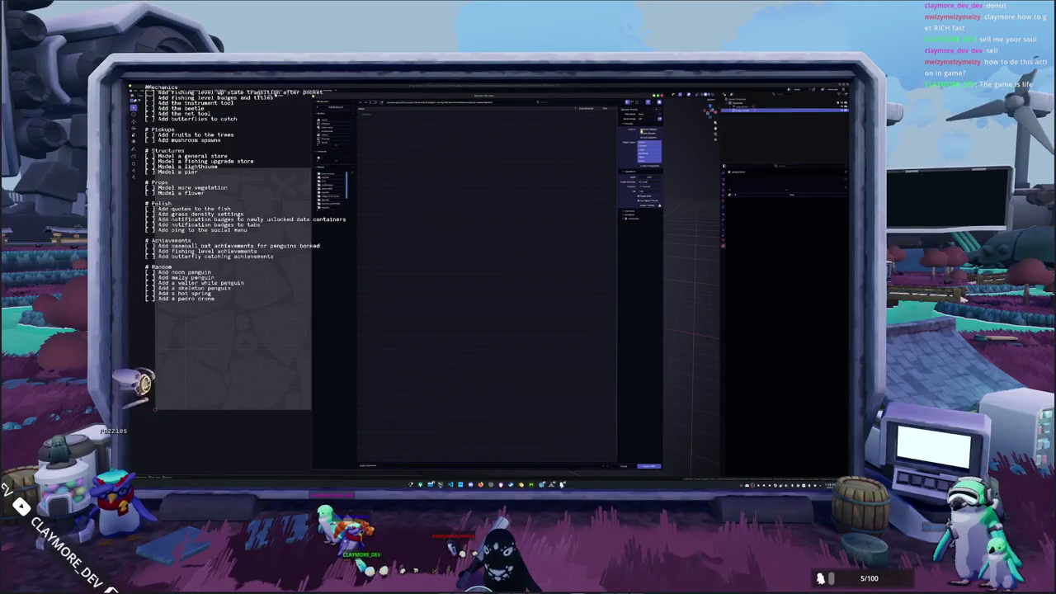
click(648, 467)
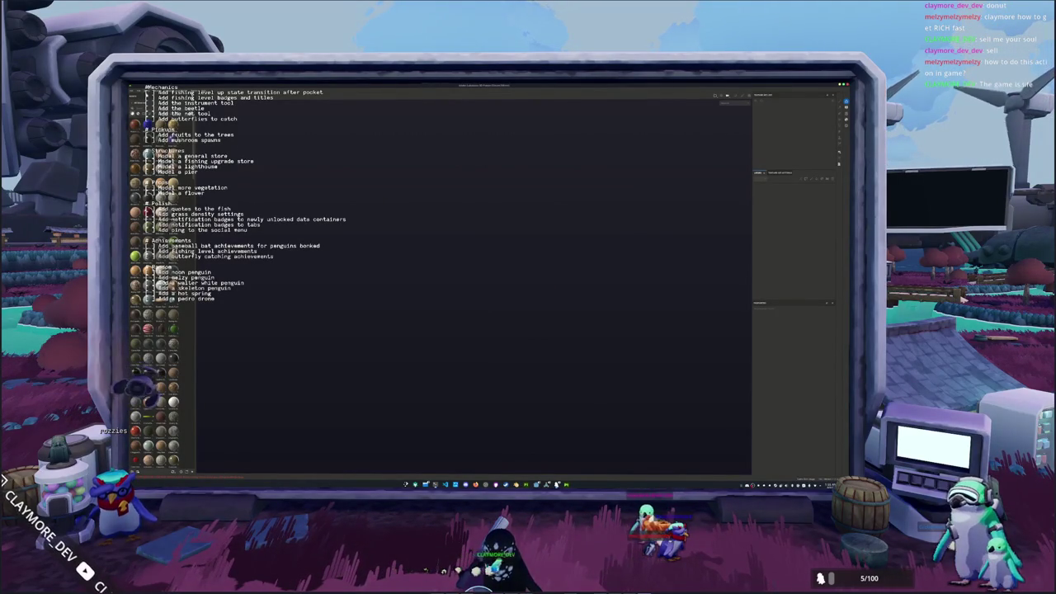
Create a new Substance Painter project using the exported creature mesh file.
key(ctrl+n)
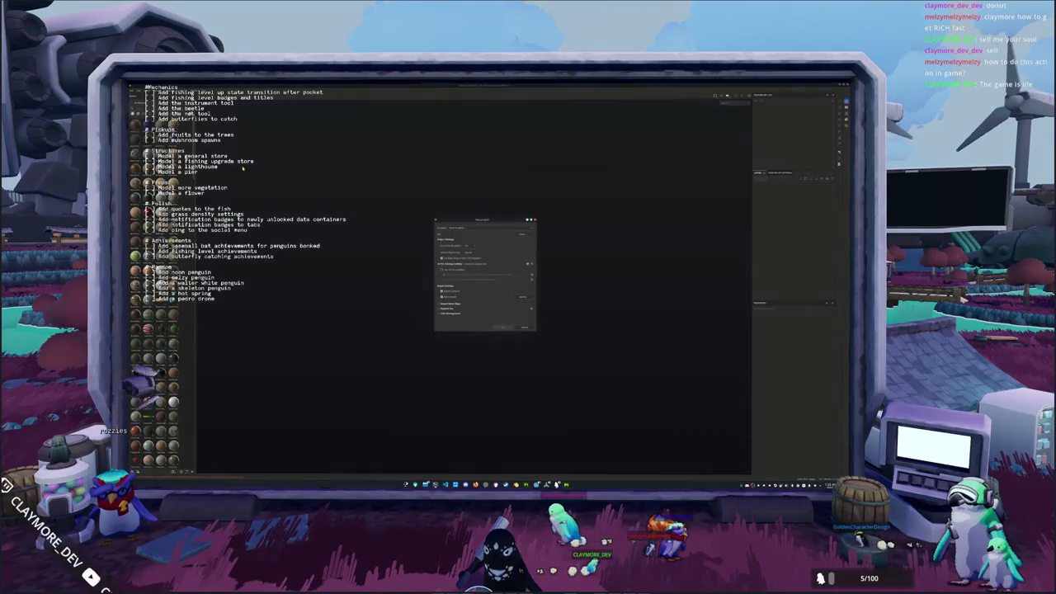
click(521, 234)
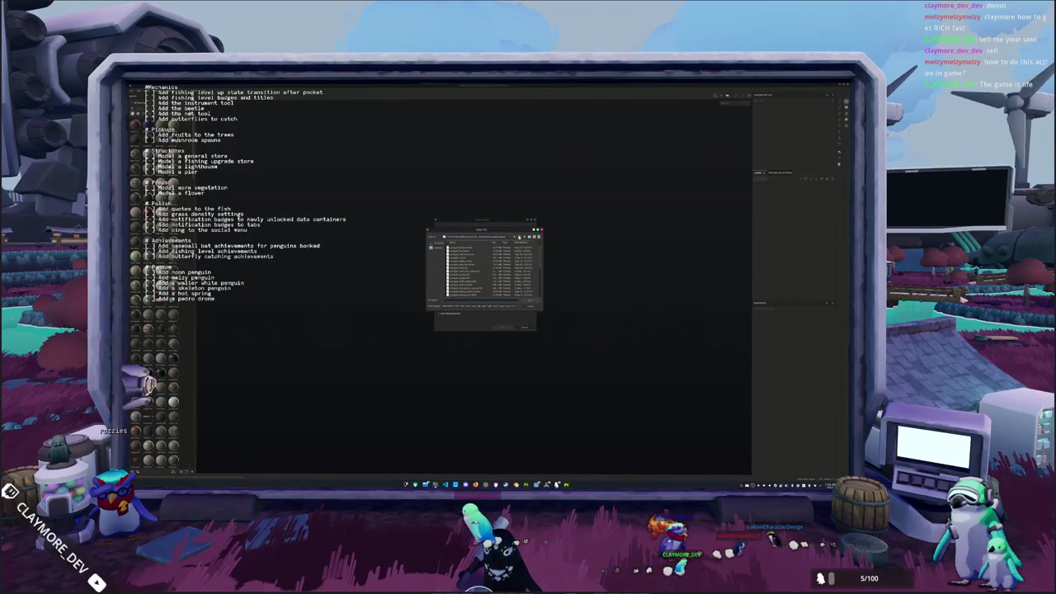
click(525, 237)
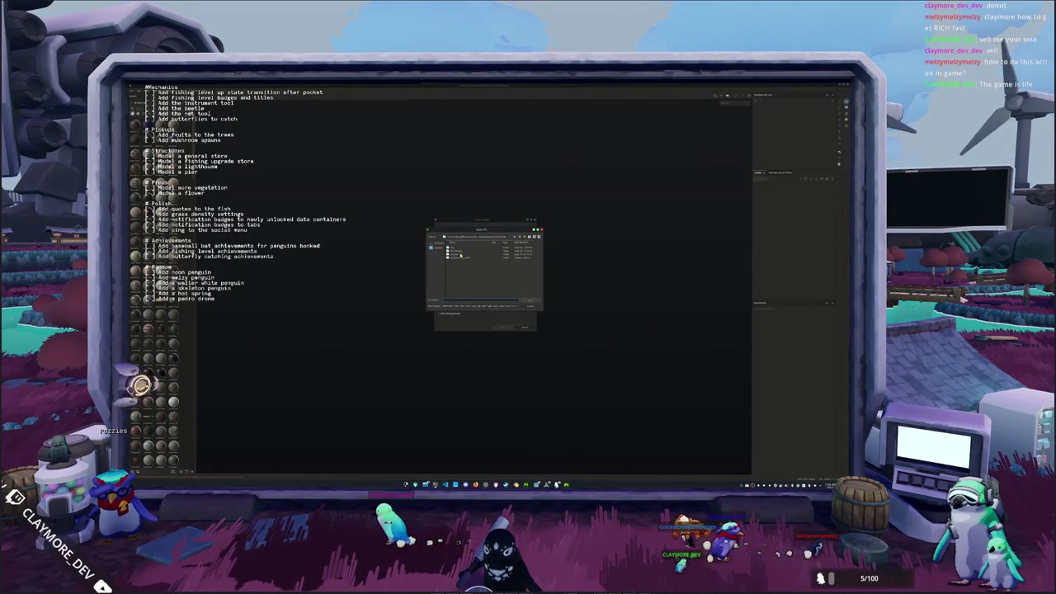
double_click(456, 248)
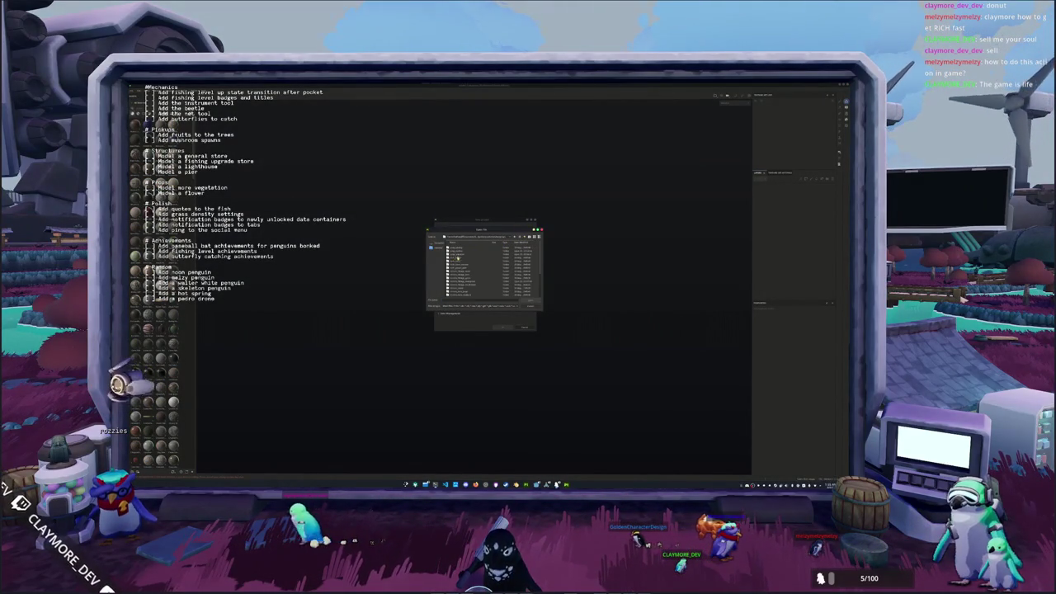
double_click(458, 253)
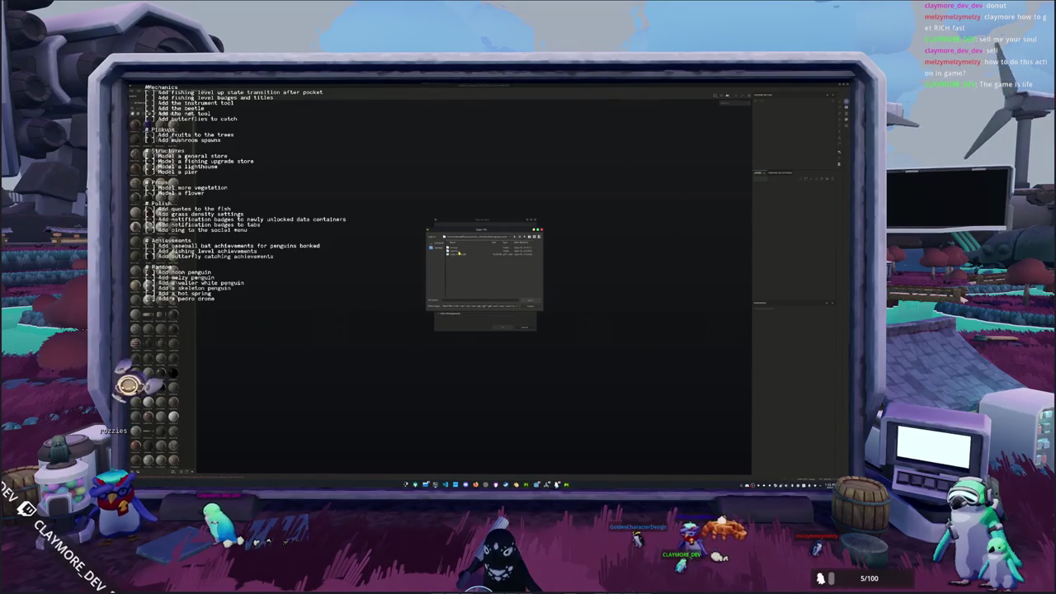
double_click(458, 250)
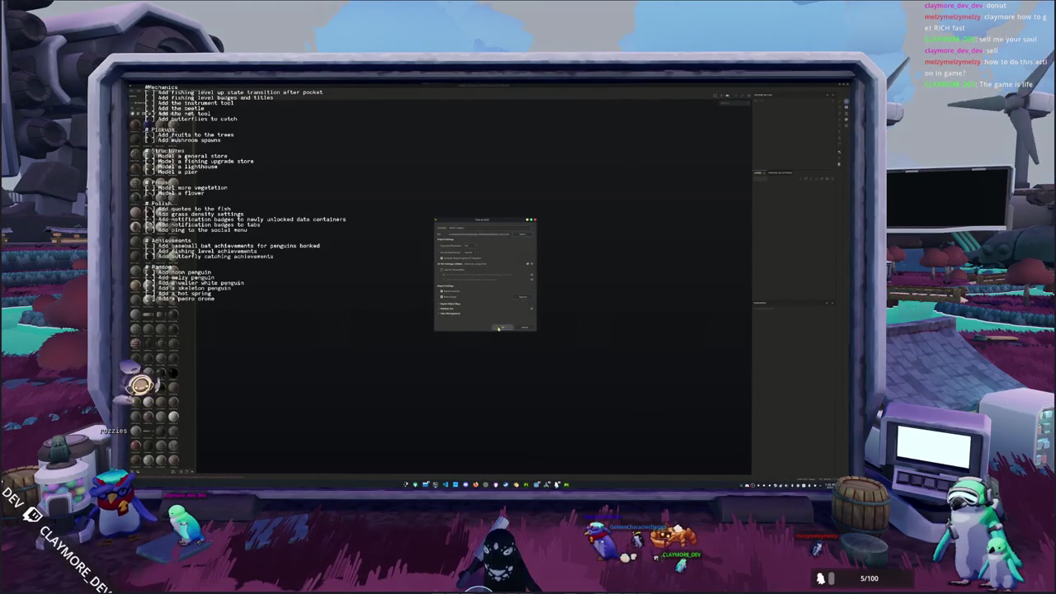
click(500, 327)
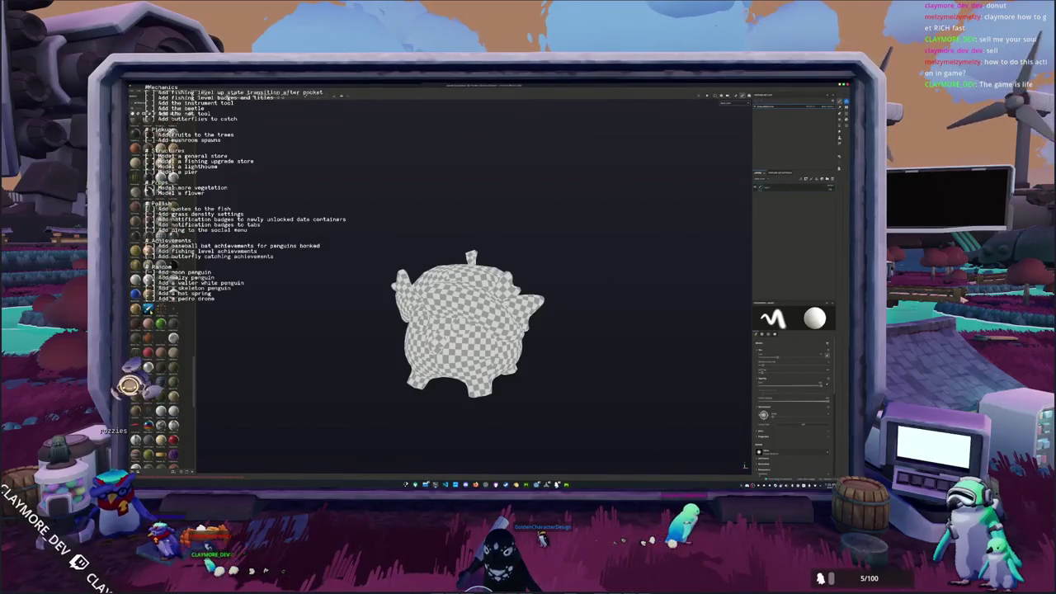
Add a fill layer to the creature and delete the extra layer.
click(789, 191)
click(832, 179)
alt+drag(530, 278, 622, 274)
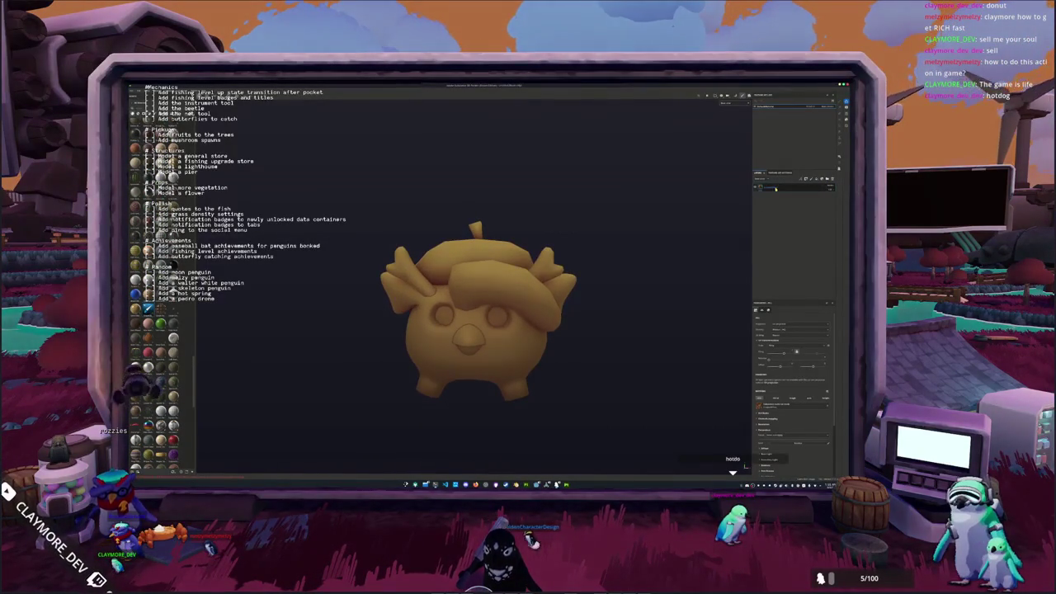
scroll(767, 346, down, 3)
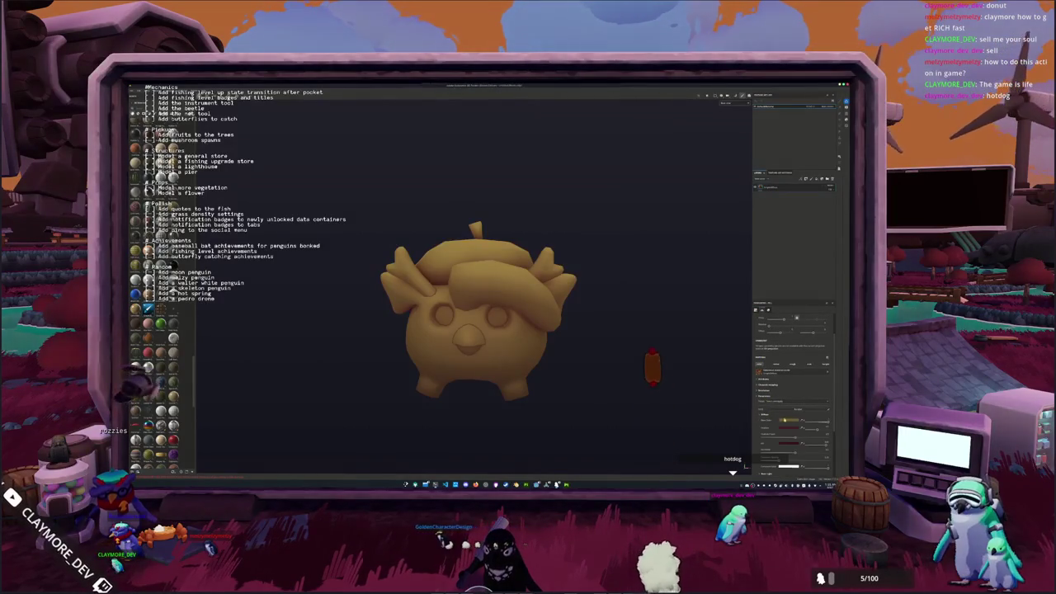
Set the fill layer's base colour to a purple shade.
click(787, 420)
click(796, 415)
mouse_move(796, 415)
mouse_down()
mouse_move(792, 394)
mouse_move(817, 398)
mouse_up()
click(832, 400)
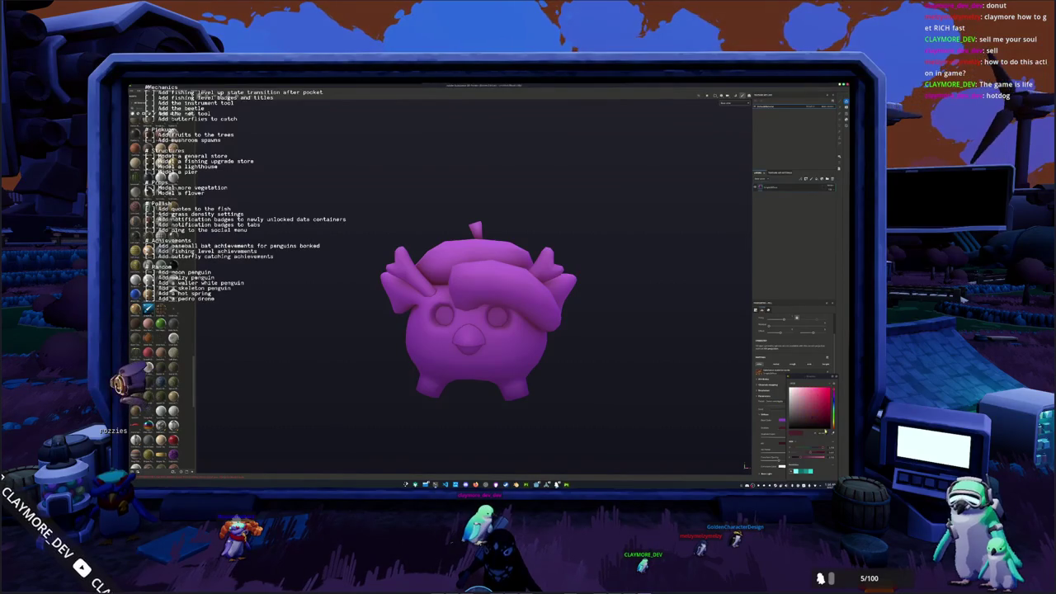
drag(832, 404, 824, 410)
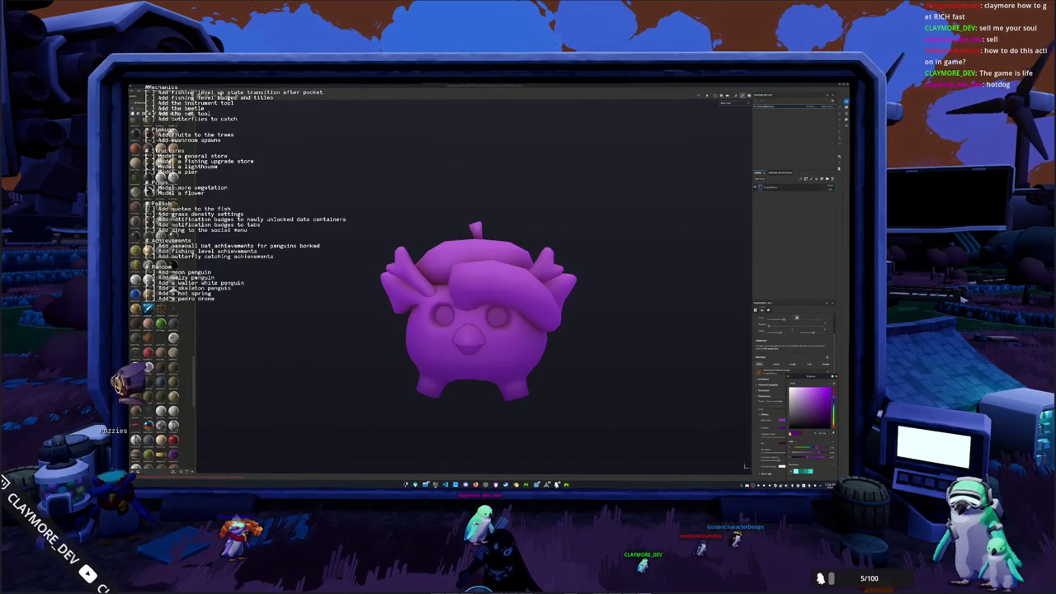
drag(831, 406, 823, 419)
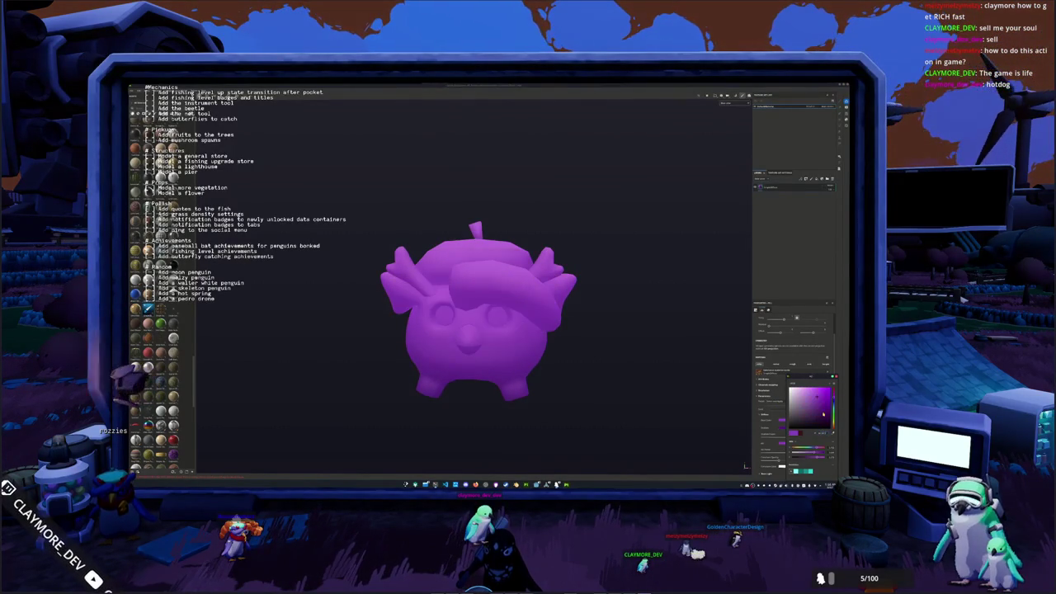
middle_drag(655, 335, 597, 329)
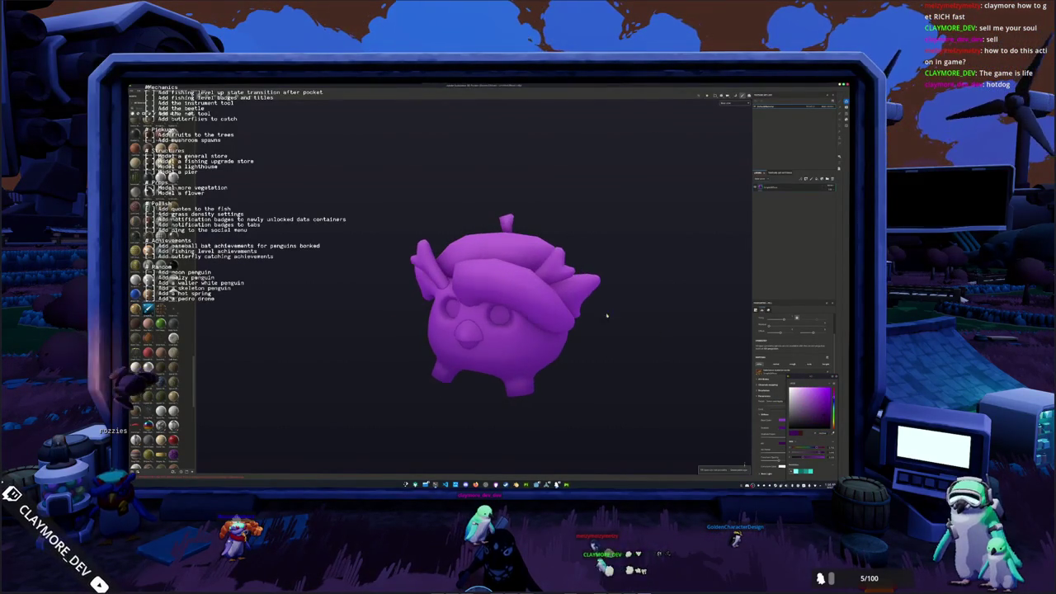
click(772, 191)
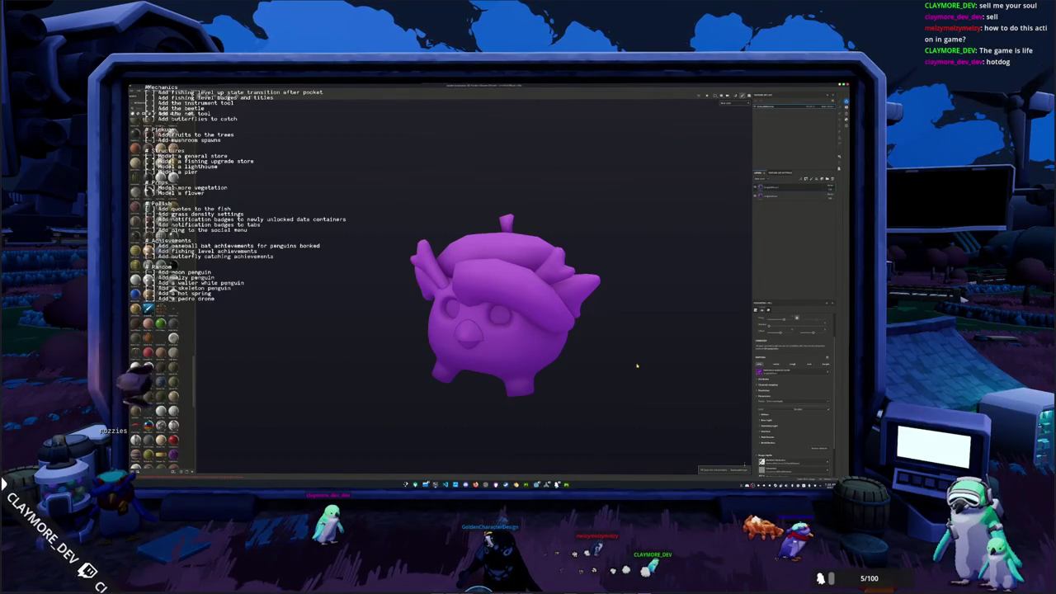
Try a cyan base colour, then revert the model to purple.
middle_drag(636, 343, 633, 308)
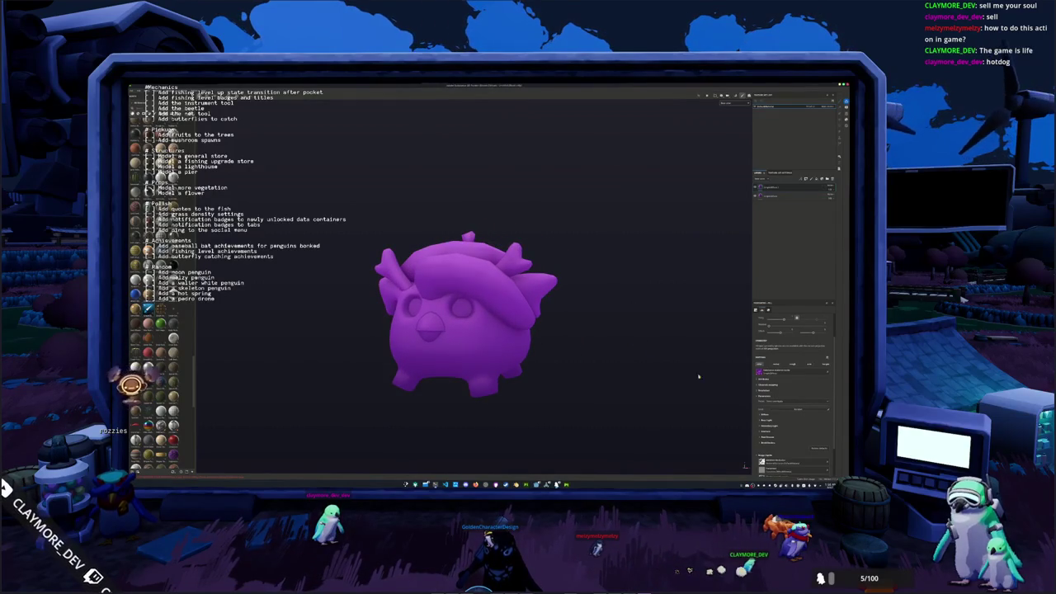
click(764, 416)
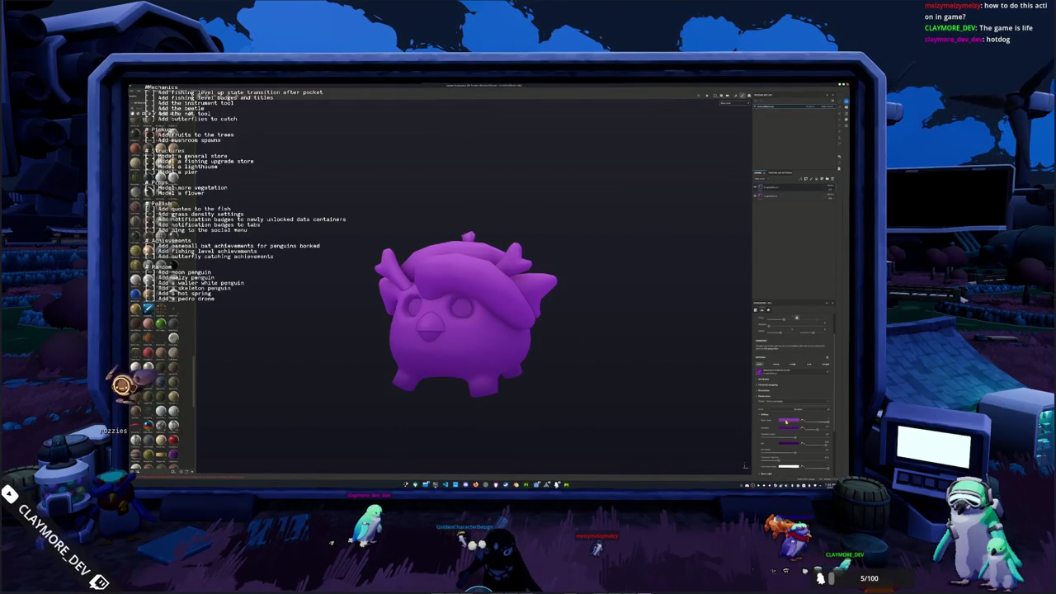
click(781, 420)
drag(833, 420, 822, 401)
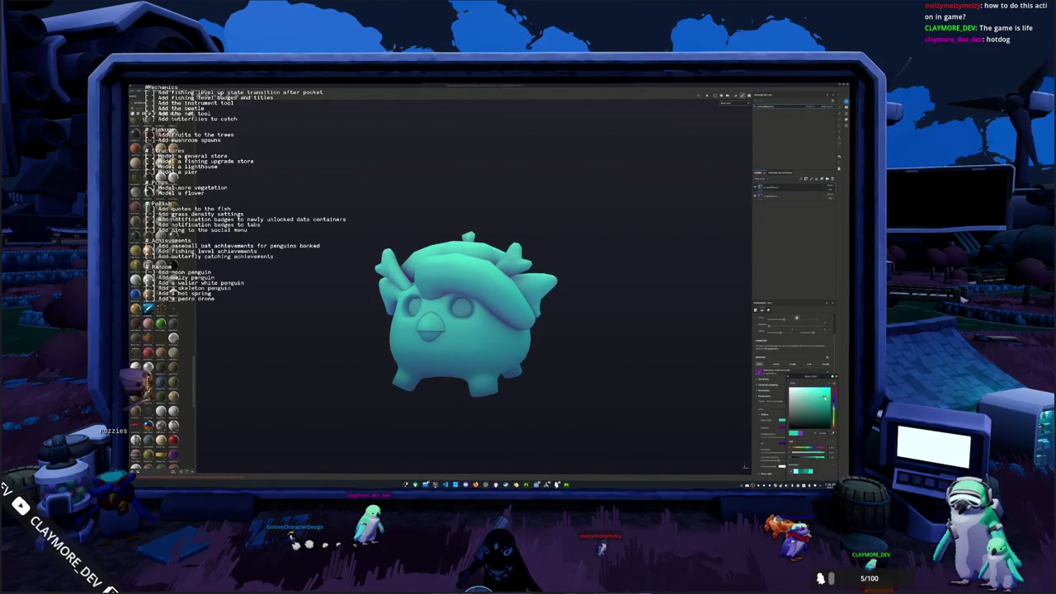
click(759, 187)
click(783, 314)
click(759, 188)
click(778, 314)
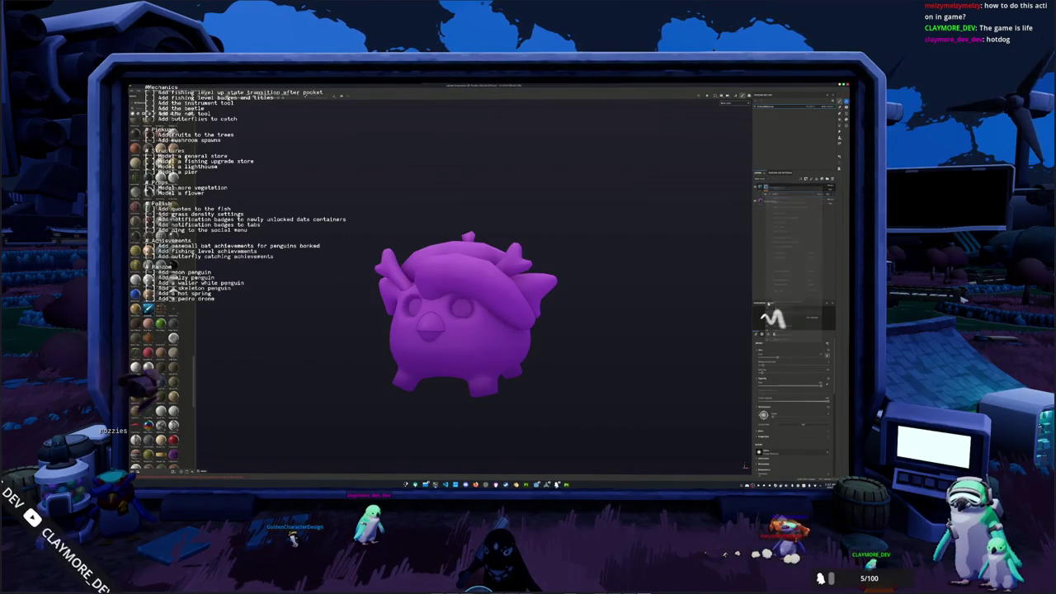
Paint the hat teal and darken its green shade in the colour picker.
mouse_move(577, 165)
mouse_down()
mouse_move(627, 189)
mouse_move(505, 260)
mouse_up()
click(504, 261)
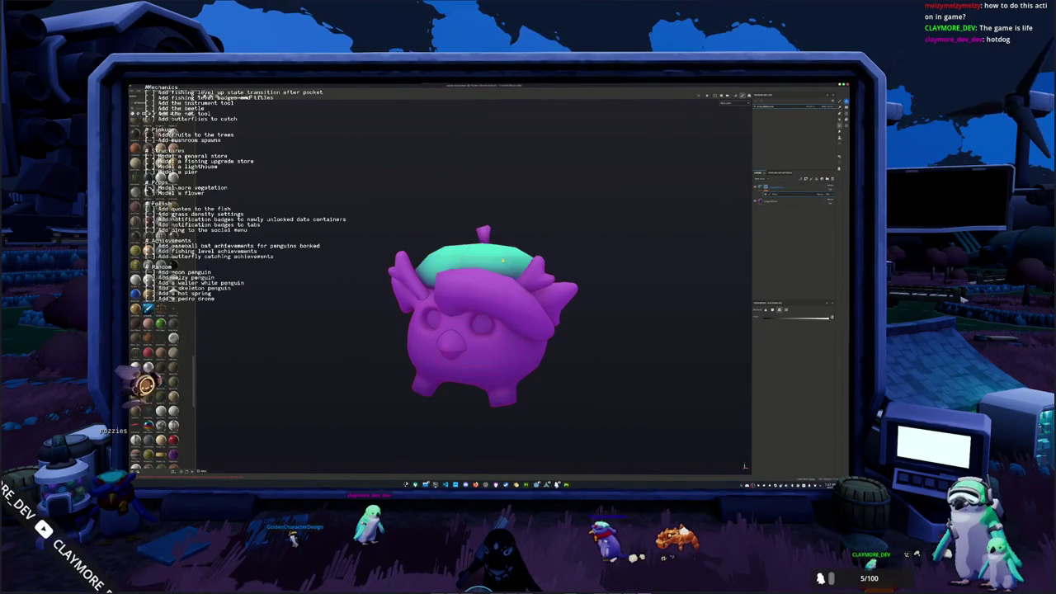
middle_drag(584, 266, 596, 240)
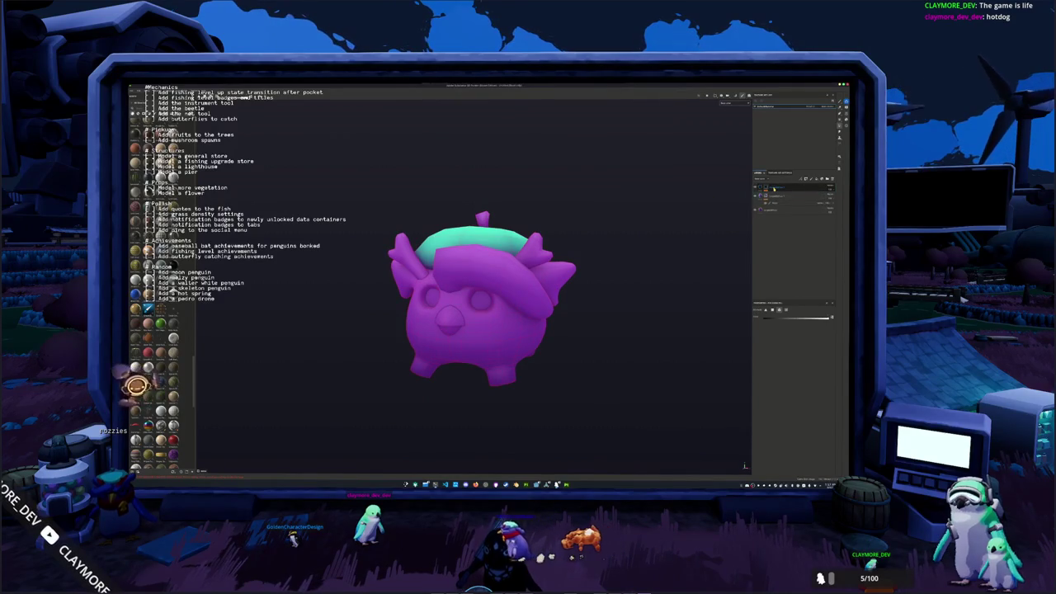
click(792, 195)
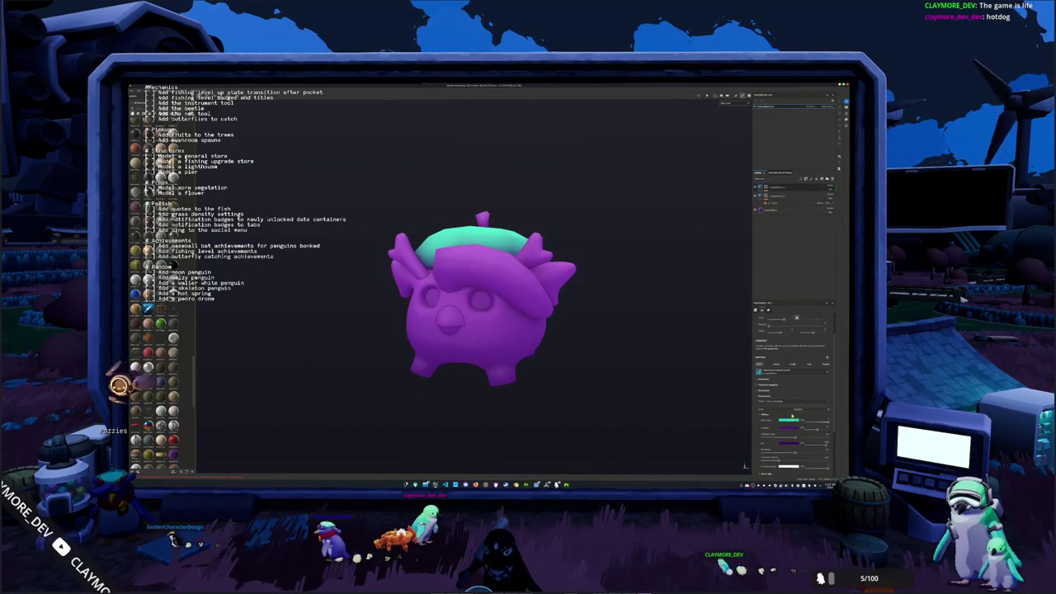
click(789, 420)
drag(797, 423, 797, 429)
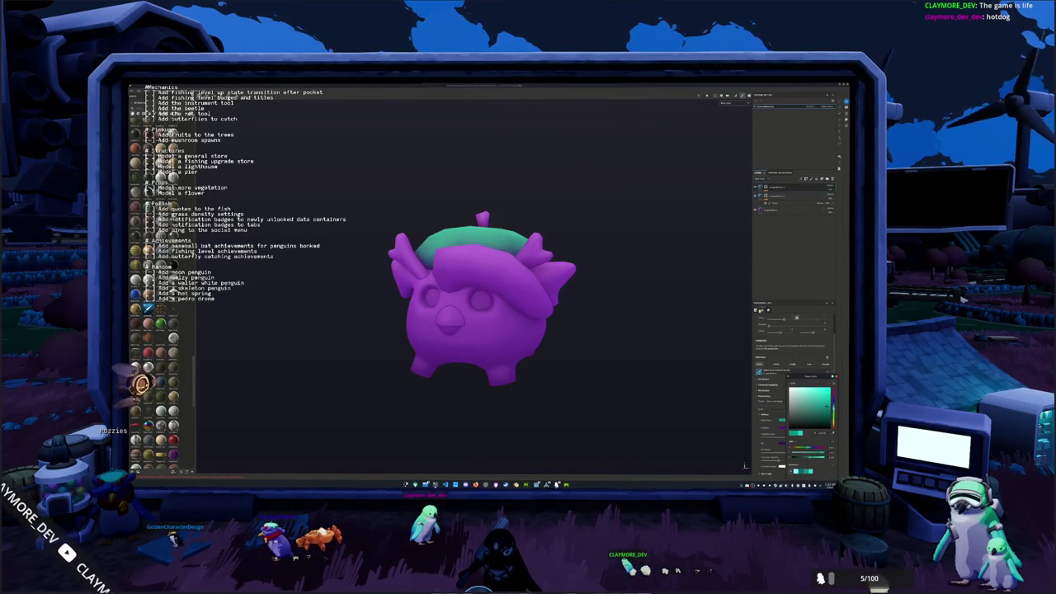
Add a new layer to the layer stack and select it.
right_click(767, 188)
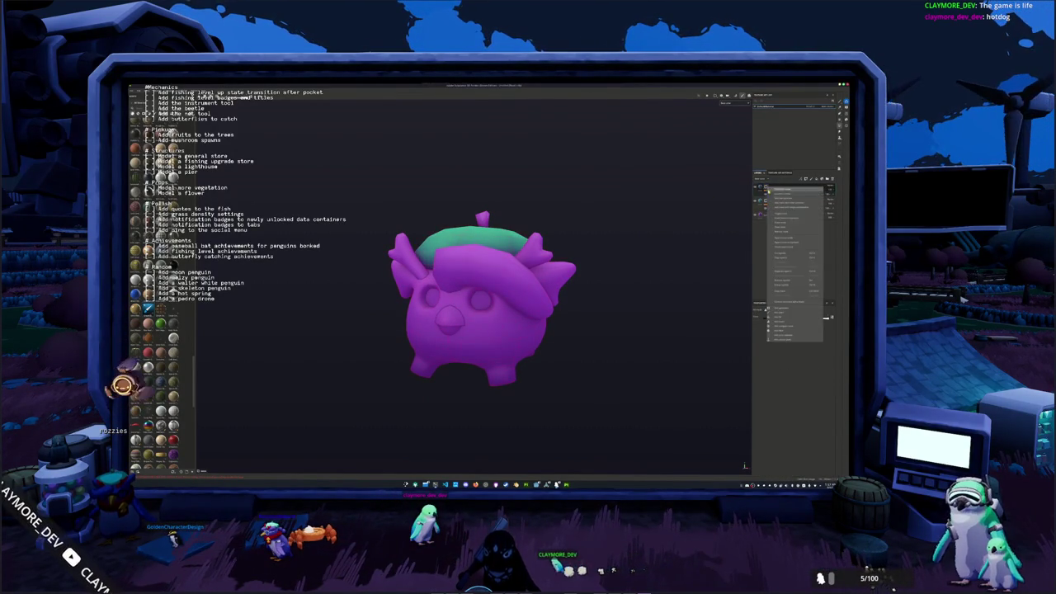
click(782, 309)
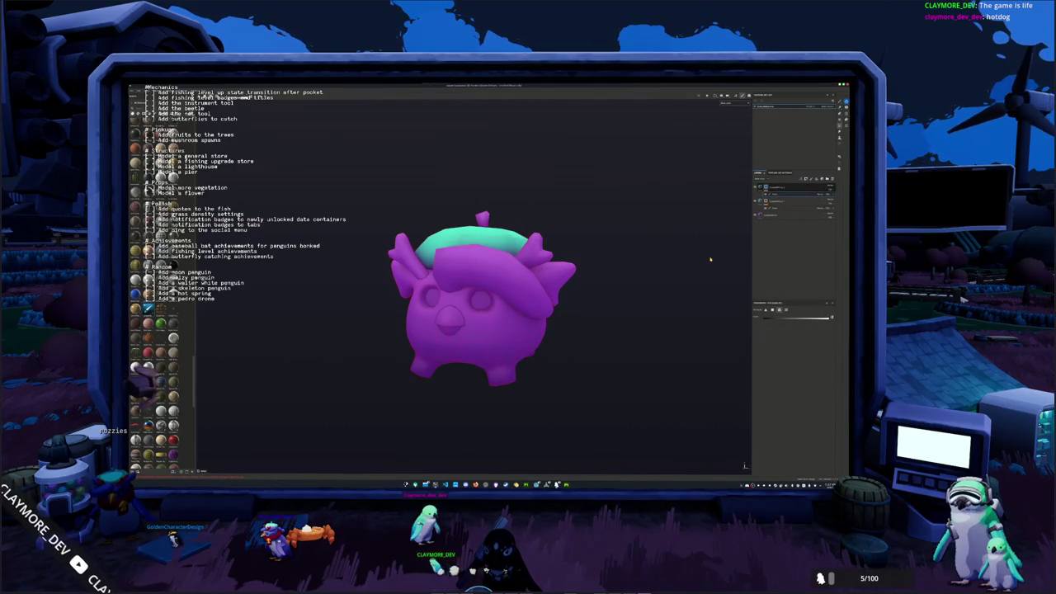
alt+drag(493, 217, 599, 237)
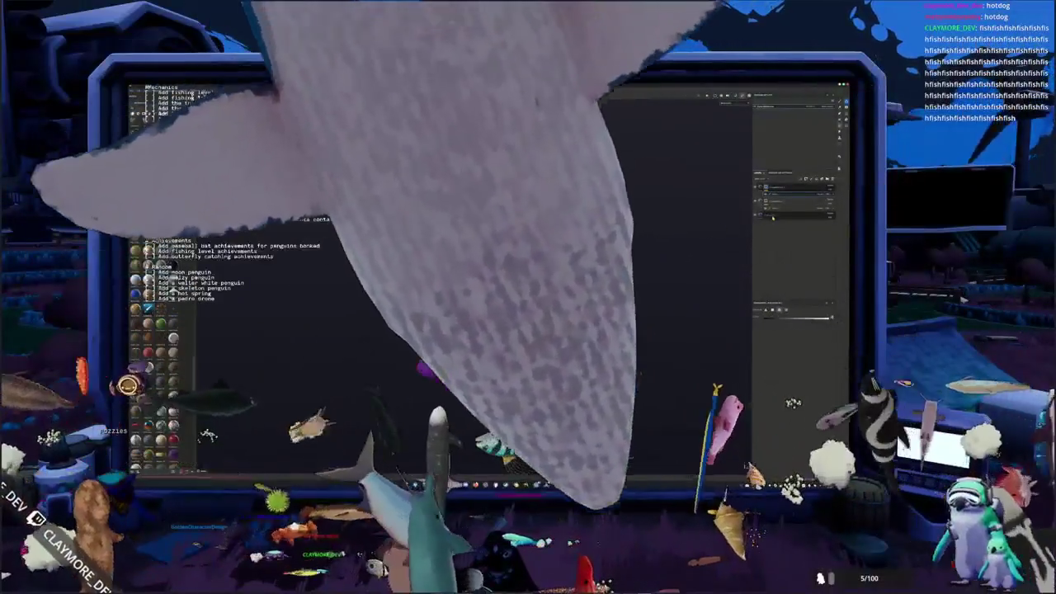
click(410, 377)
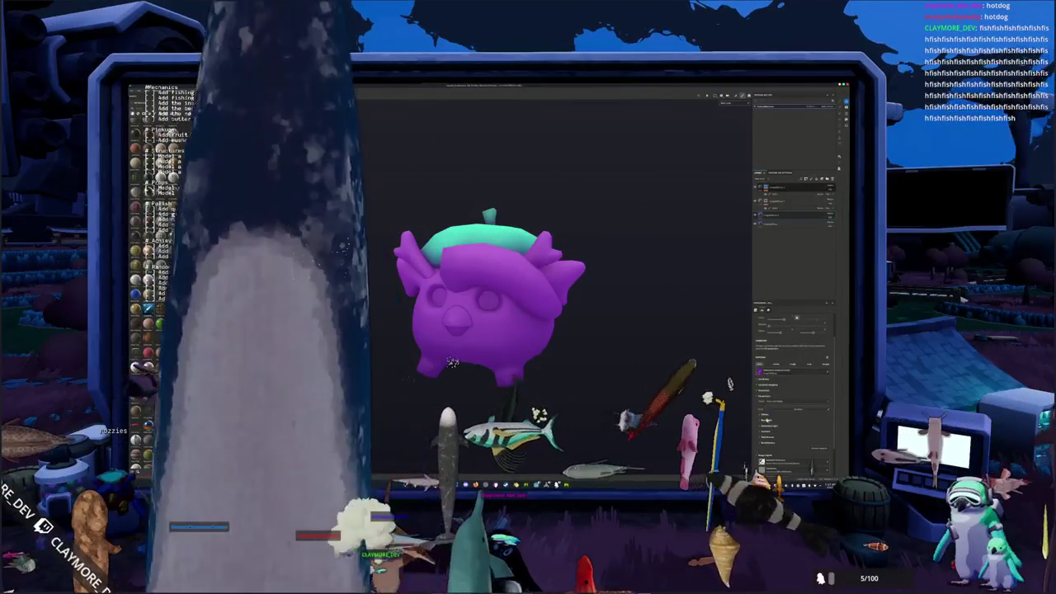
Give the new layer a red colour restricted to the horns.
click(759, 373)
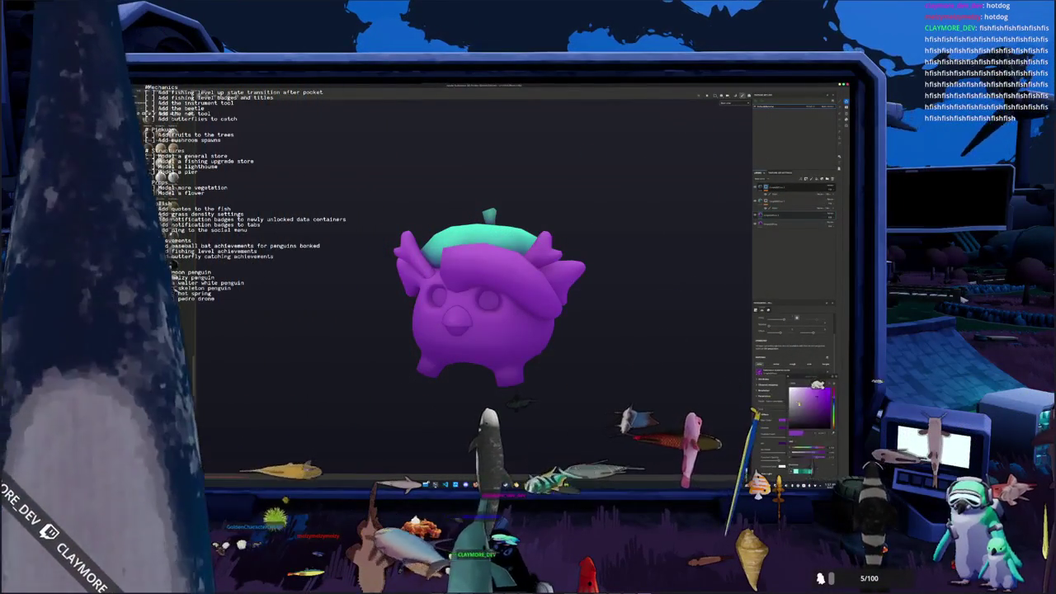
drag(832, 421, 831, 401)
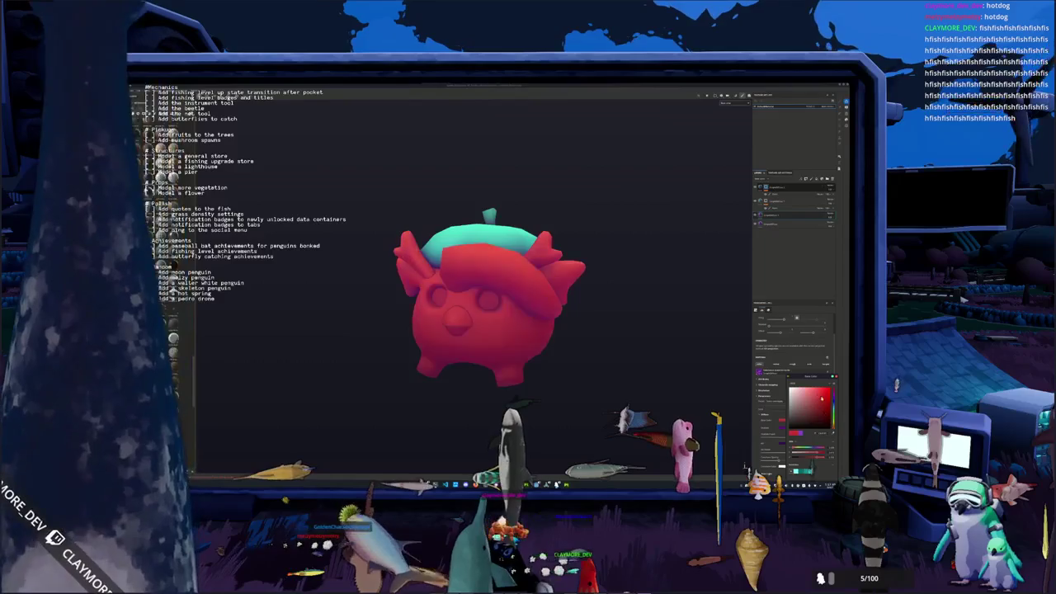
right_click(767, 219)
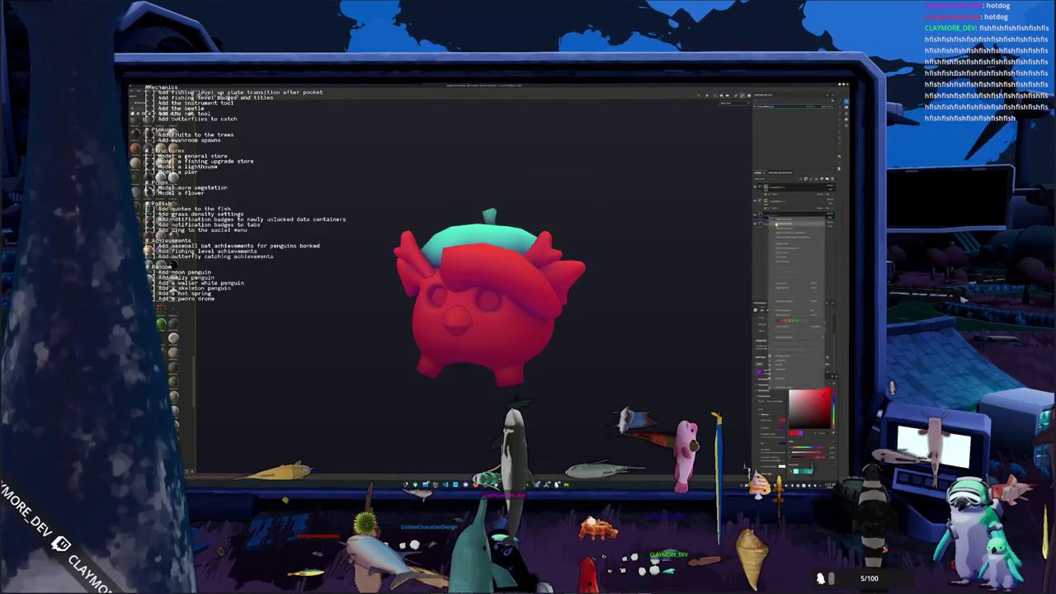
click(784, 239)
right_click(767, 219)
click(768, 333)
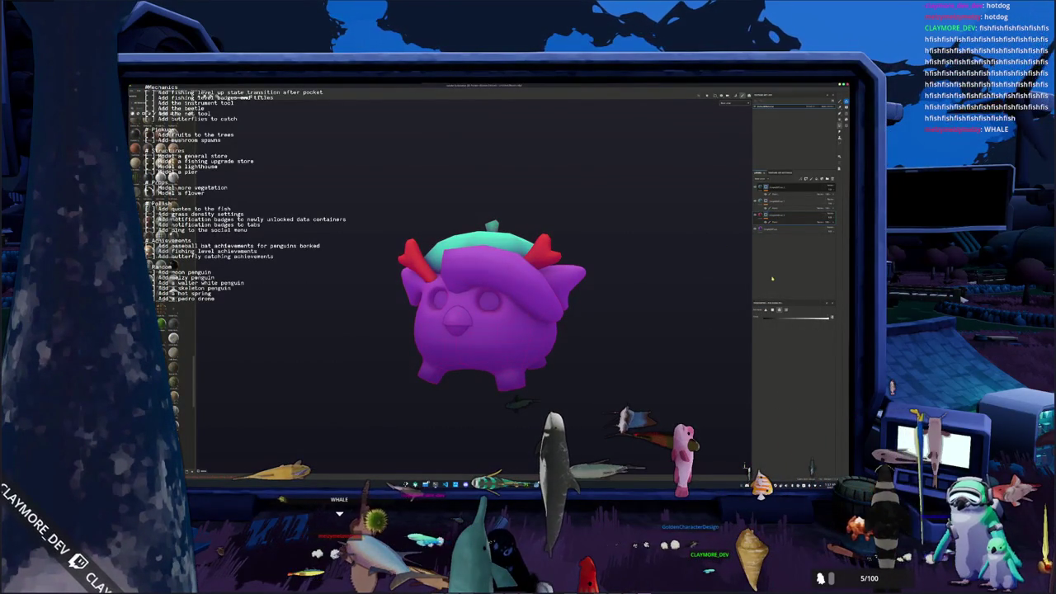
Add another layer and change the horns' colour from red to yellow.
click(833, 224)
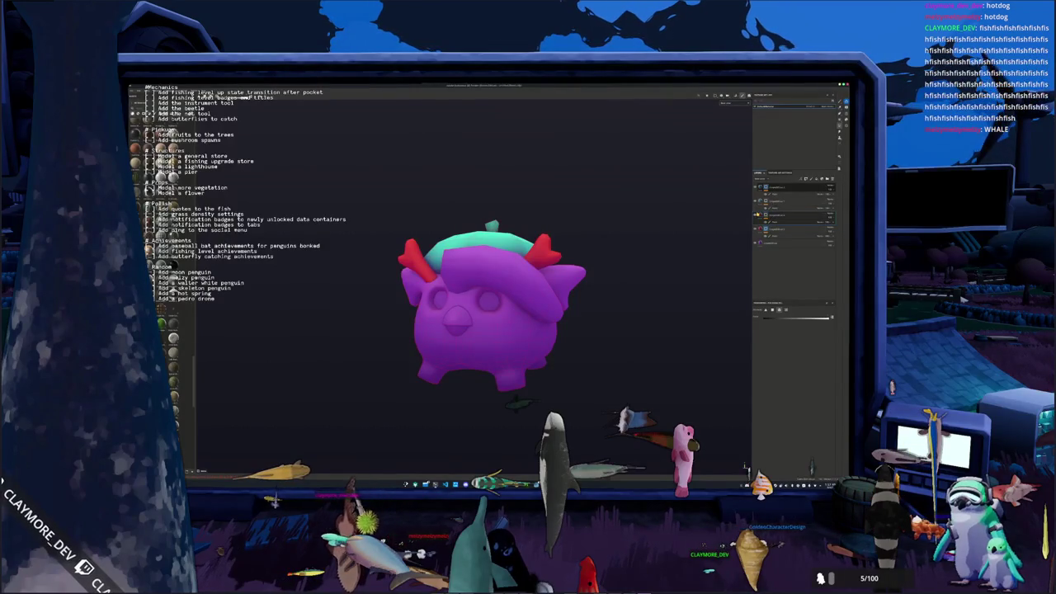
click(792, 223)
click(764, 413)
click(784, 421)
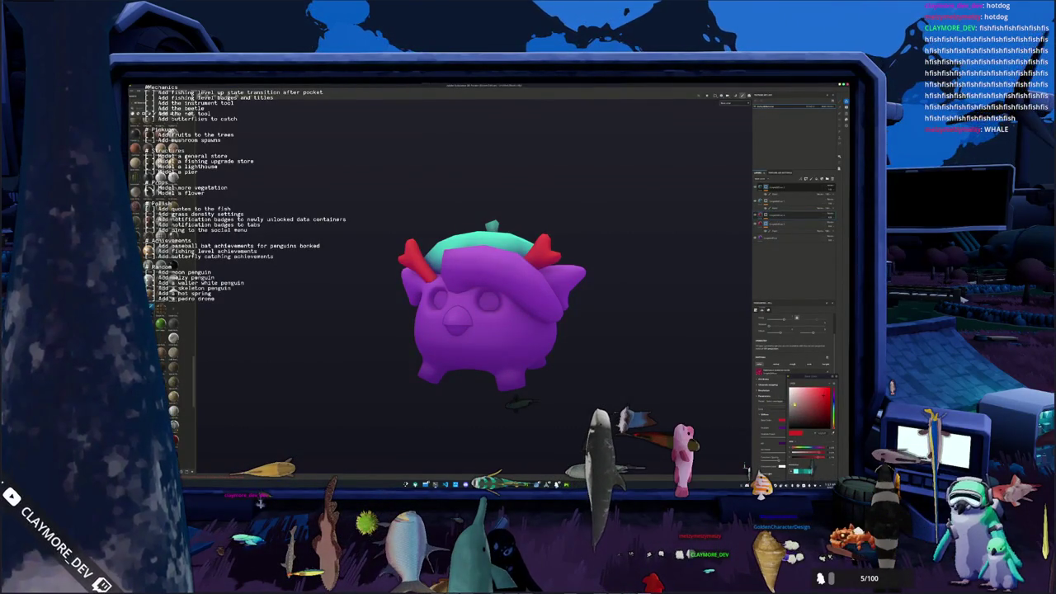
click(830, 400)
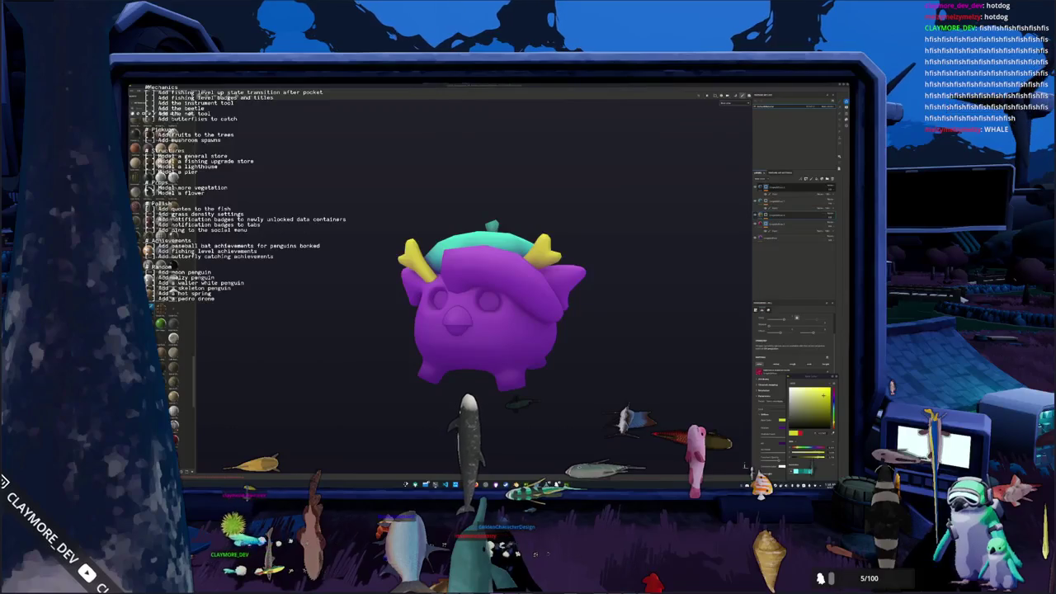
middle_drag(619, 344, 639, 340)
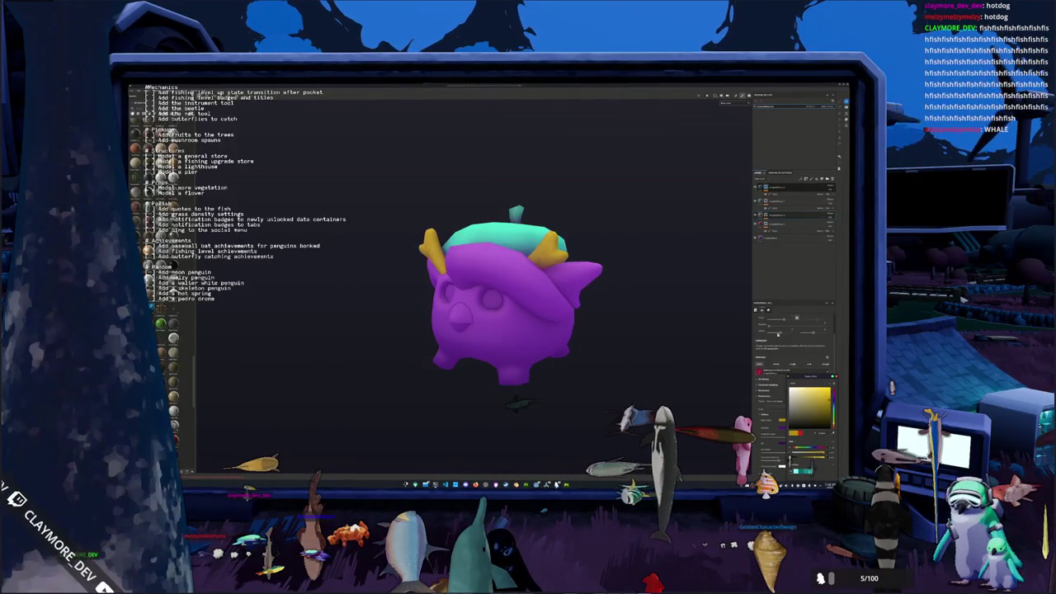
Switch the horns back to red and add a yellow colour layer for the beak.
right_click(770, 215)
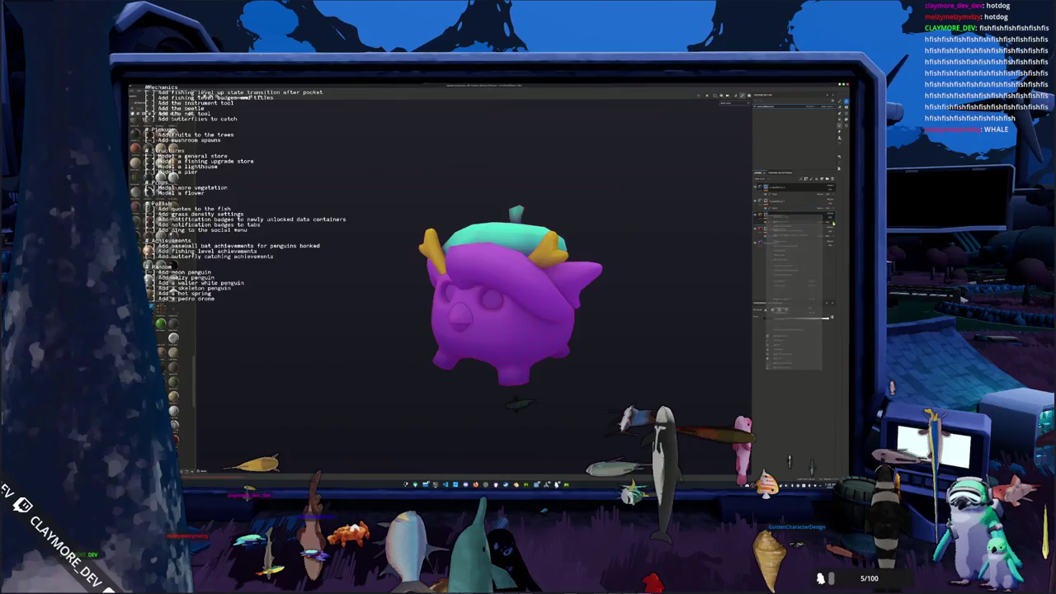
click(832, 223)
right_click(767, 215)
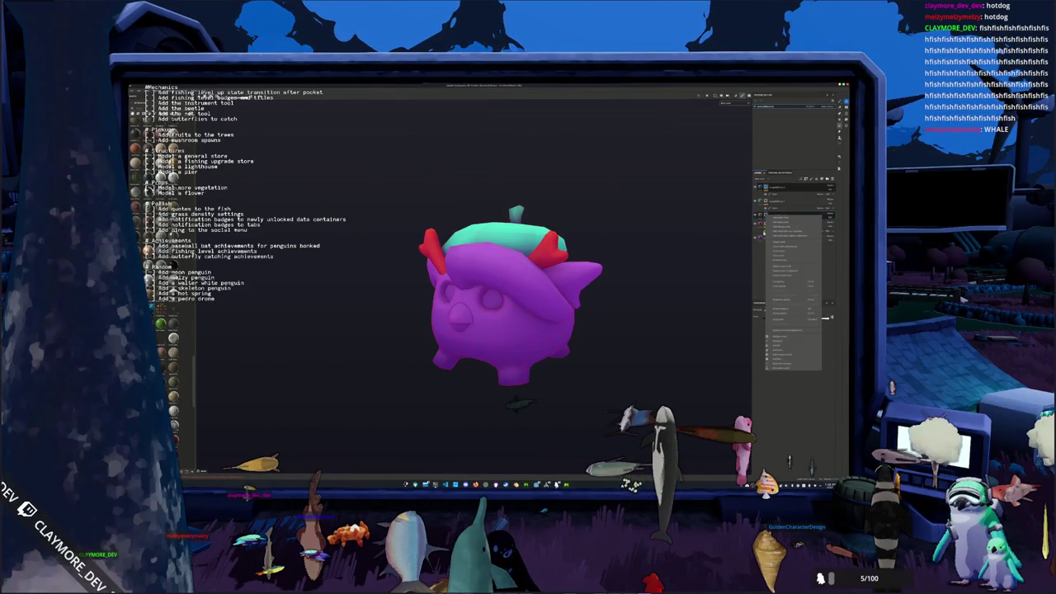
click(778, 342)
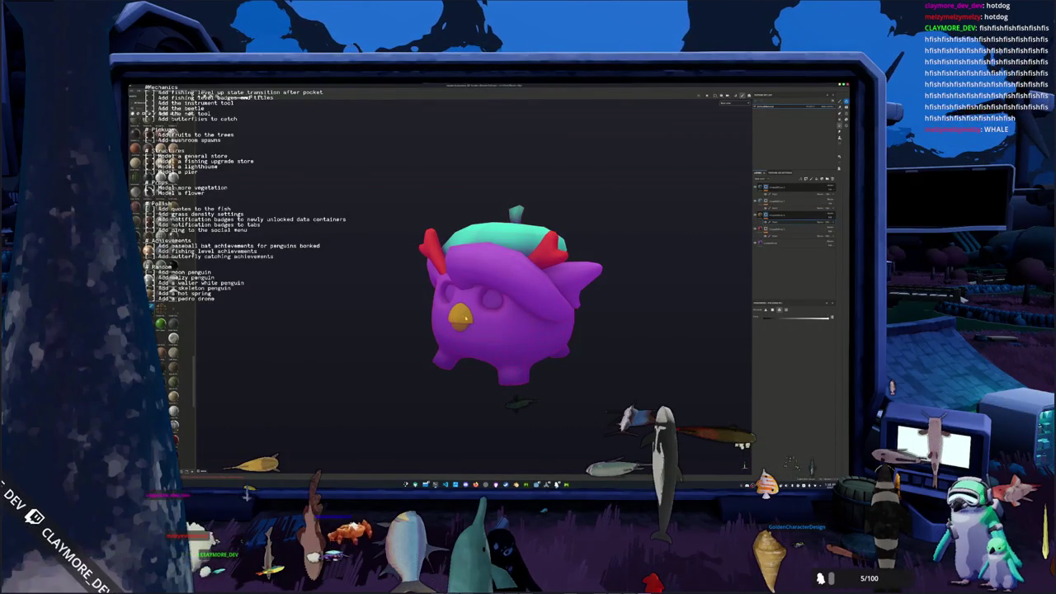
middle_drag(594, 330, 616, 297)
Add a black fill layer at the top of the stack, then delete it.
click(818, 179)
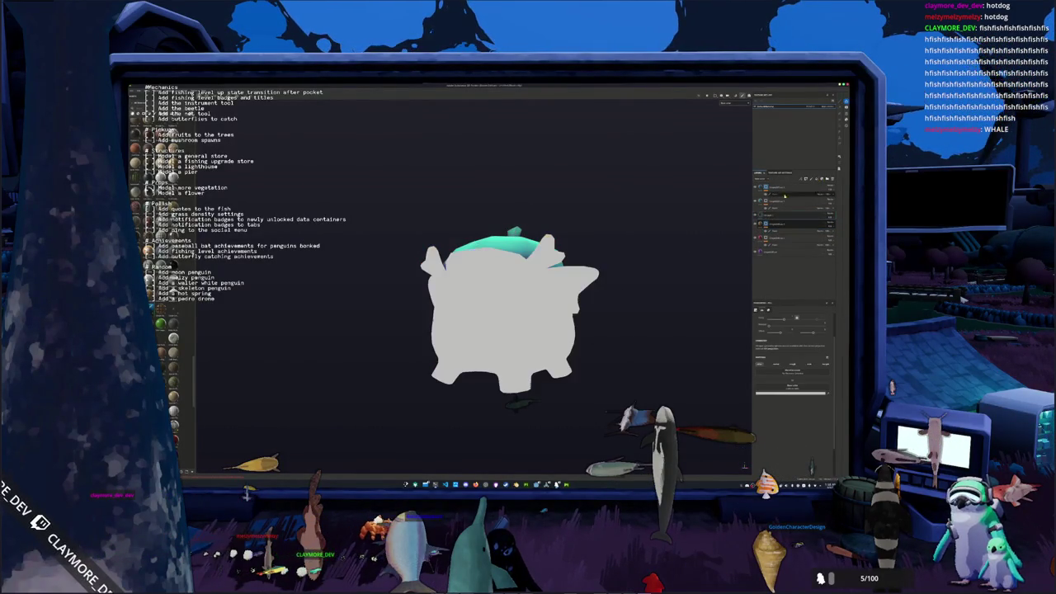
drag(772, 209, 782, 187)
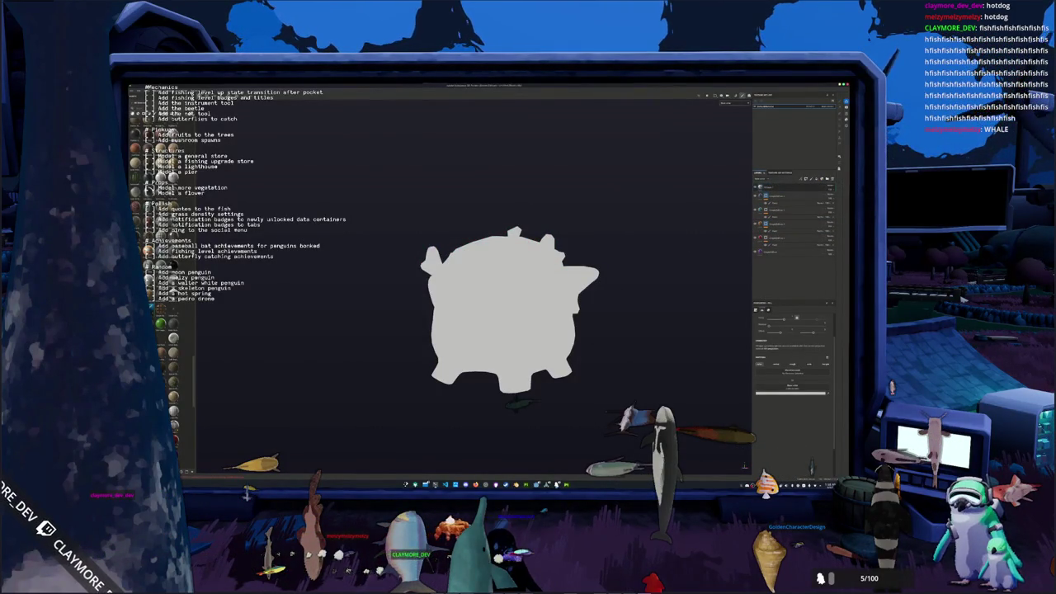
drag(792, 386, 791, 421)
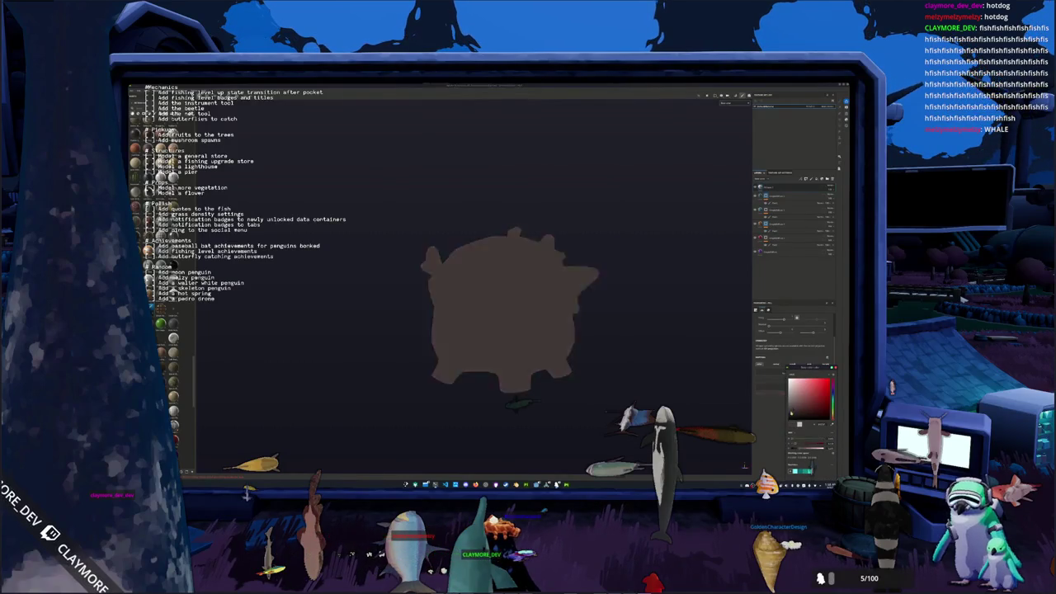
right_click(779, 190)
click(788, 198)
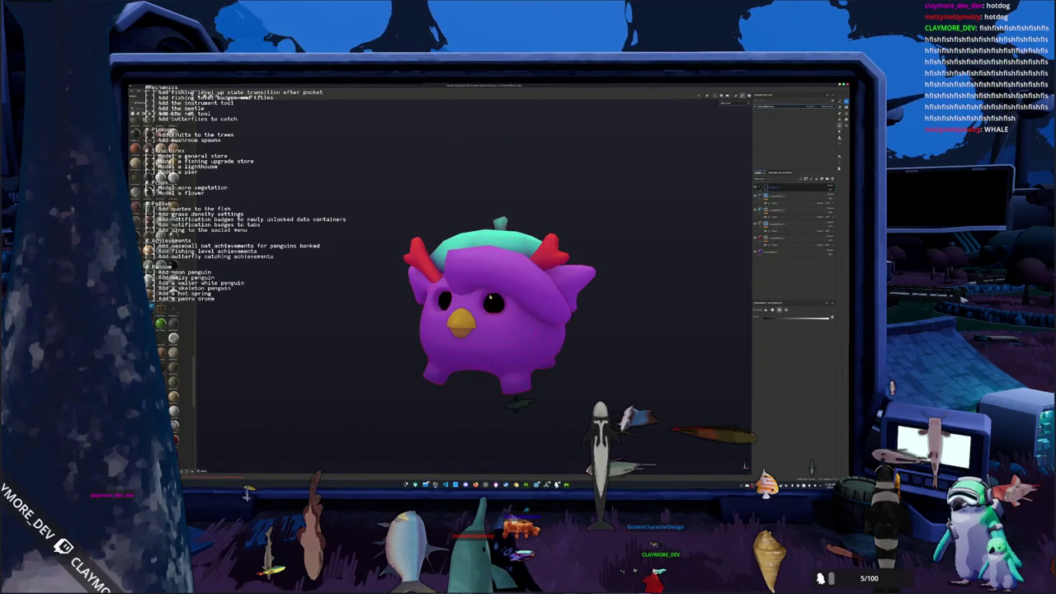
Set the eye layer's colour to white.
scroll(658, 266, up, 2)
click(766, 186)
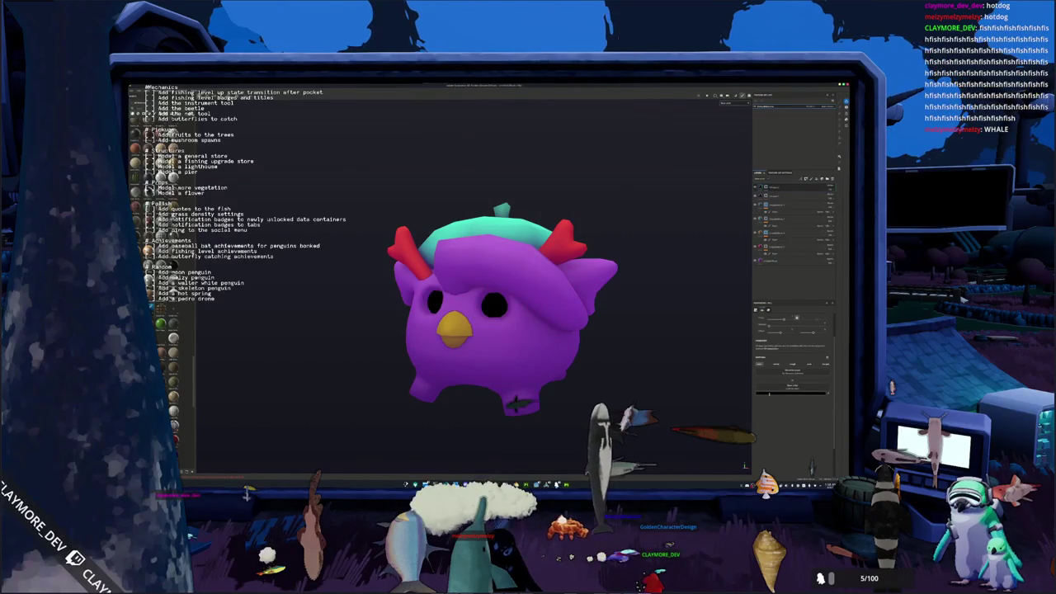
click(770, 393)
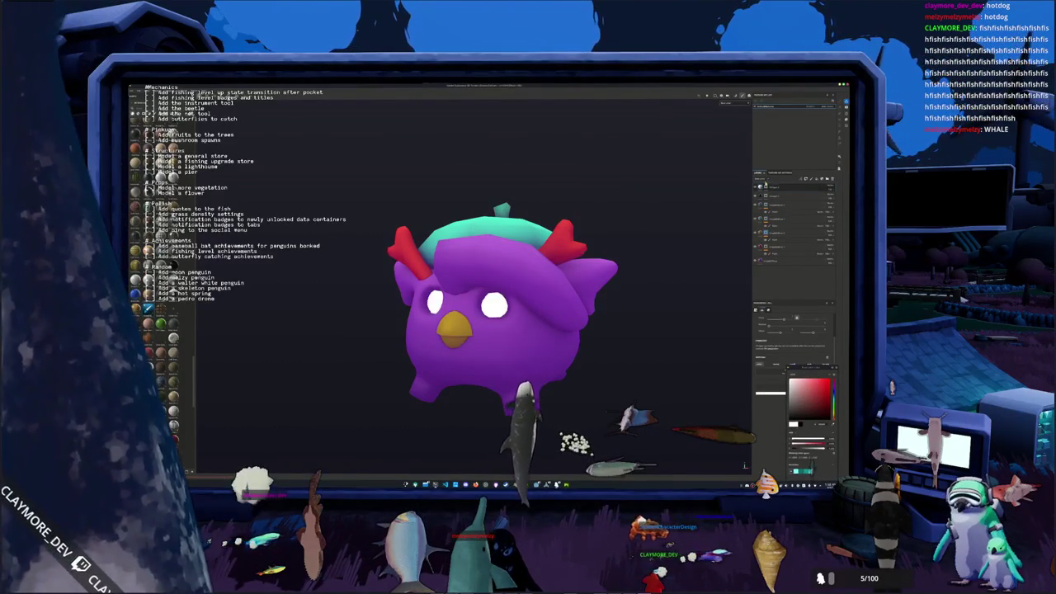
Revert the eyes to black and paint a white highlight on each eye.
right_click(767, 187)
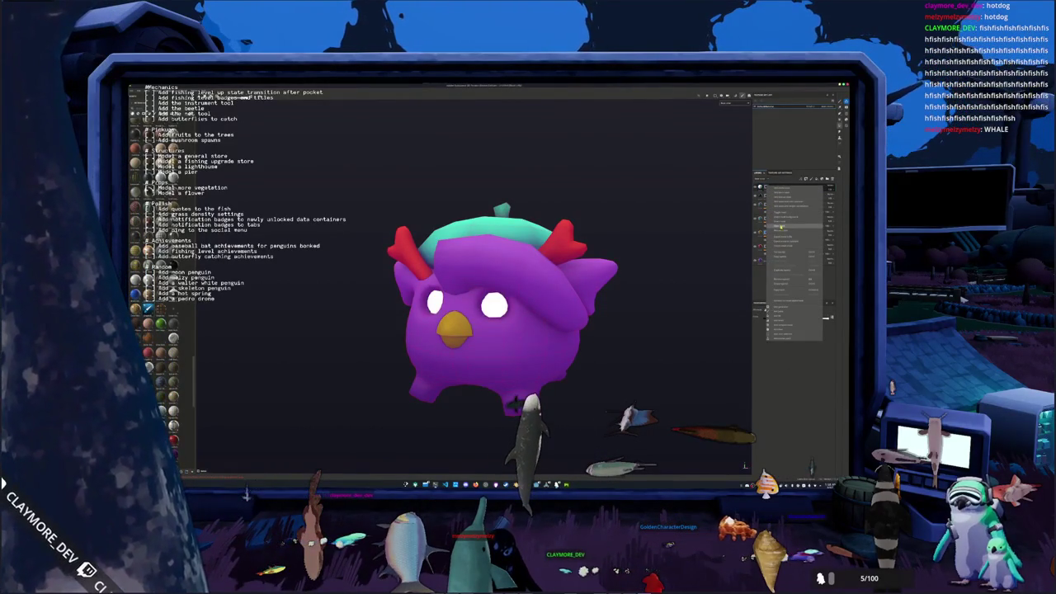
click(792, 321)
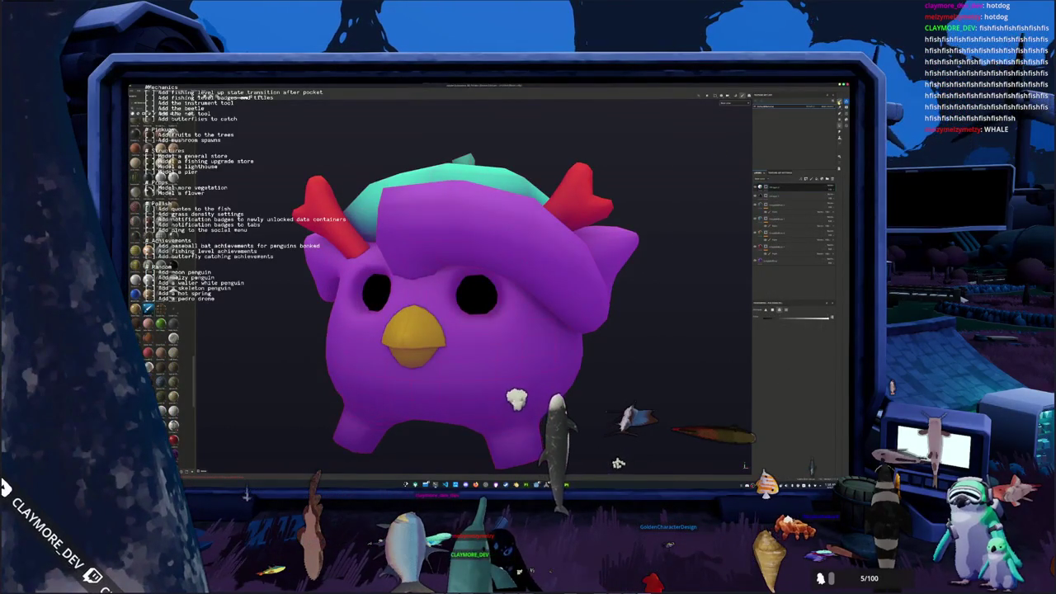
scroll(397, 270, up, 5)
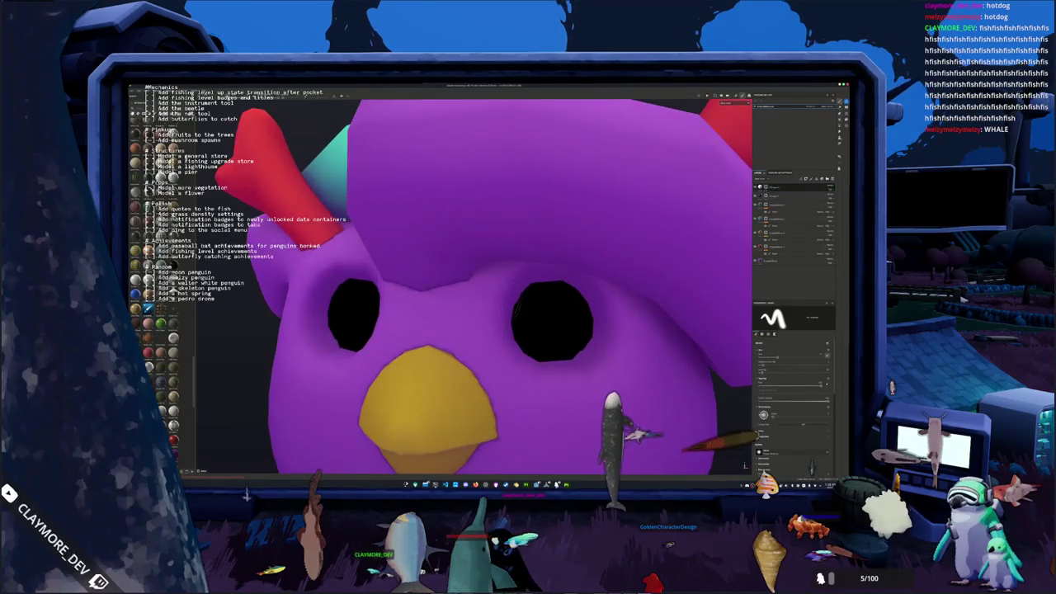
click(542, 307)
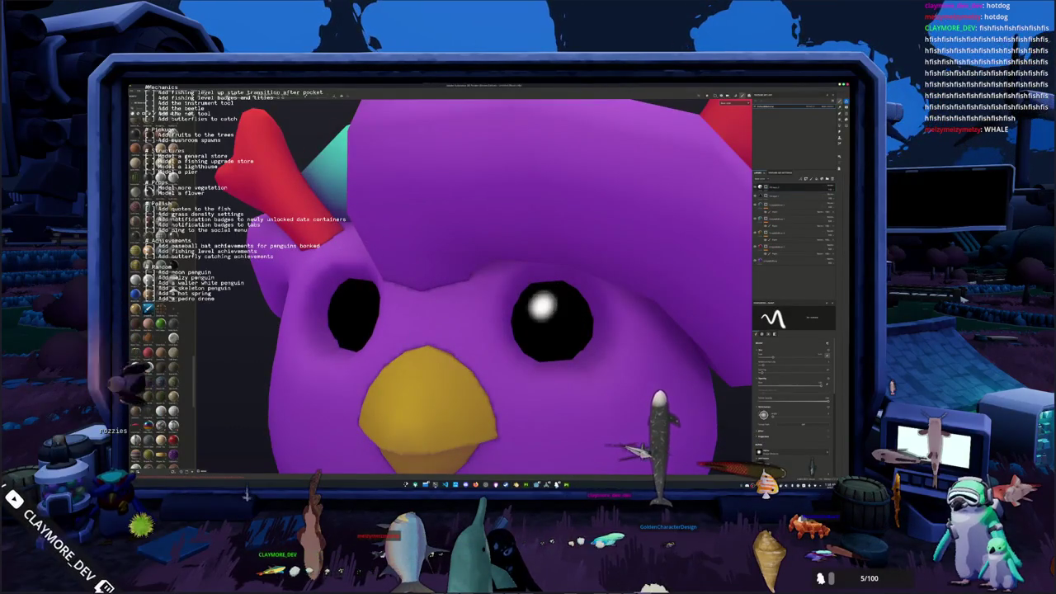
alt+drag(396, 297, 438, 293)
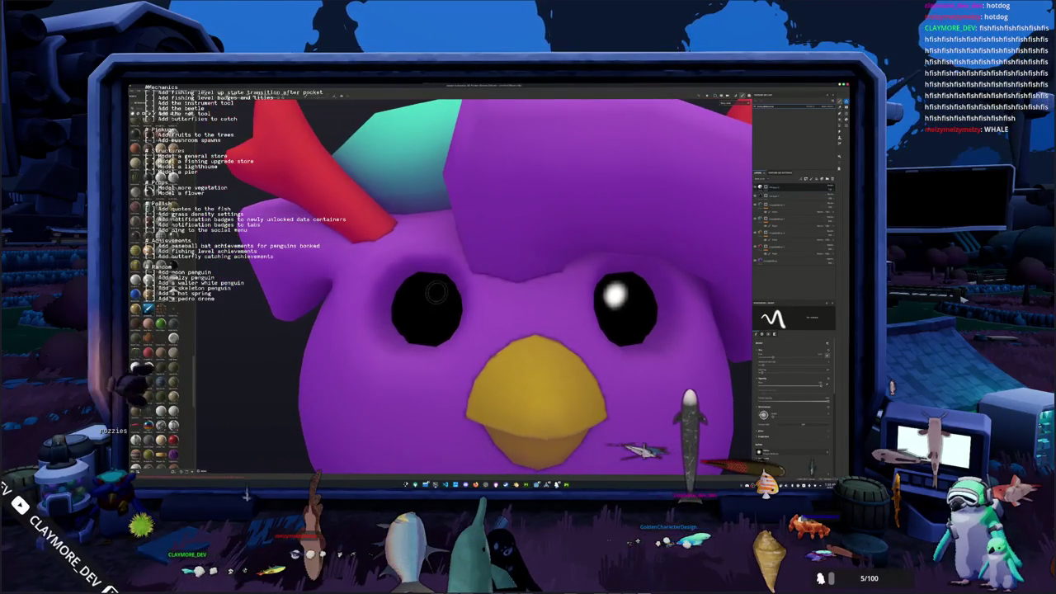
click(418, 292)
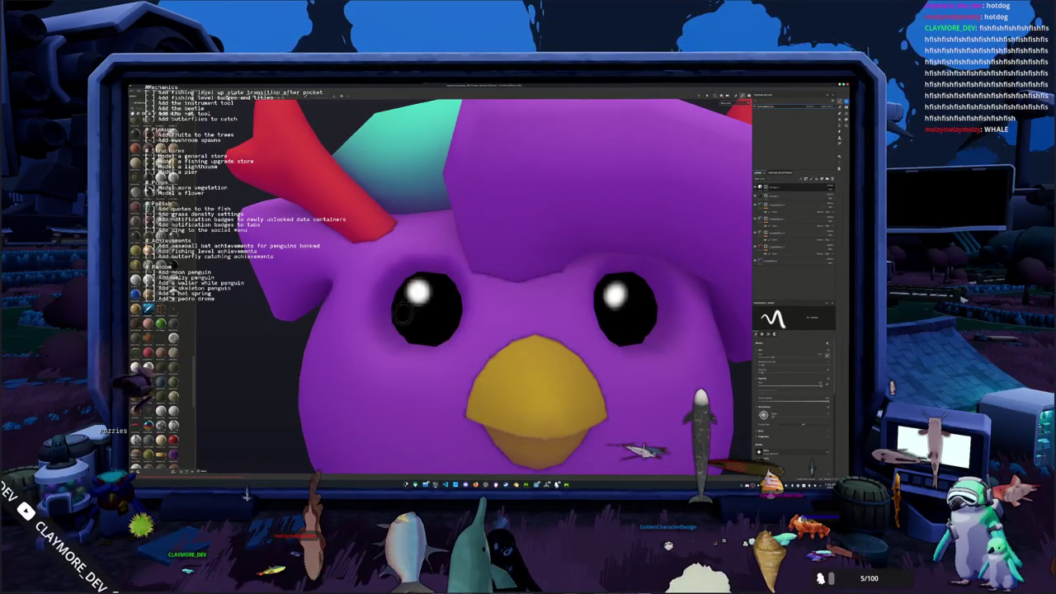
Save the Substance Painter project after checking the eye highlights.
key(f)
alt+drag(370, 340, 640, 321)
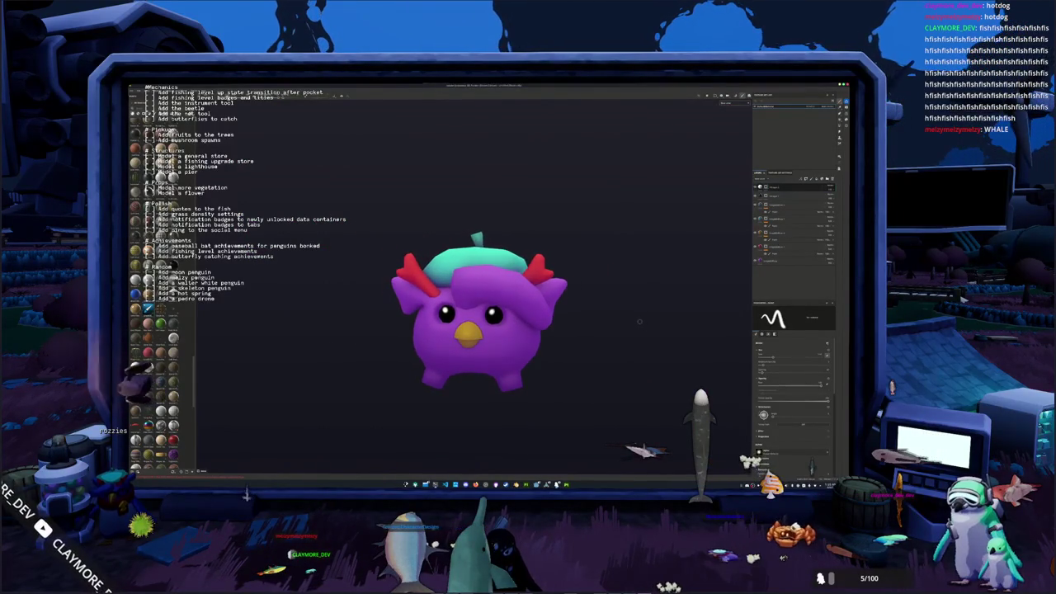
key(ctrl+shift+s)
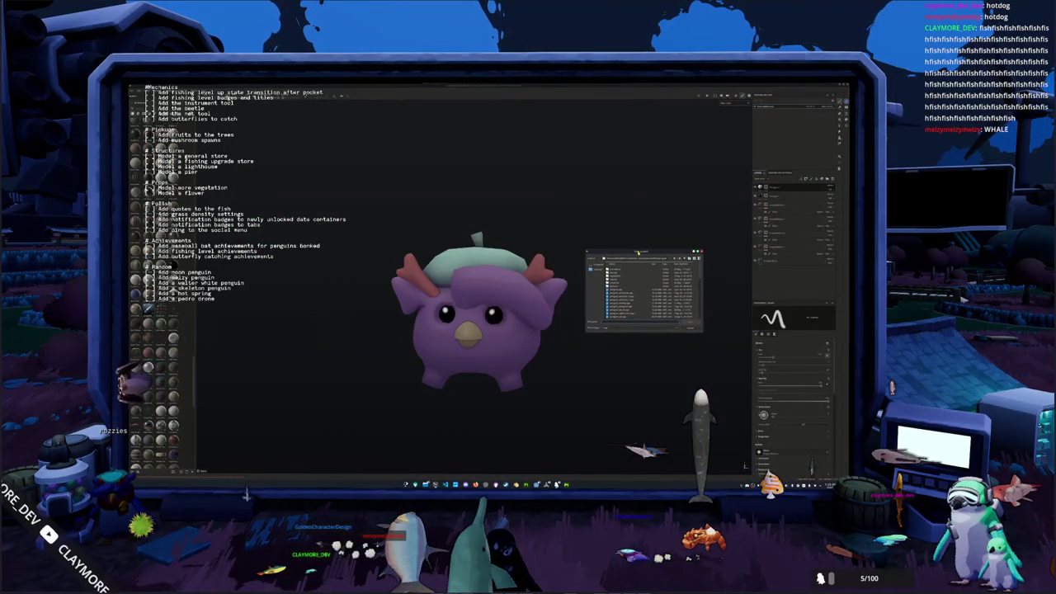
key(Return)
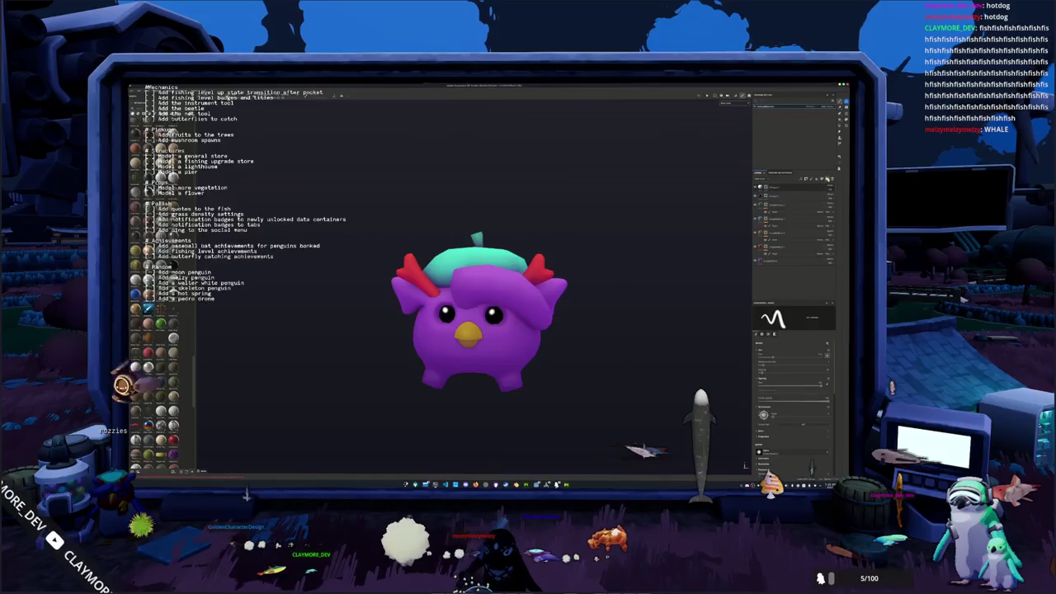
Add two new layers from the Layers panel context menu and frame the penguin.
right_click(793, 189)
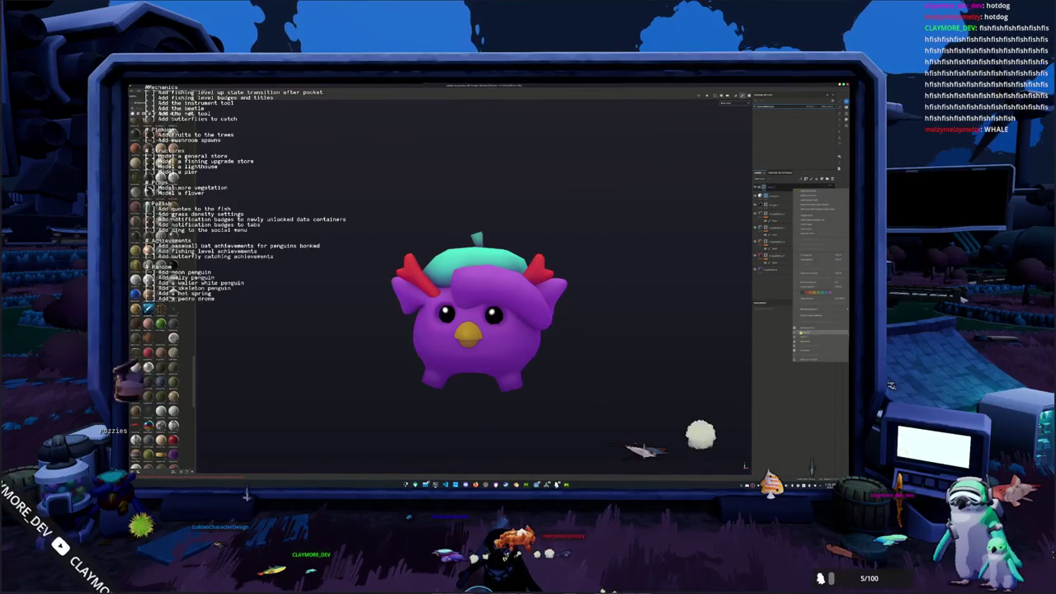
click(798, 327)
click(812, 347)
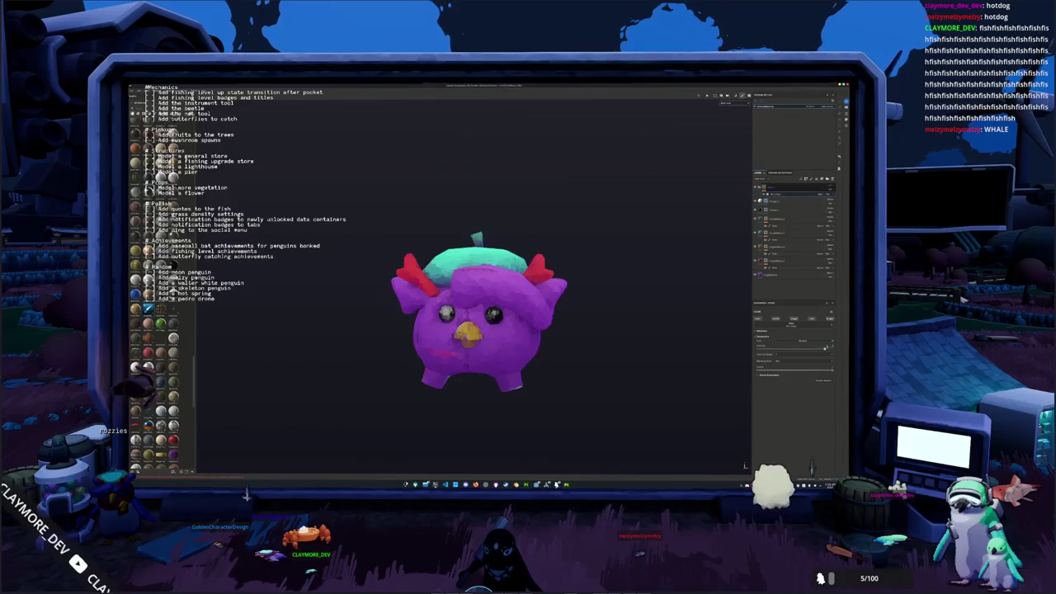
right_click(771, 189)
click(783, 190)
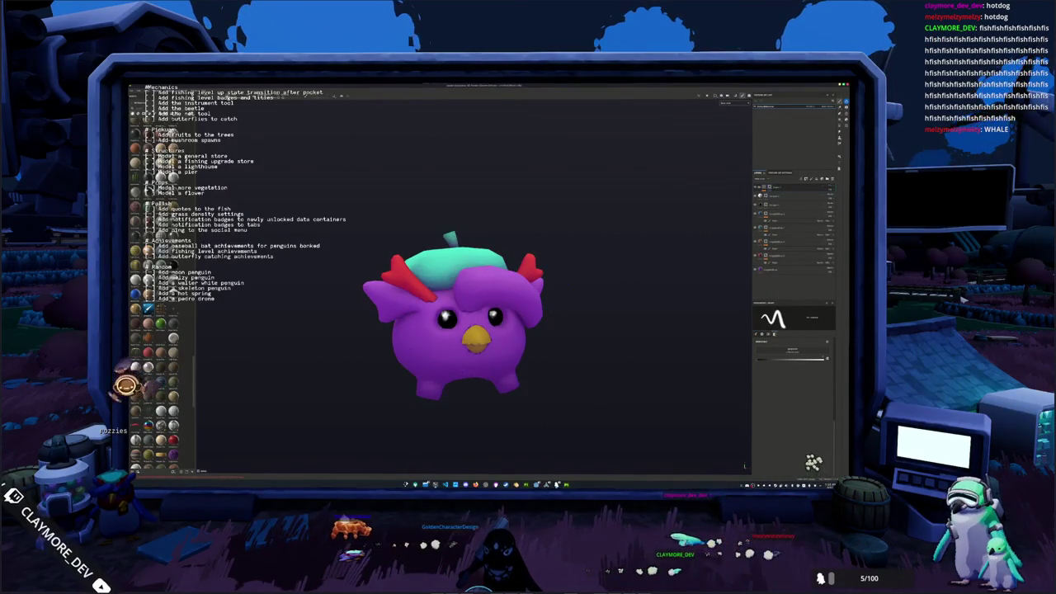
key(f)
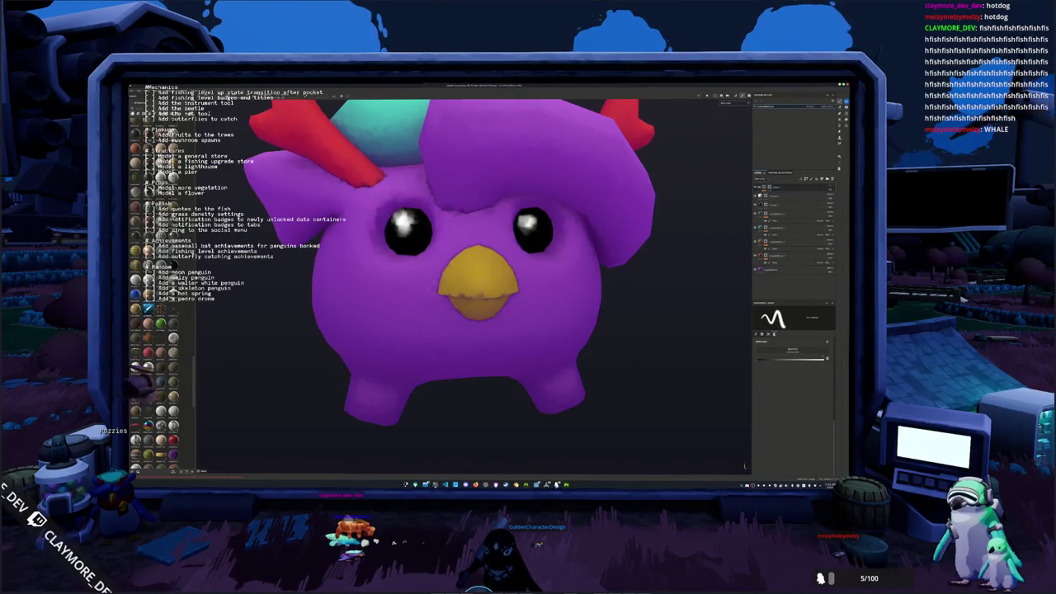
scroll(413, 352, down, 5)
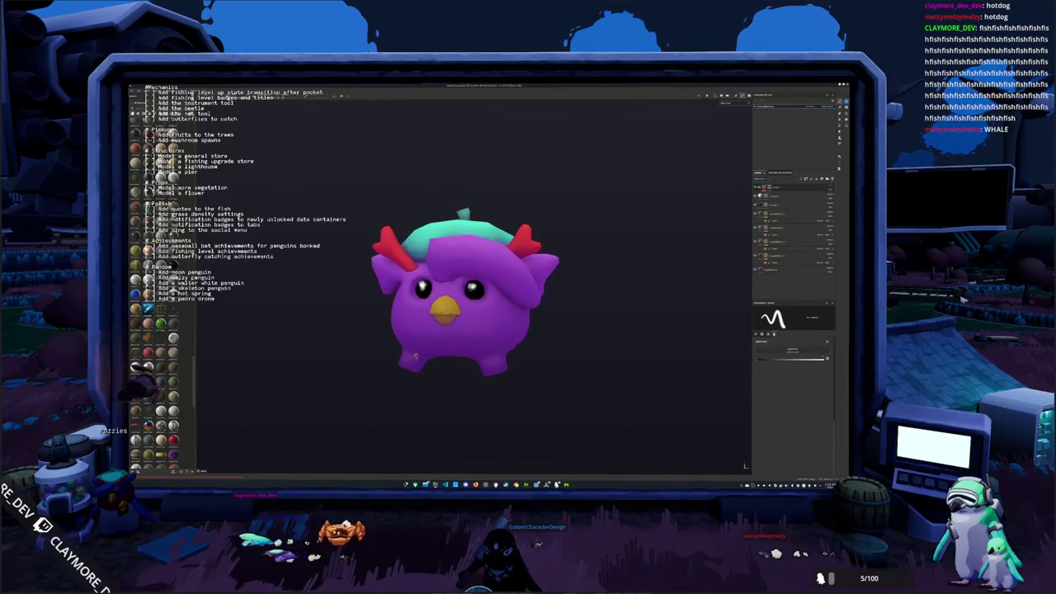
scroll(412, 351, up, 5)
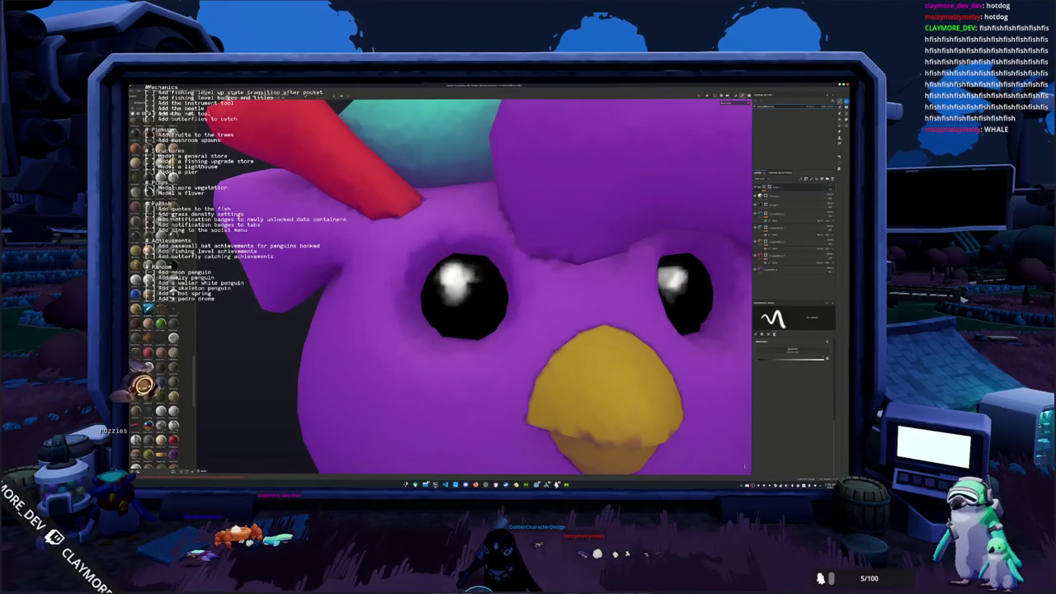
scroll(495, 289, down, 2)
scroll(495, 289, down, 3)
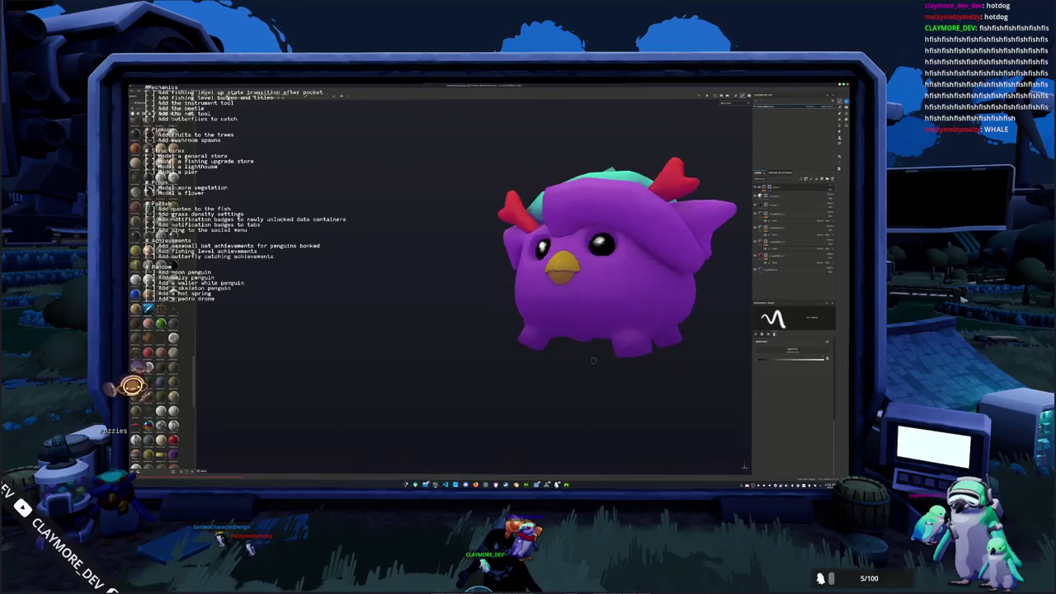
key(ctrl+s)
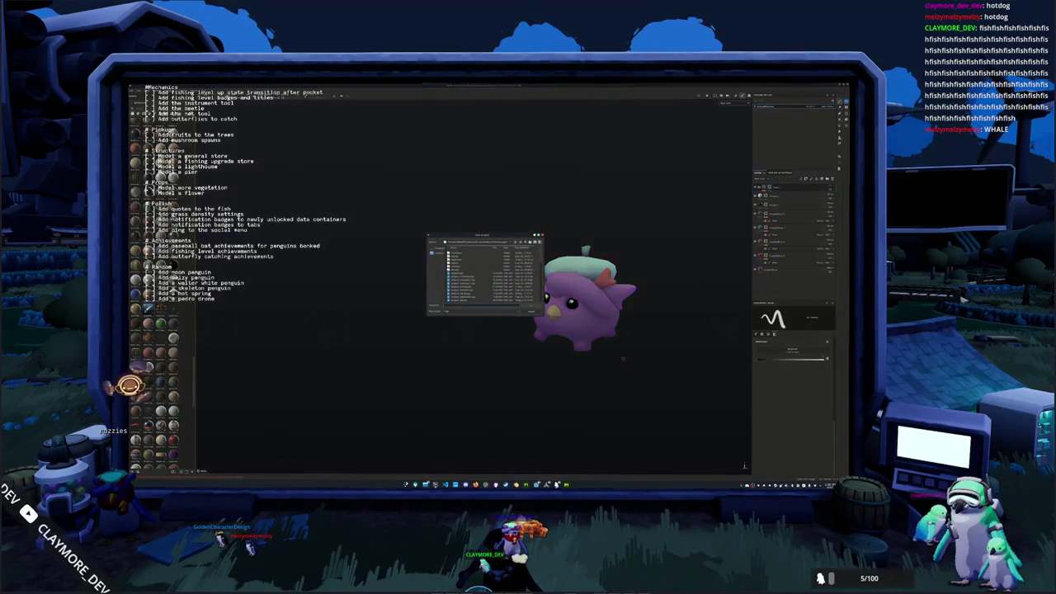
Save the penguin project into the chosen folder.
click(491, 256)
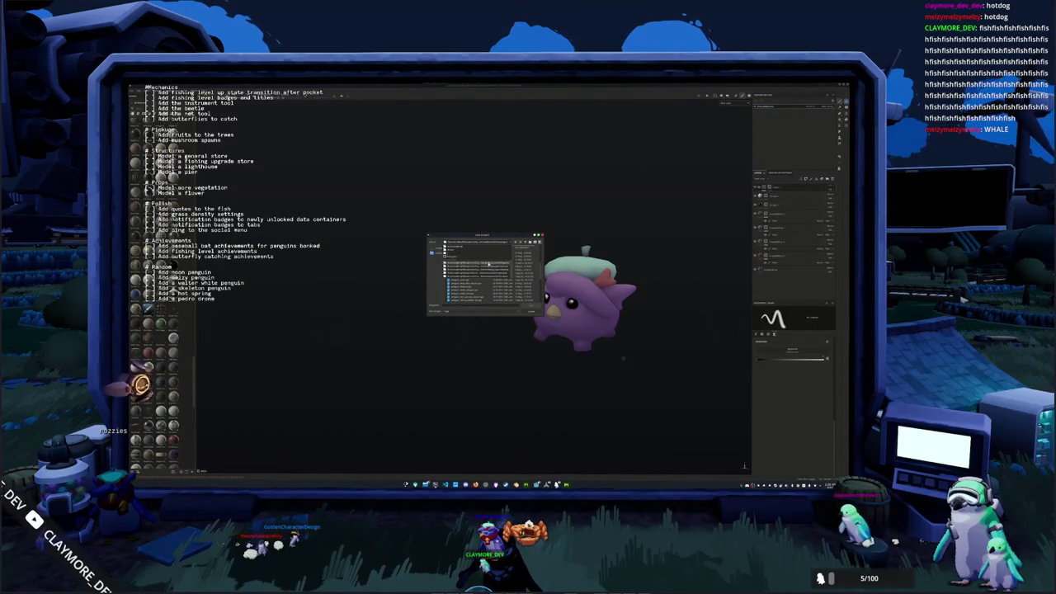
double_click(489, 262)
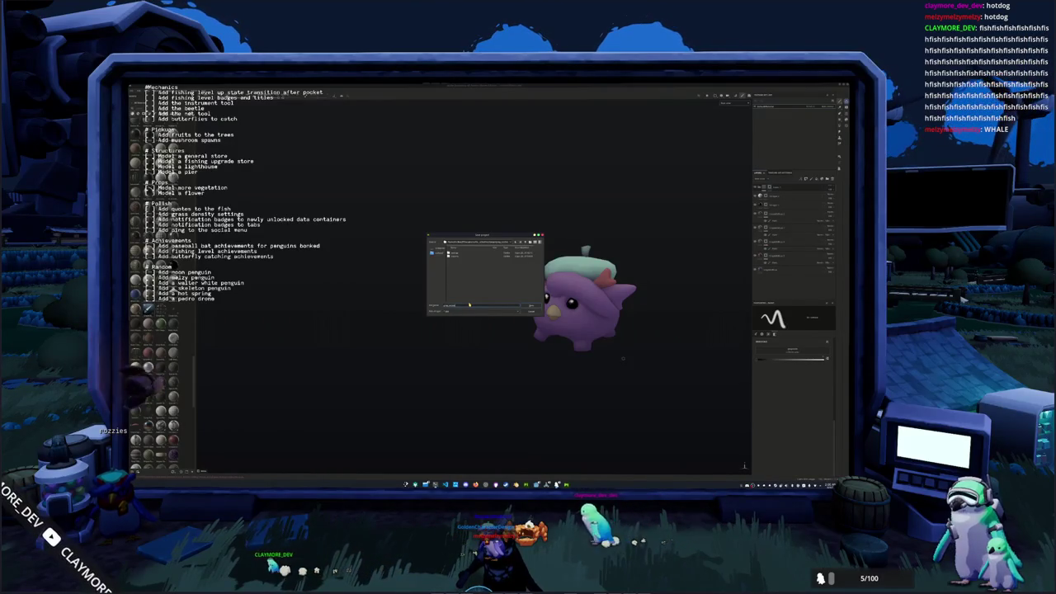
key(Return)
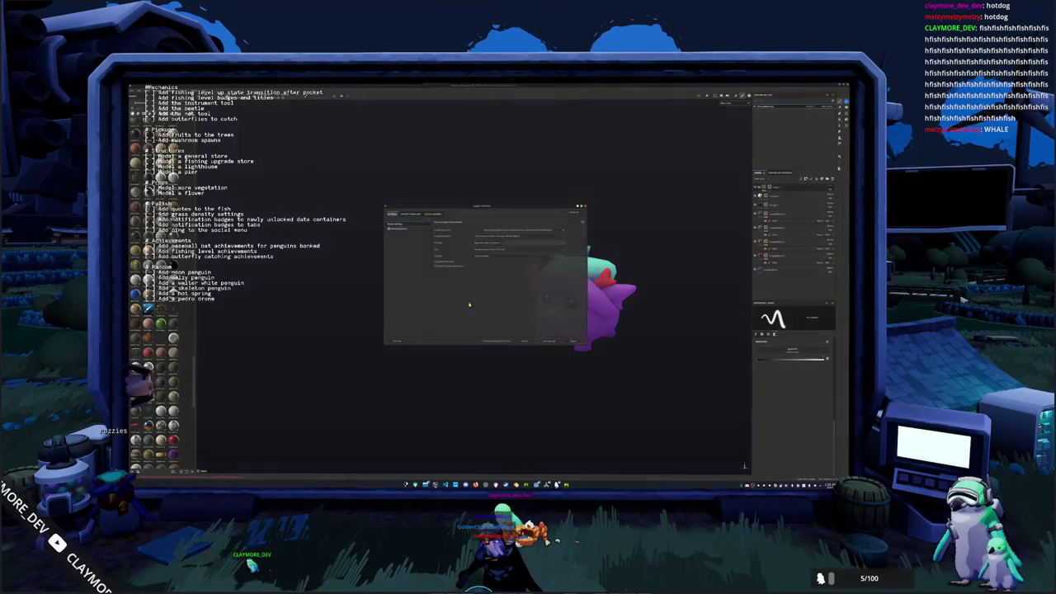
Export the penguin's textures to the selected output folder.
click(512, 231)
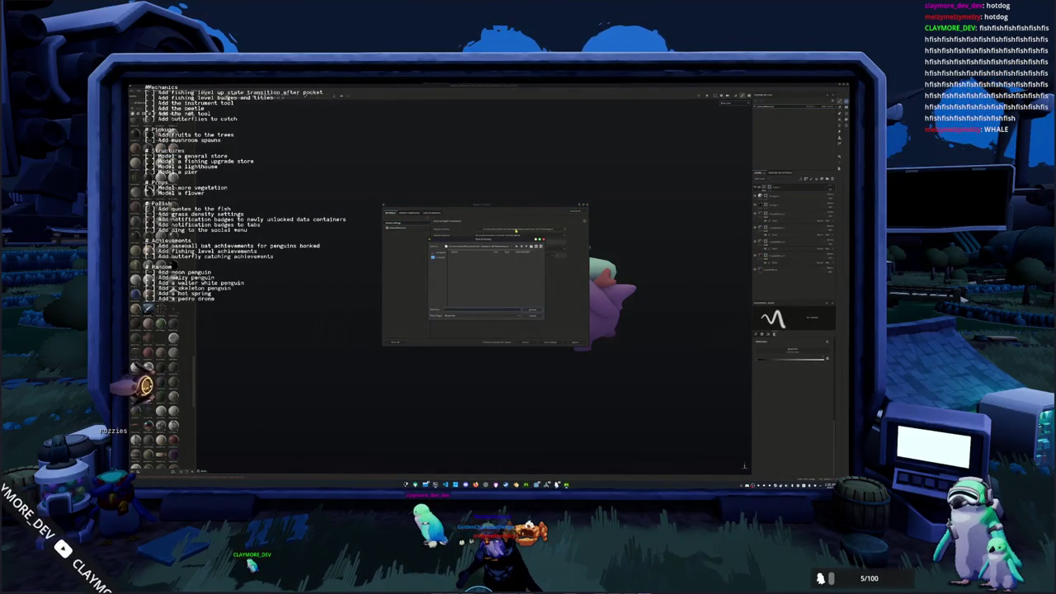
double_click(479, 268)
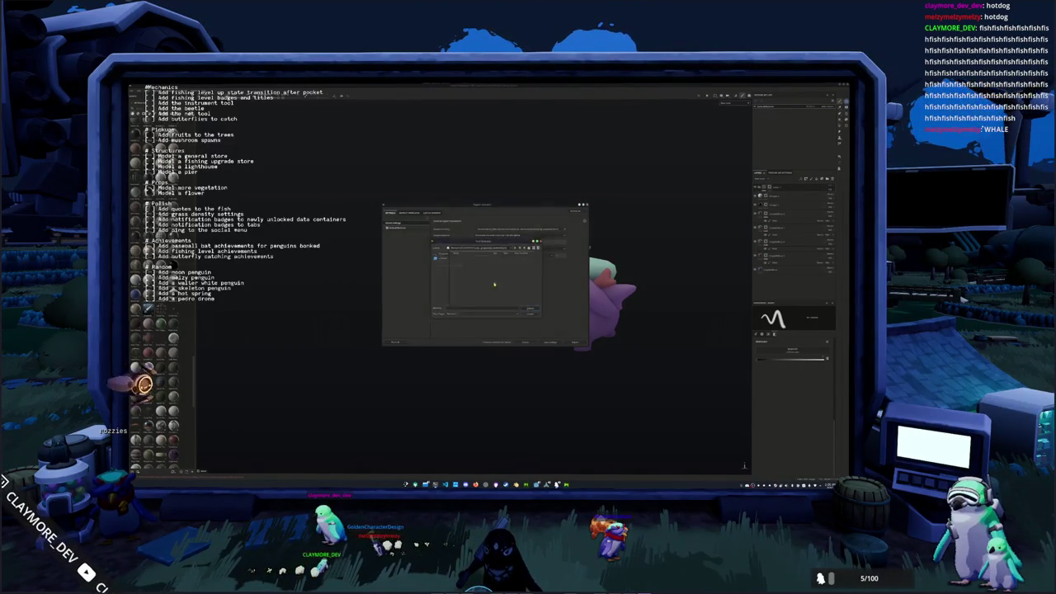
key(Return)
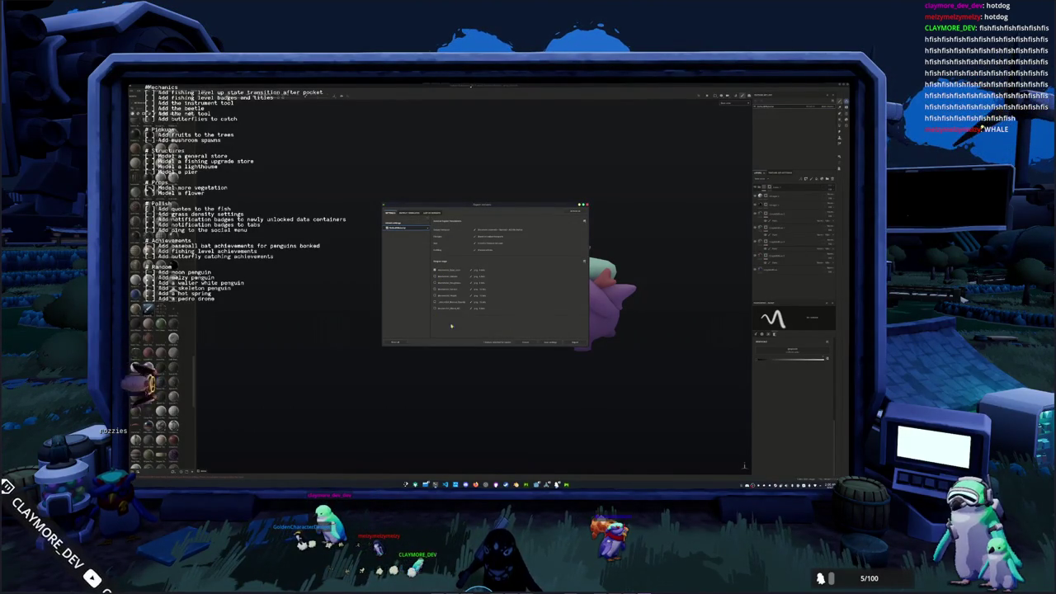
click(573, 342)
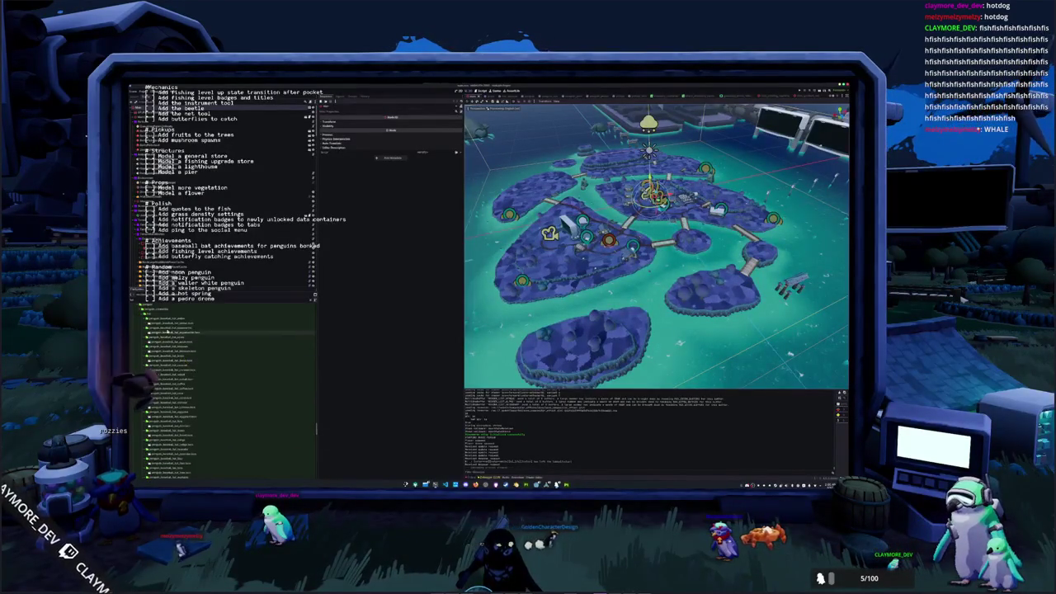
Expand the character folders in the FileSystem dock to find the one to copy.
click(159, 317)
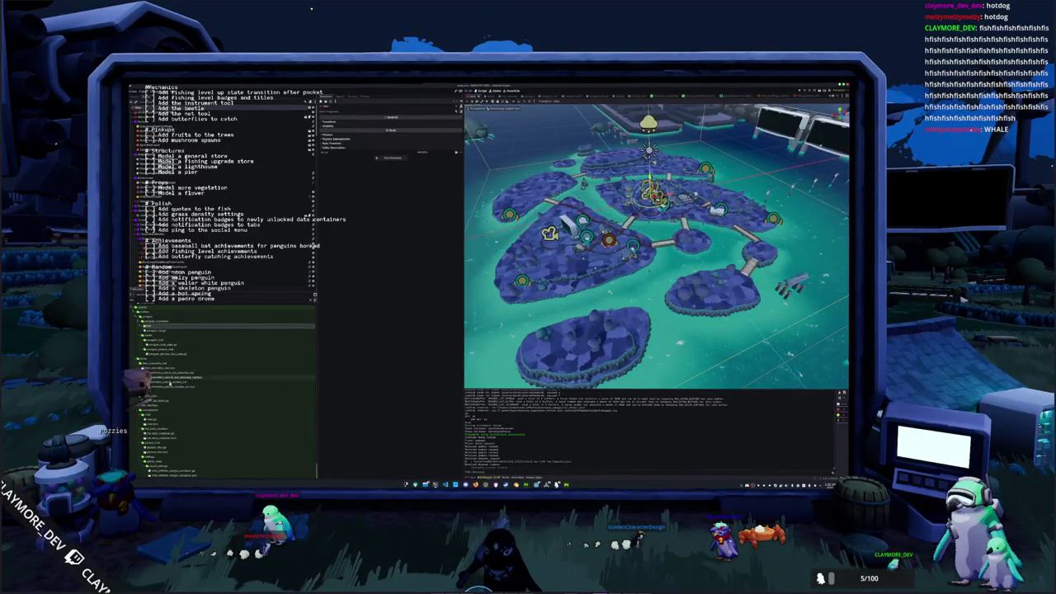
click(169, 382)
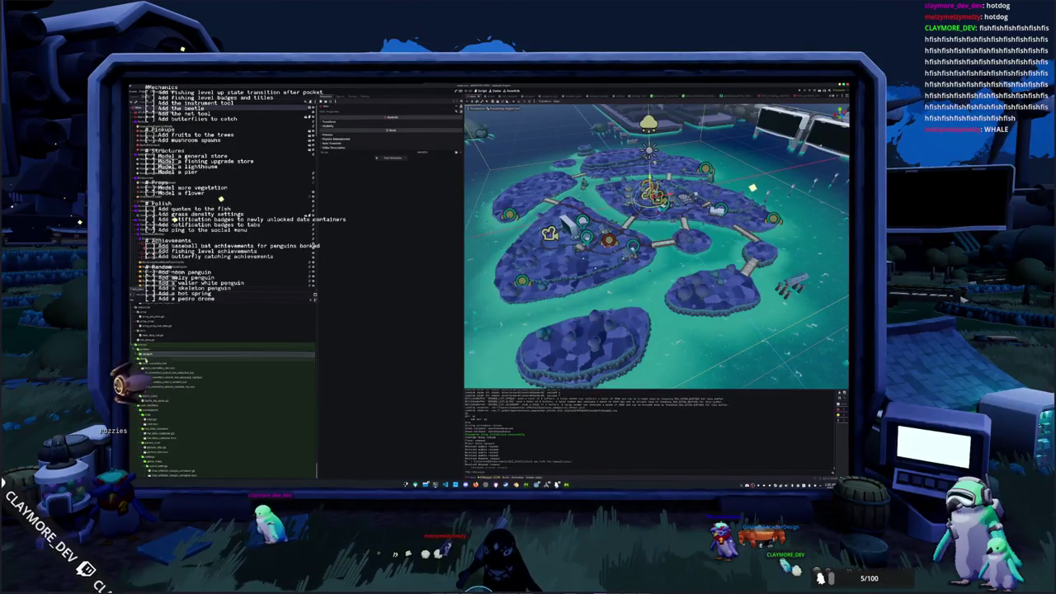
click(144, 384)
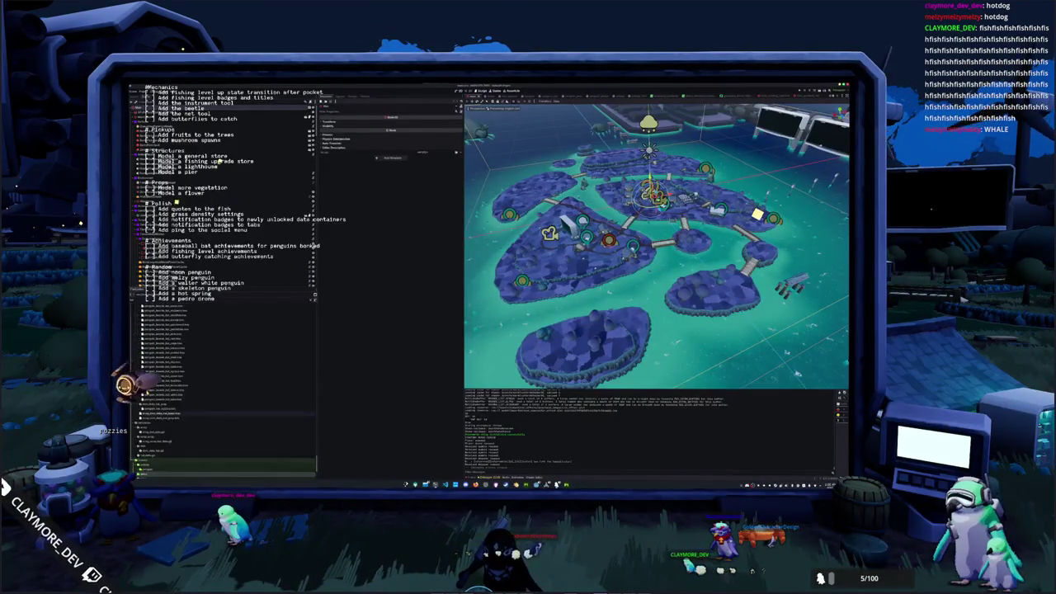
click(164, 382)
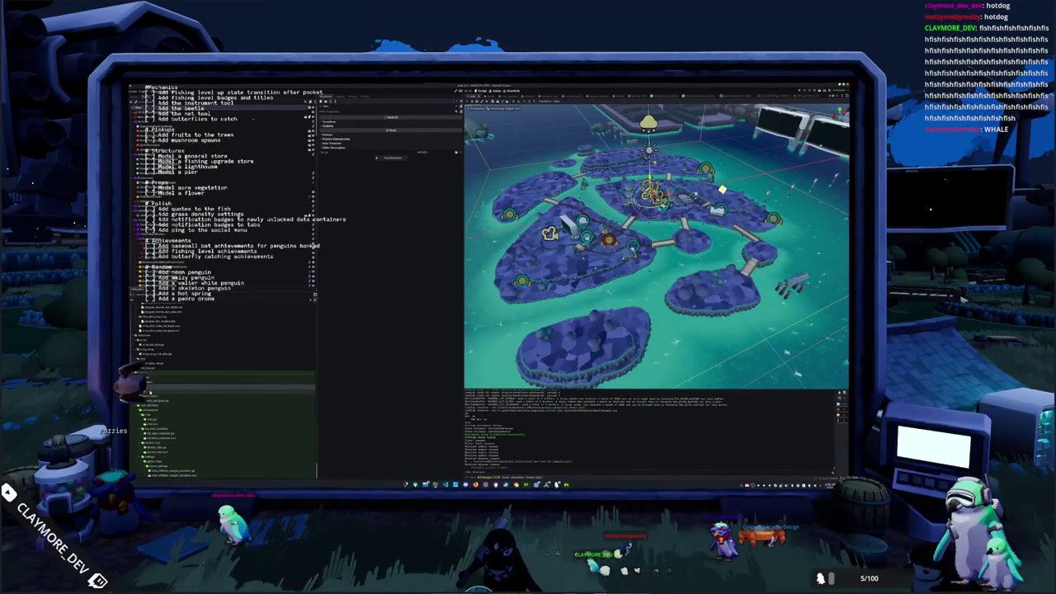
click(151, 406)
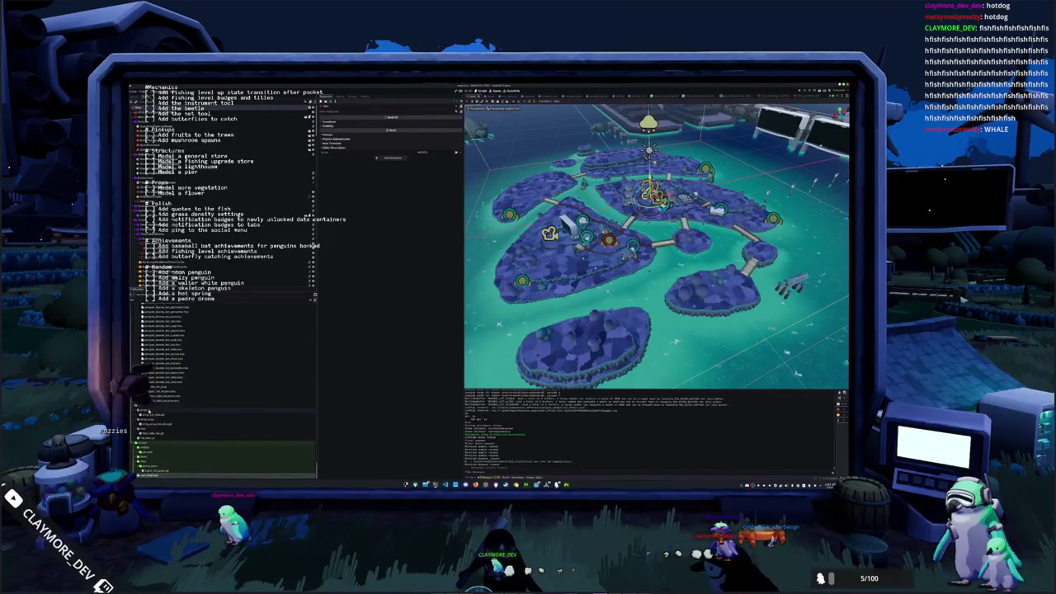
click(225, 453)
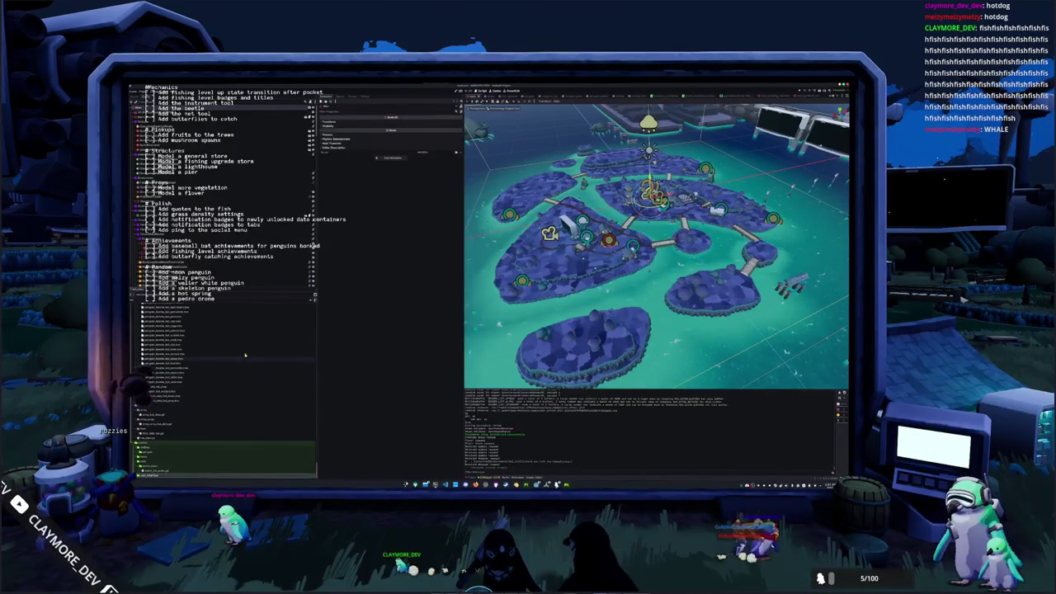
scroll(154, 368, down, 5)
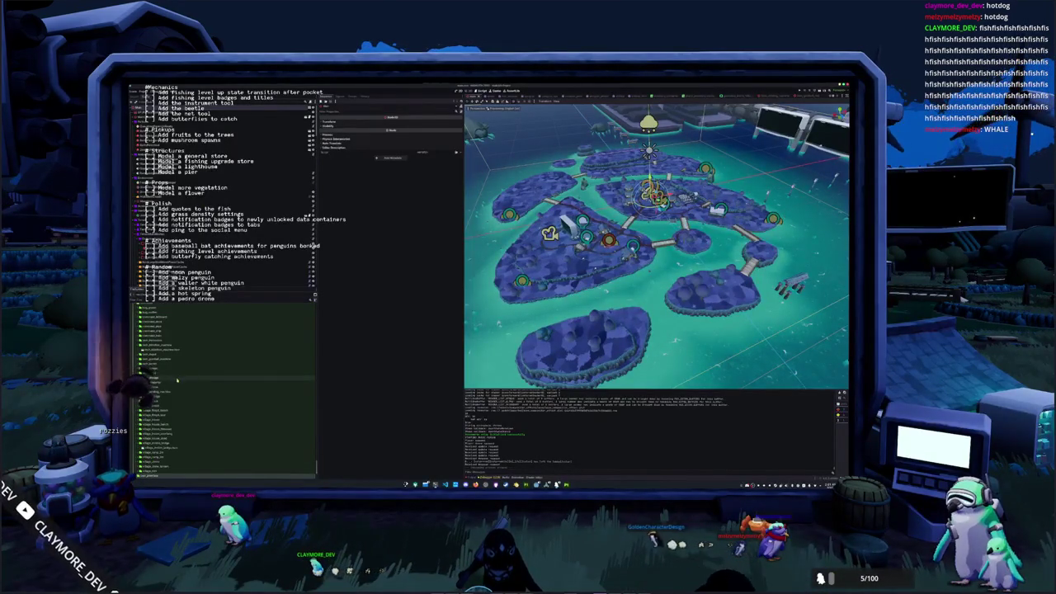
scroll(130, 382, up, 2)
scroll(136, 385, up, 2)
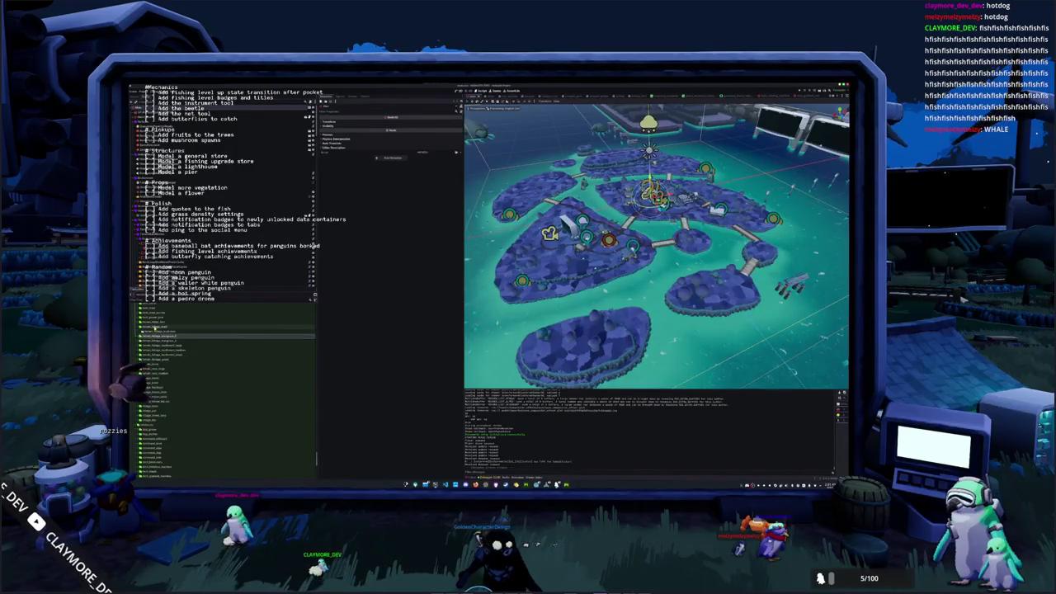
scroll(154, 334, up, 2)
Duplicate the selected character folder with Ctrl+D and open the walrus model scene.
click(157, 339)
key(ctrl+d)
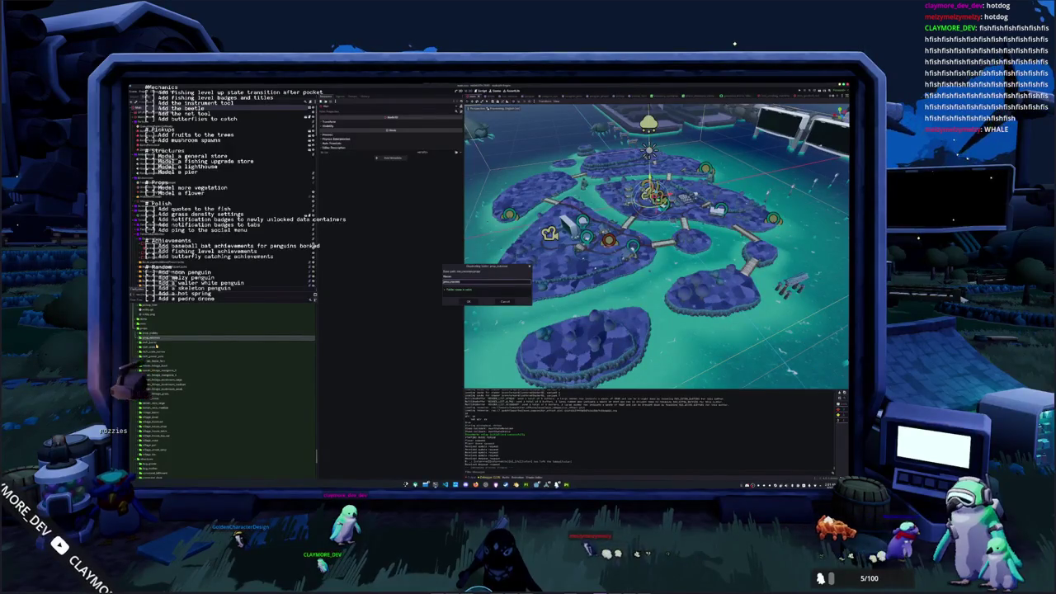
key(Return)
click(155, 342)
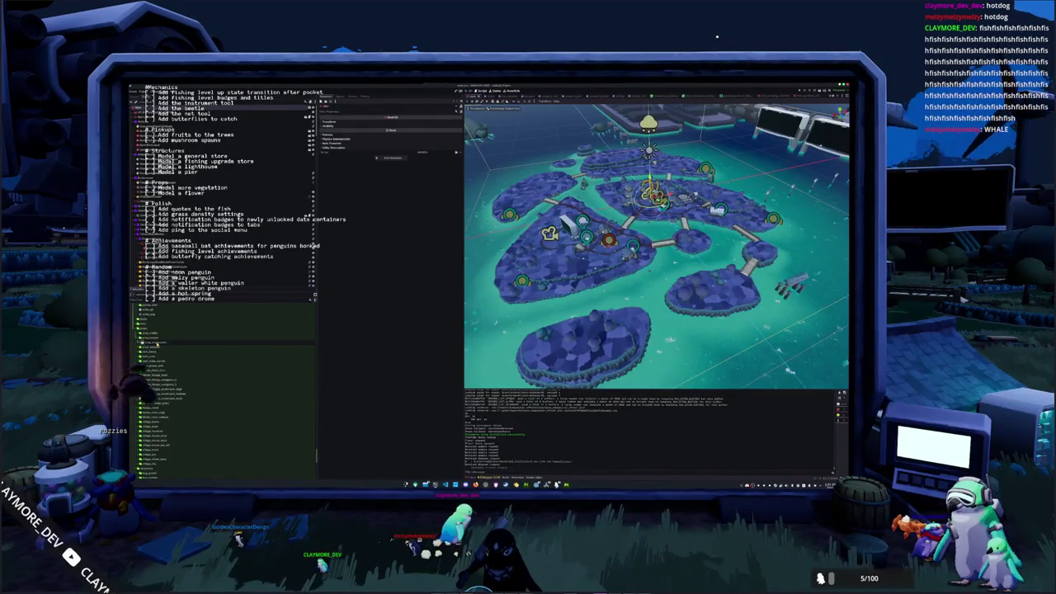
double_click(156, 342)
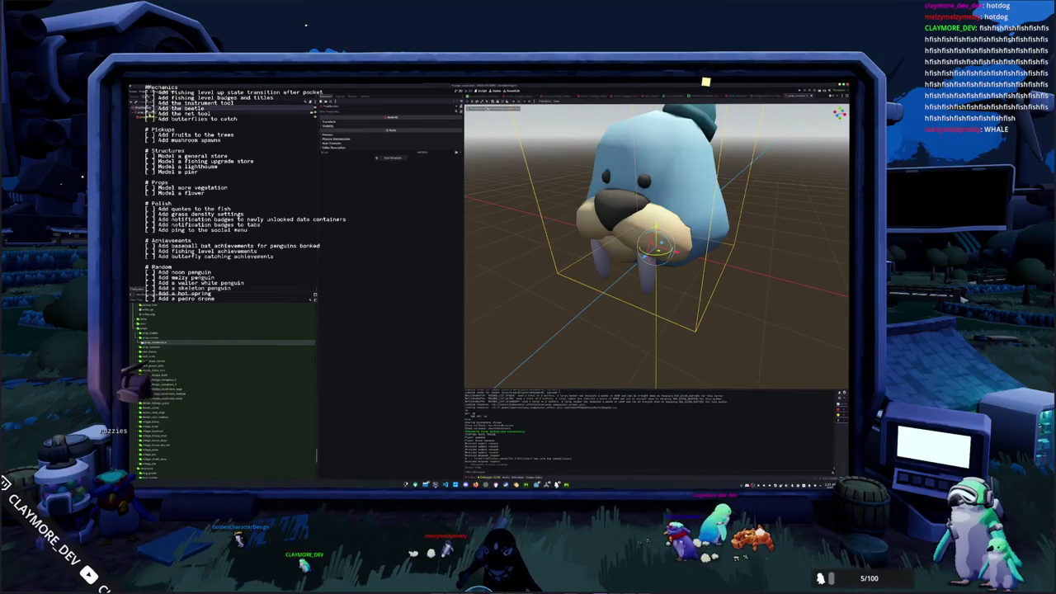
Close the walrus scene tab, saving it, leaving only the empty ground grid.
click(701, 90)
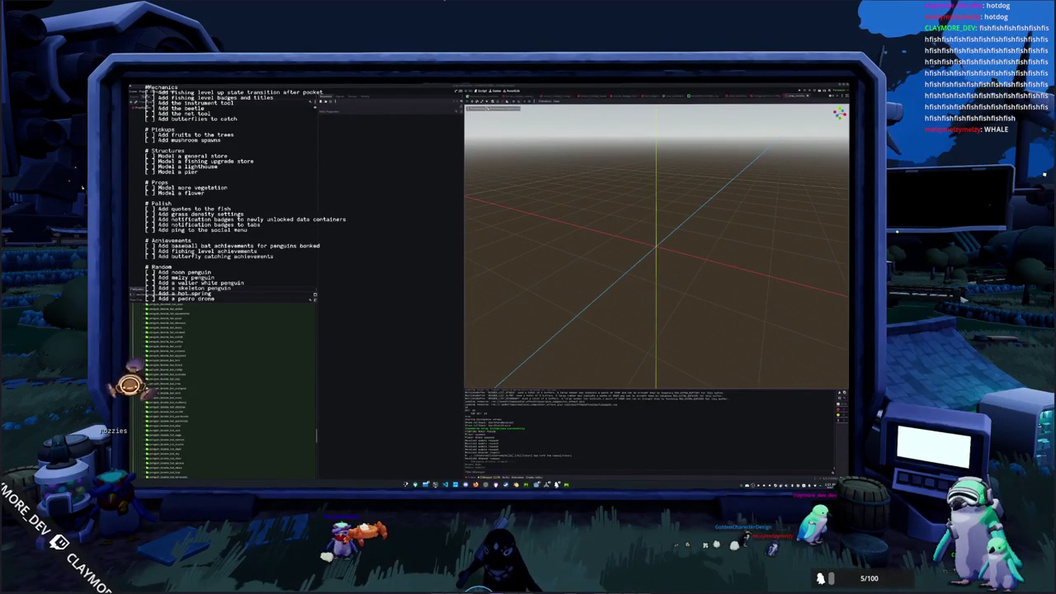
Browse the FileSystem dock folders to locate the white penguin model file.
scroll(196, 370, up, 3)
scroll(195, 370, up, 3)
scroll(196, 371, up, 4)
scroll(196, 371, up, 3)
scroll(195, 372, up, 3)
scroll(194, 372, up, 3)
scroll(193, 373, up, 3)
scroll(193, 373, up, 3)
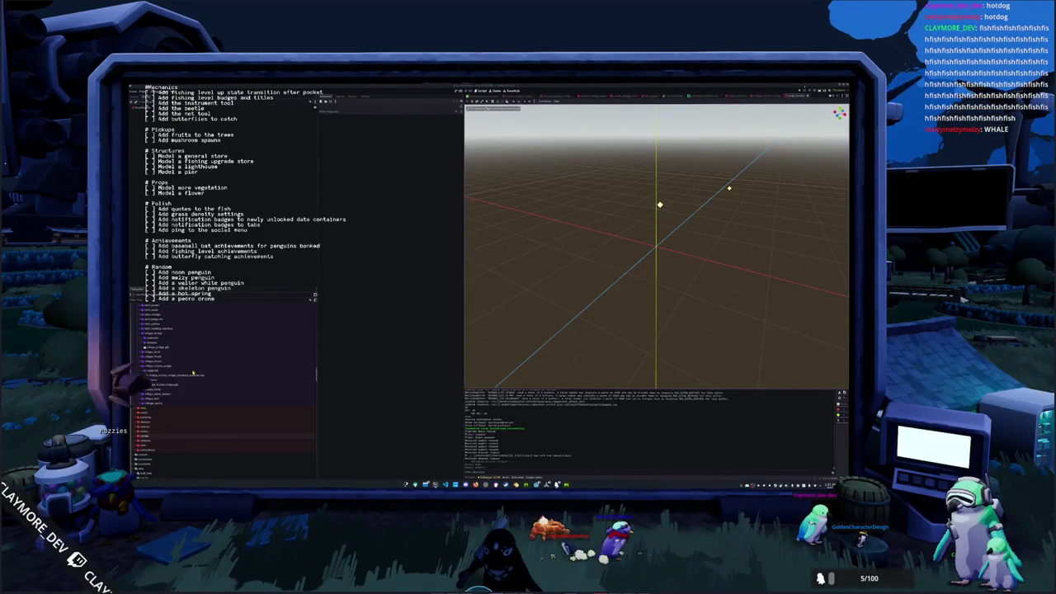
scroll(172, 363, up, 3)
scroll(164, 384, up, 2)
scroll(164, 385, up, 2)
scroll(163, 384, up, 2)
scroll(163, 382, up, 2)
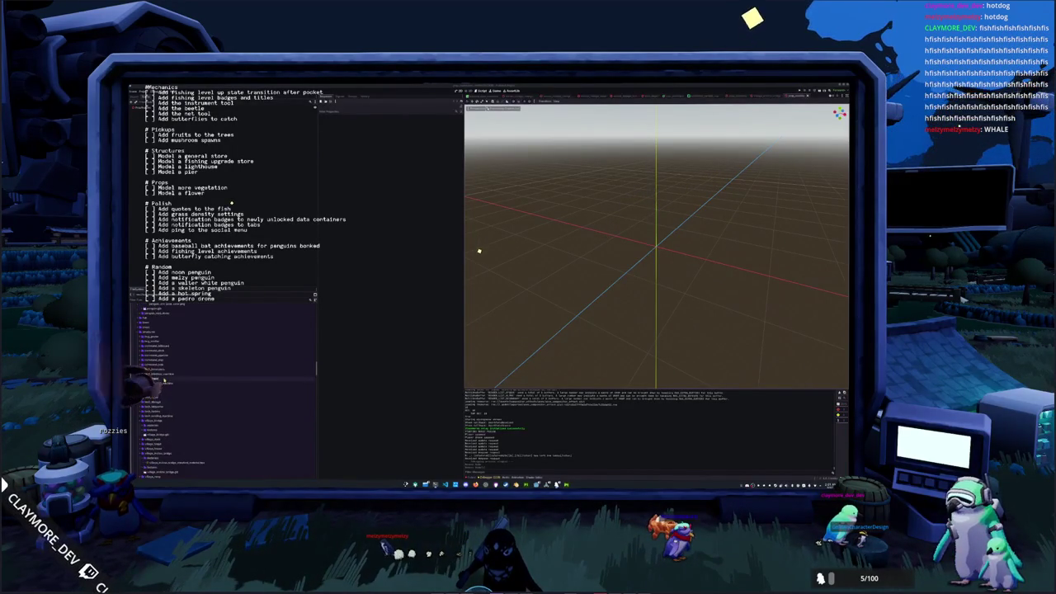
scroll(163, 380, up, 2)
scroll(164, 381, up, 2)
scroll(162, 378, up, 2)
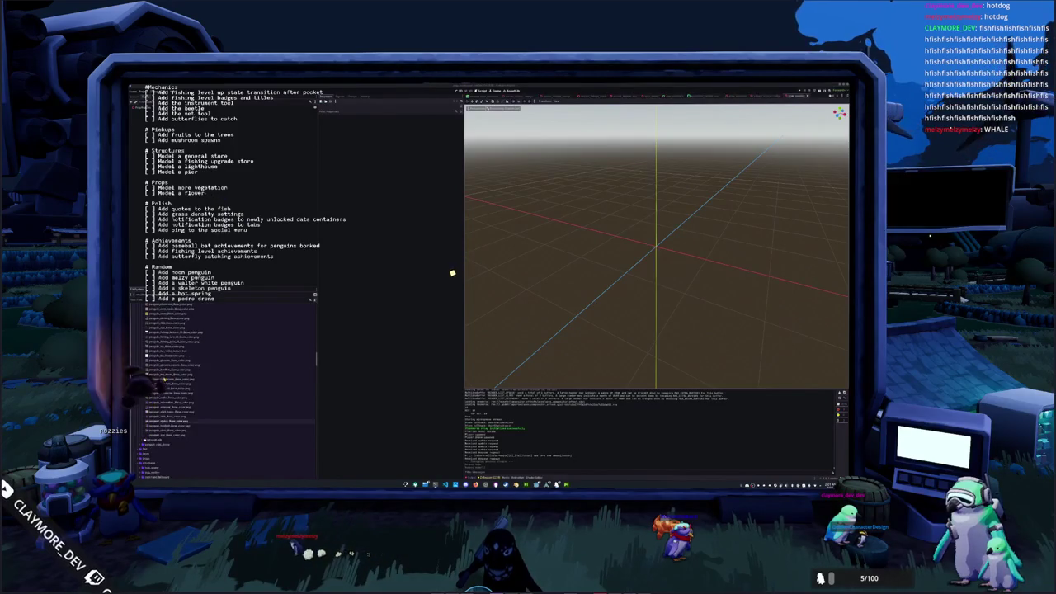
scroll(161, 373, up, 2)
scroll(158, 368, up, 2)
scroll(157, 368, up, 2)
scroll(149, 345, up, 2)
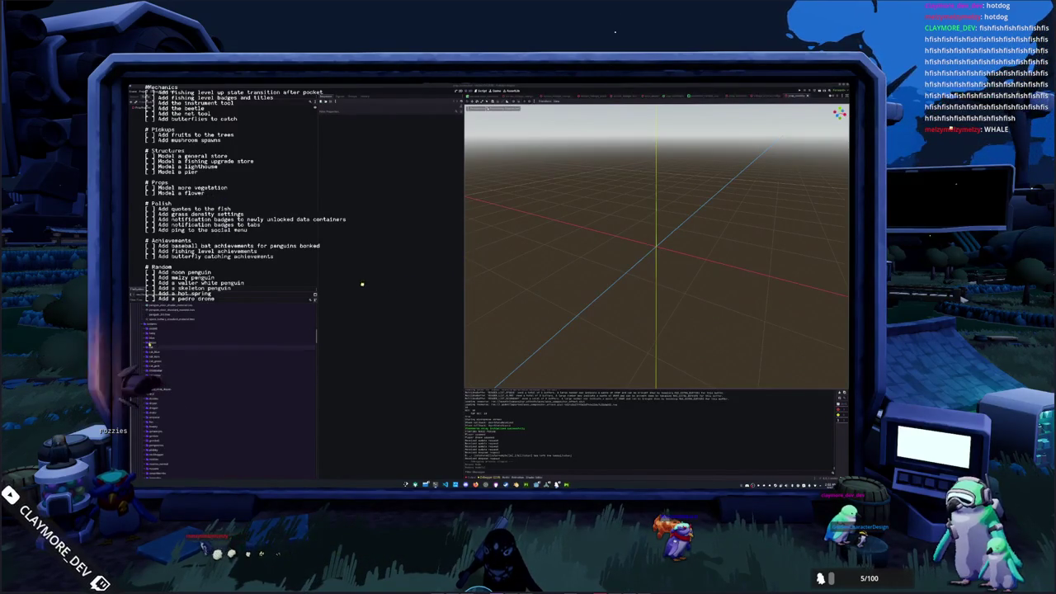
scroll(148, 327, up, 2)
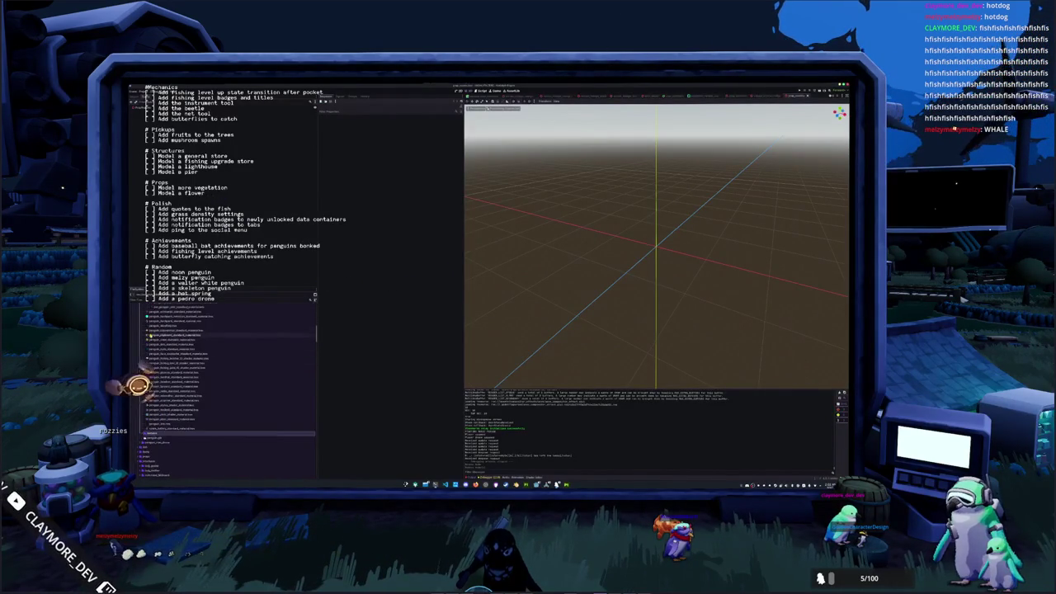
click(151, 339)
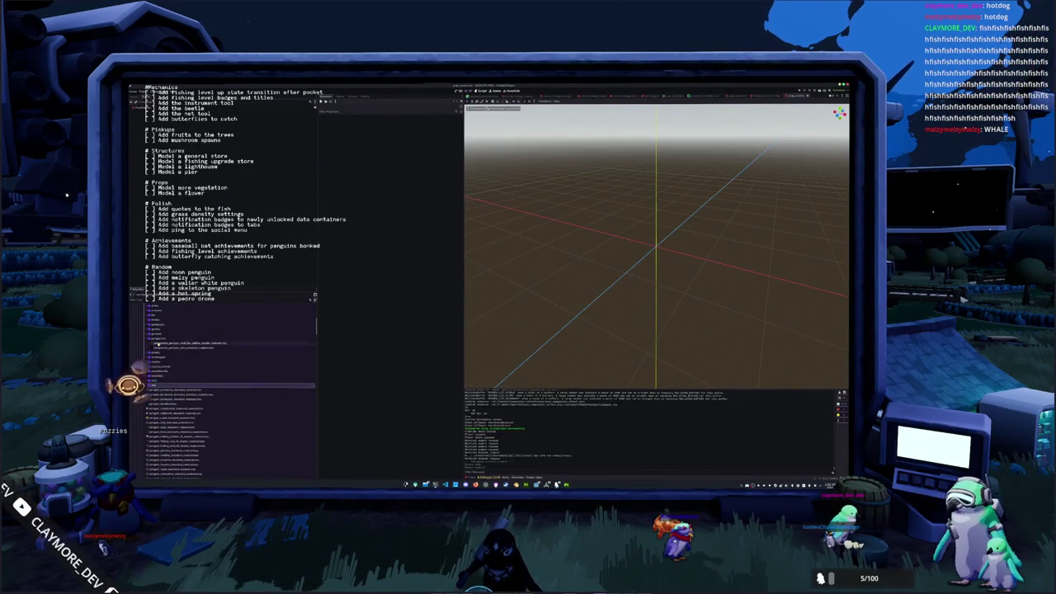
scroll(149, 338, up, 2)
scroll(151, 350, up, 3)
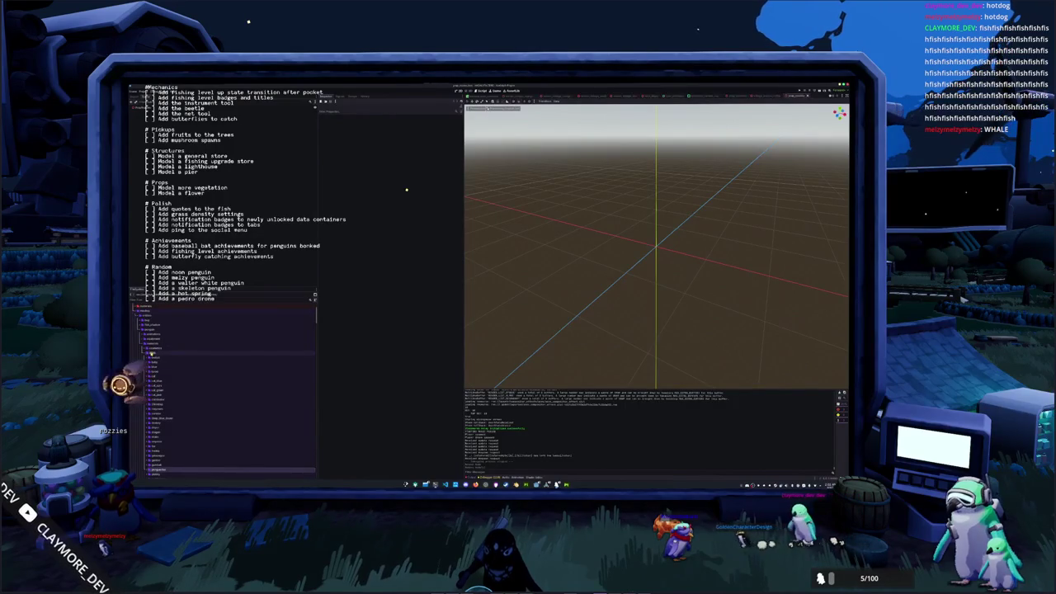
click(152, 354)
click(152, 345)
click(151, 330)
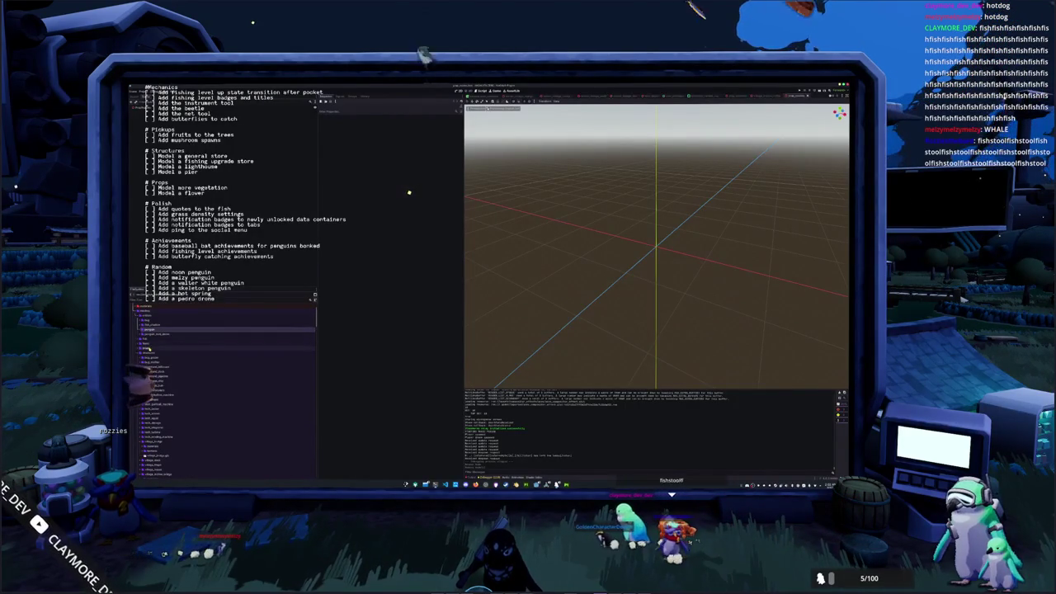
click(146, 348)
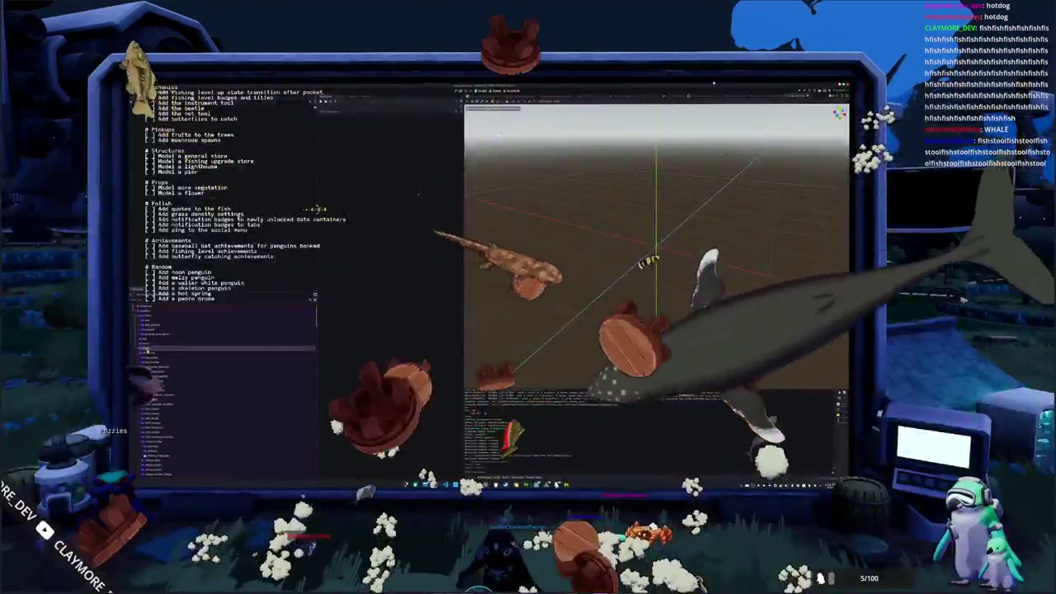
click(154, 327)
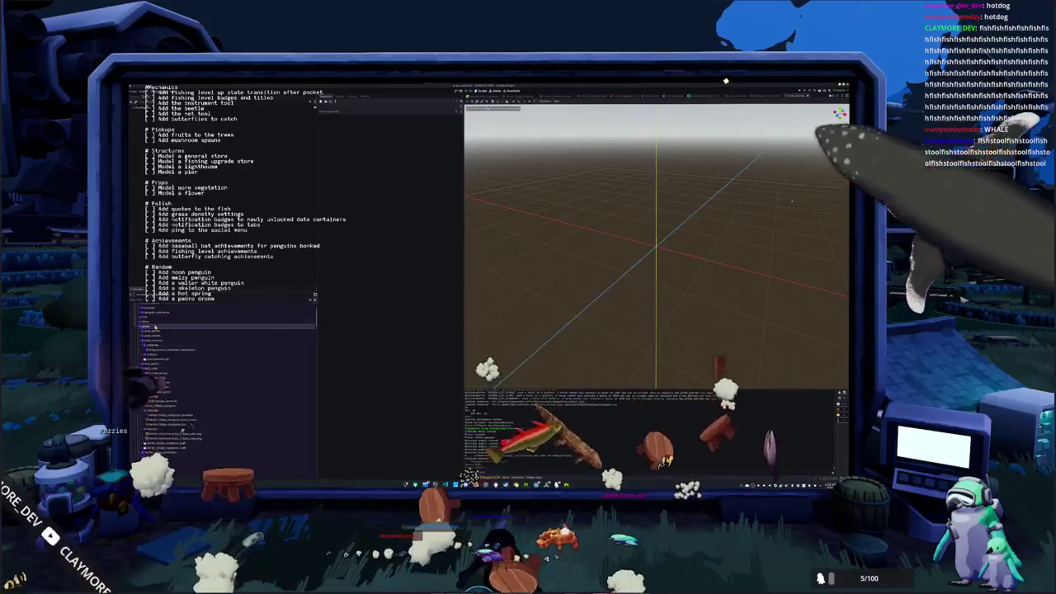
click(152, 336)
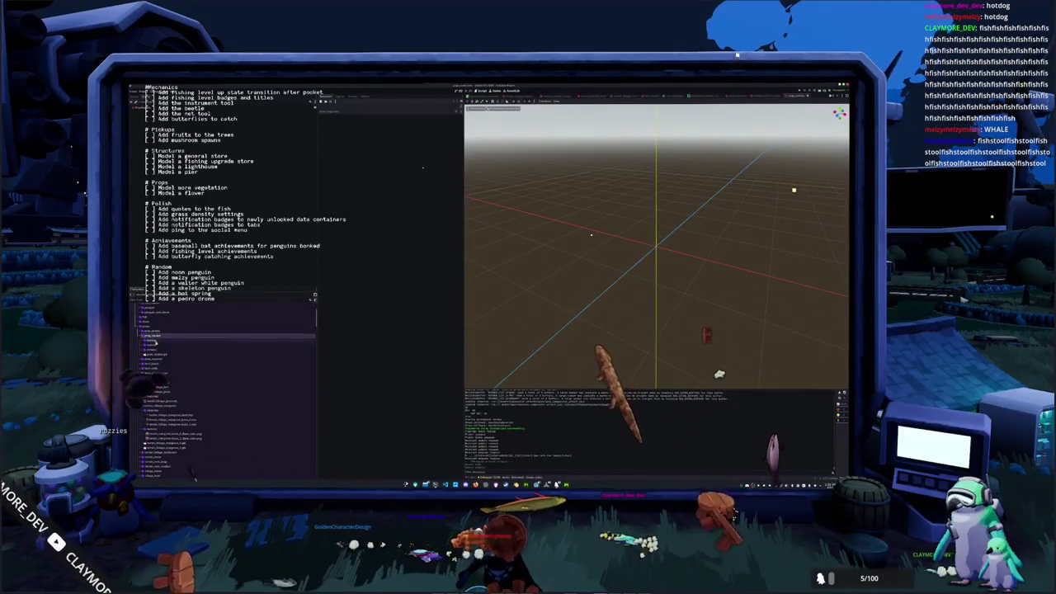
Open the white penguin model and frame the whole model in the viewport.
click(156, 356)
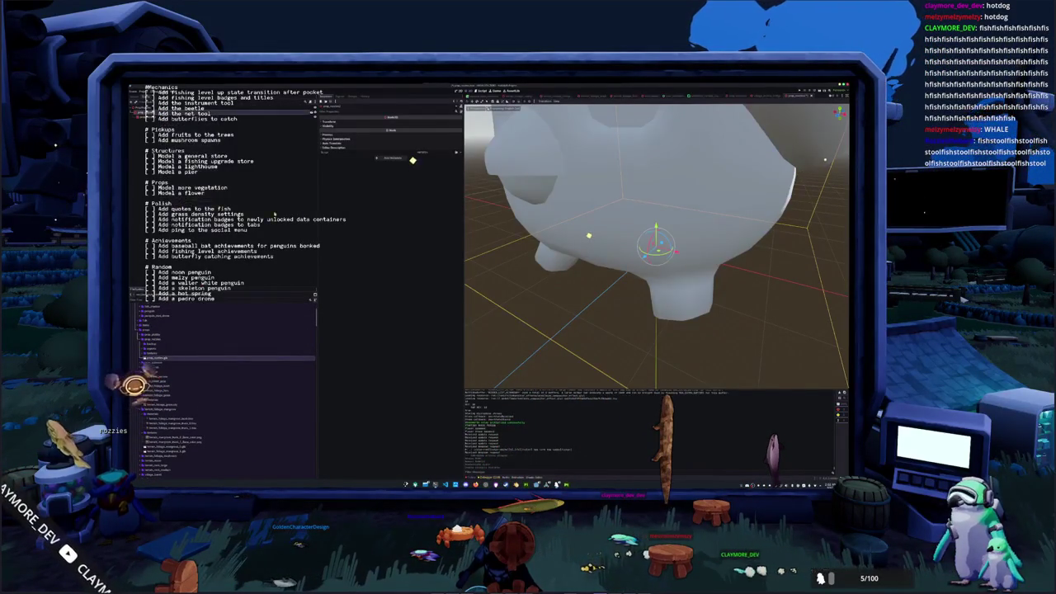
key(f)
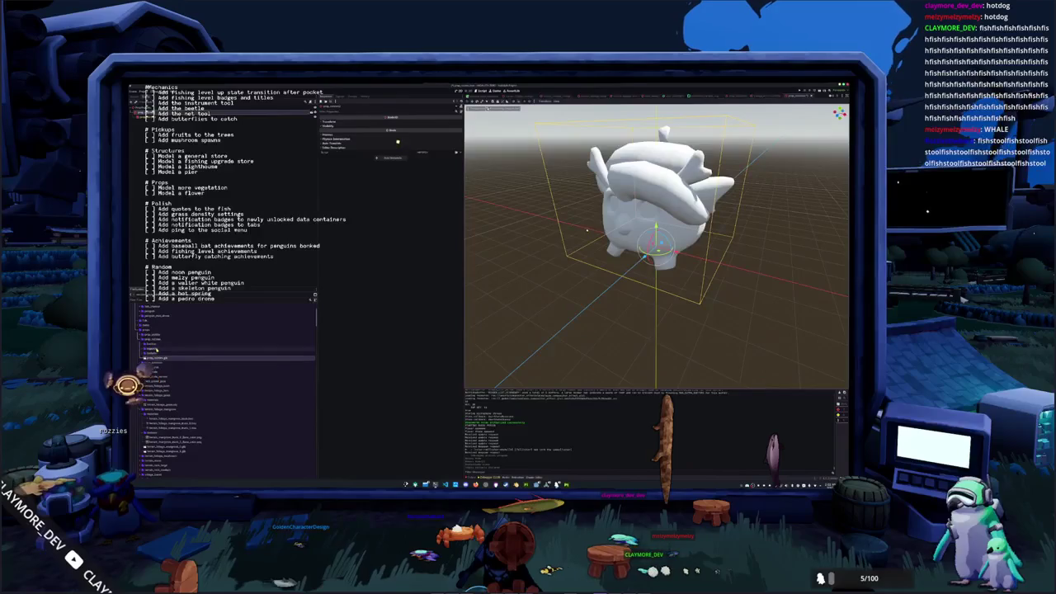
right_click(156, 341)
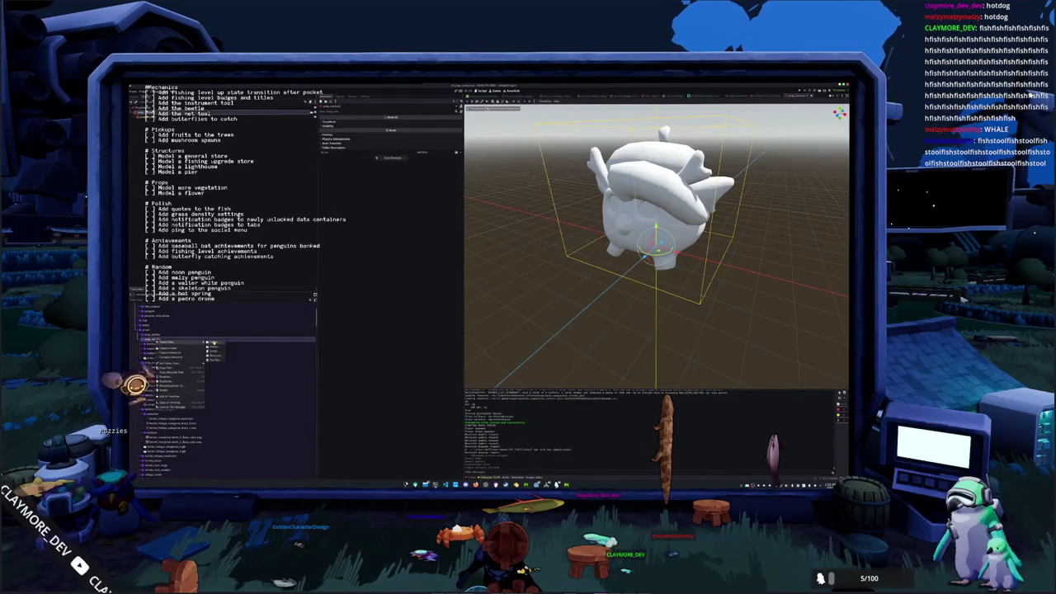
Create a new folder and save a new StandardMaterial3D resource inside it.
click(213, 345)
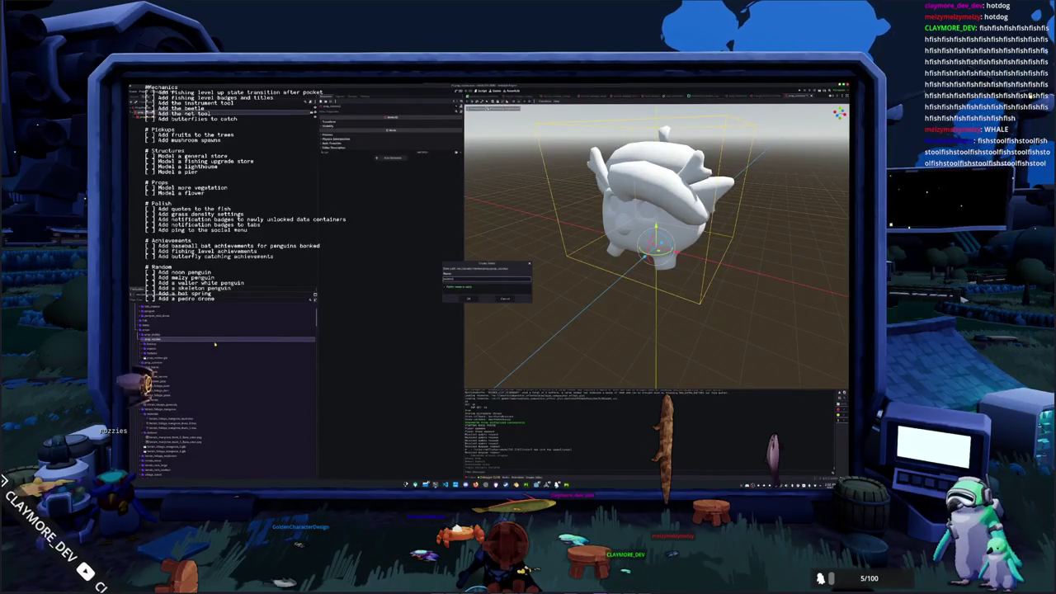
key(Return)
right_click(146, 354)
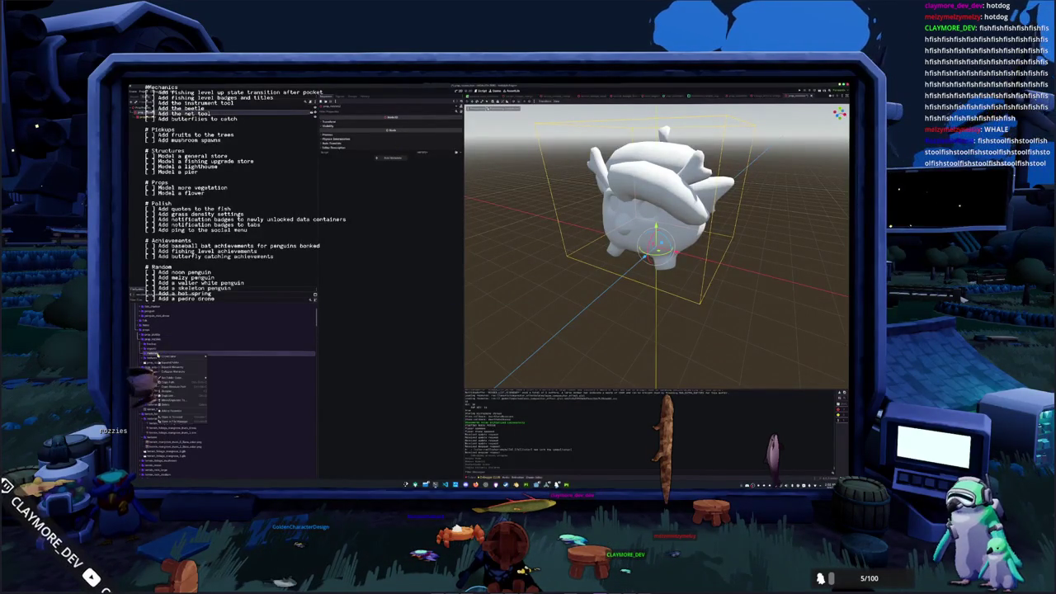
click(213, 363)
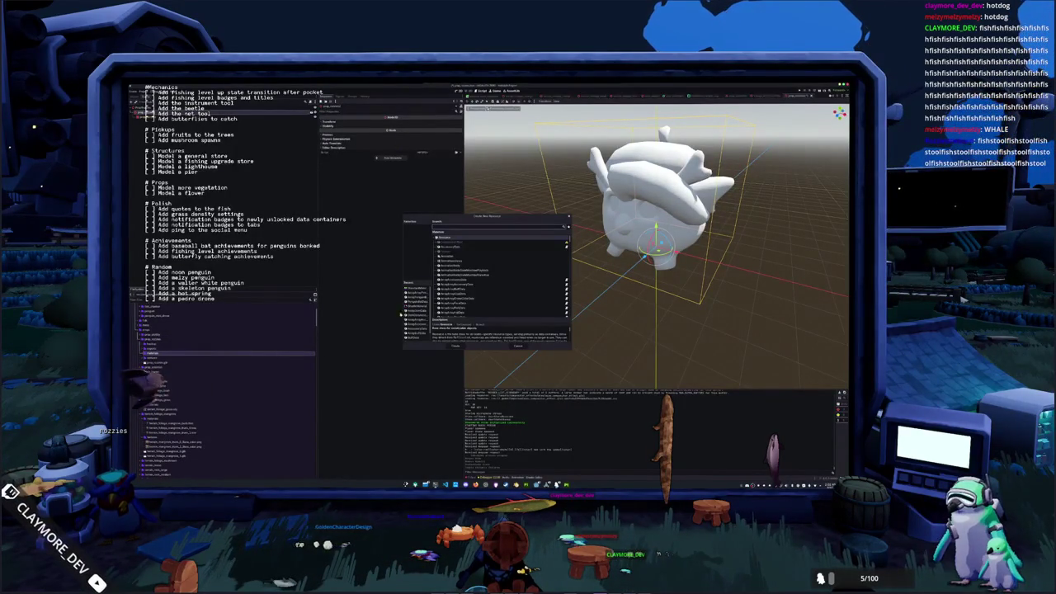
text(standard)
click(453, 348)
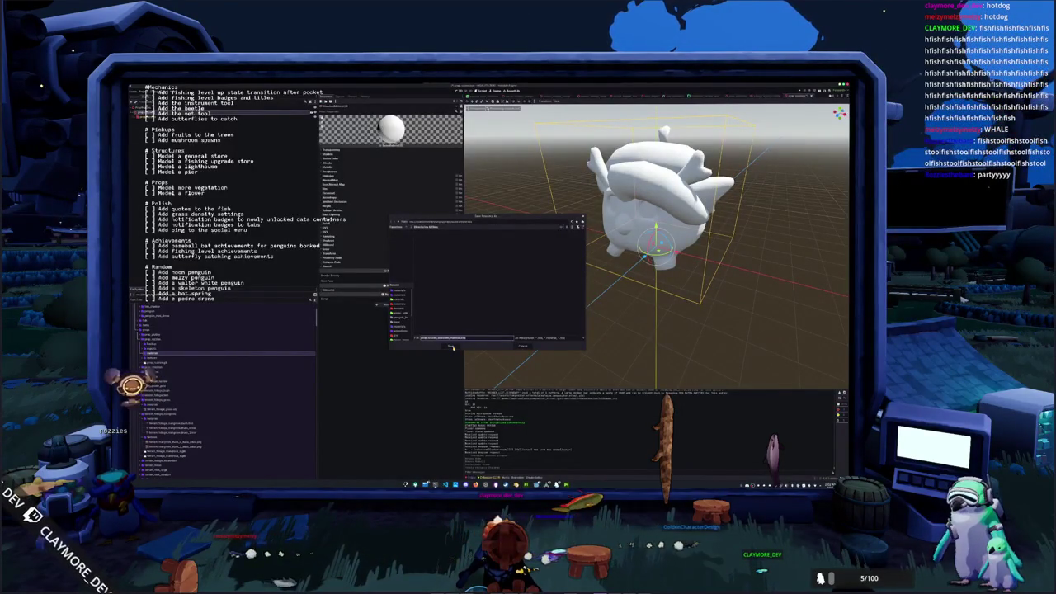
click(452, 347)
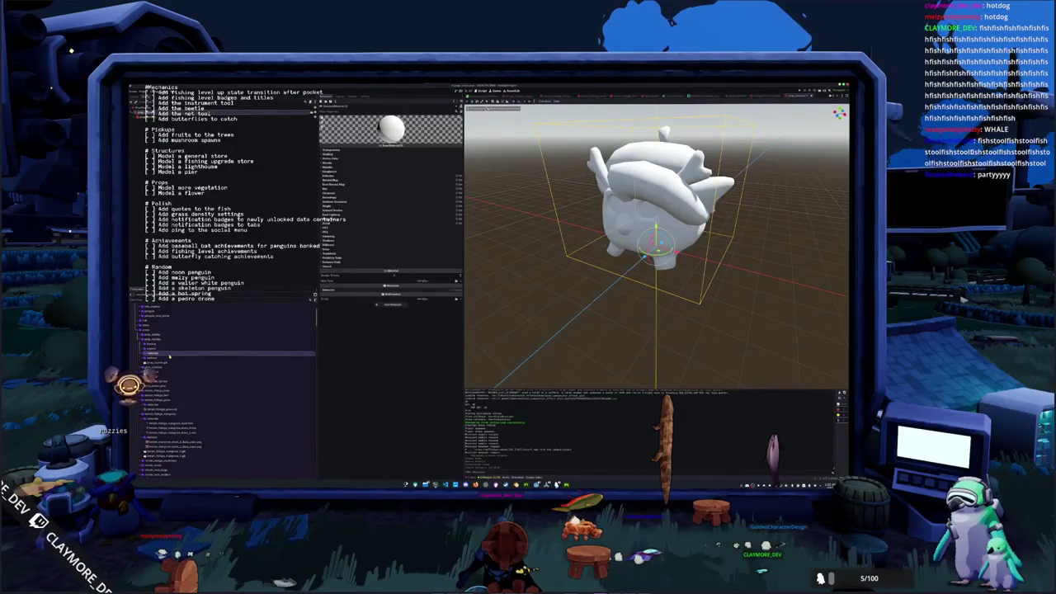
Expand the material's Albedo section and assign the purple base colour texture.
click(330, 162)
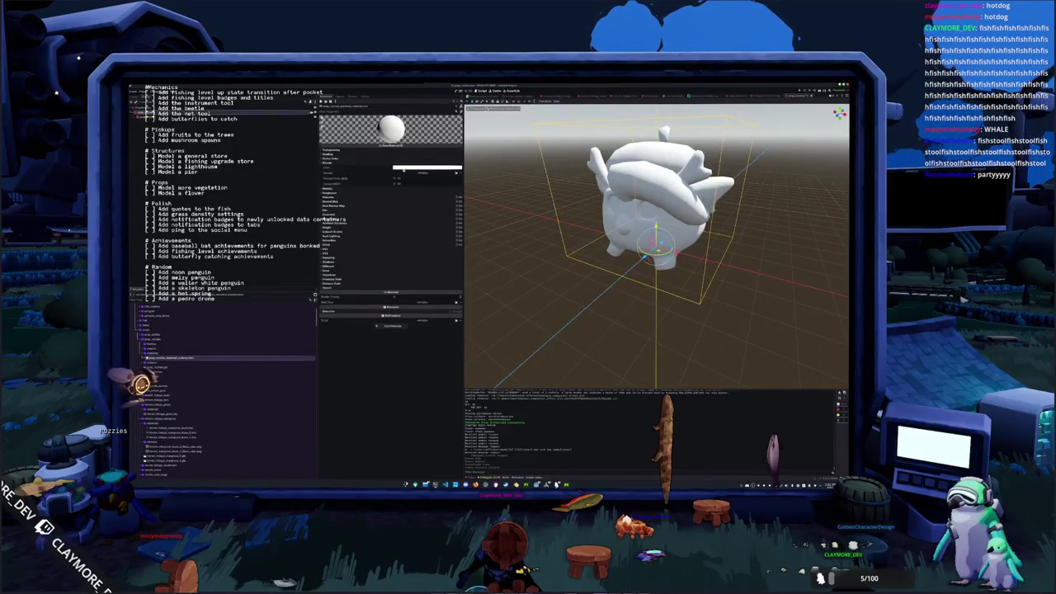
click(425, 175)
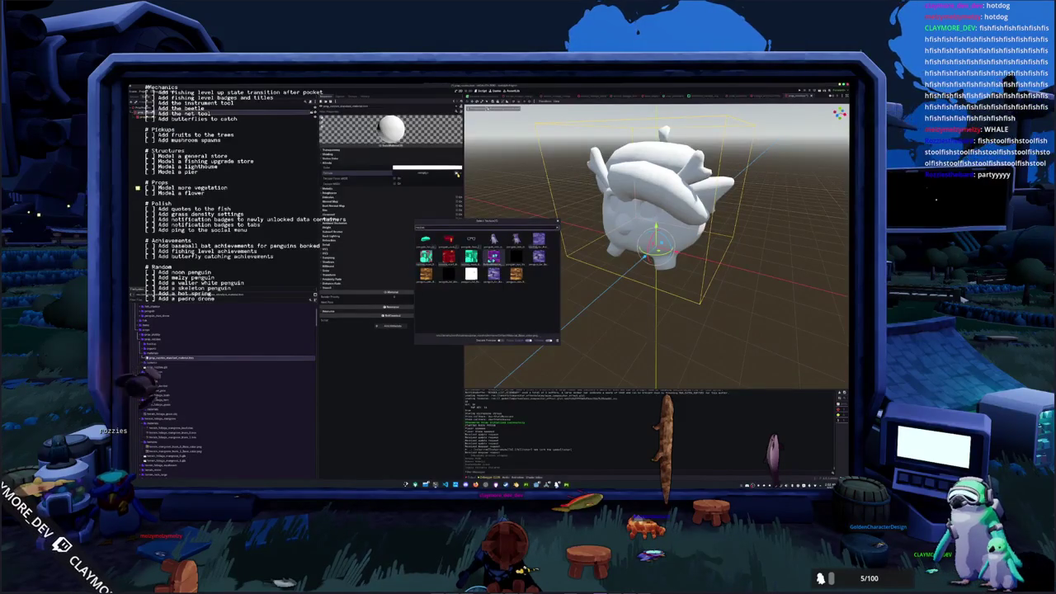
click(493, 256)
Move the base colour png into the material folder and review the shading options.
click(190, 368)
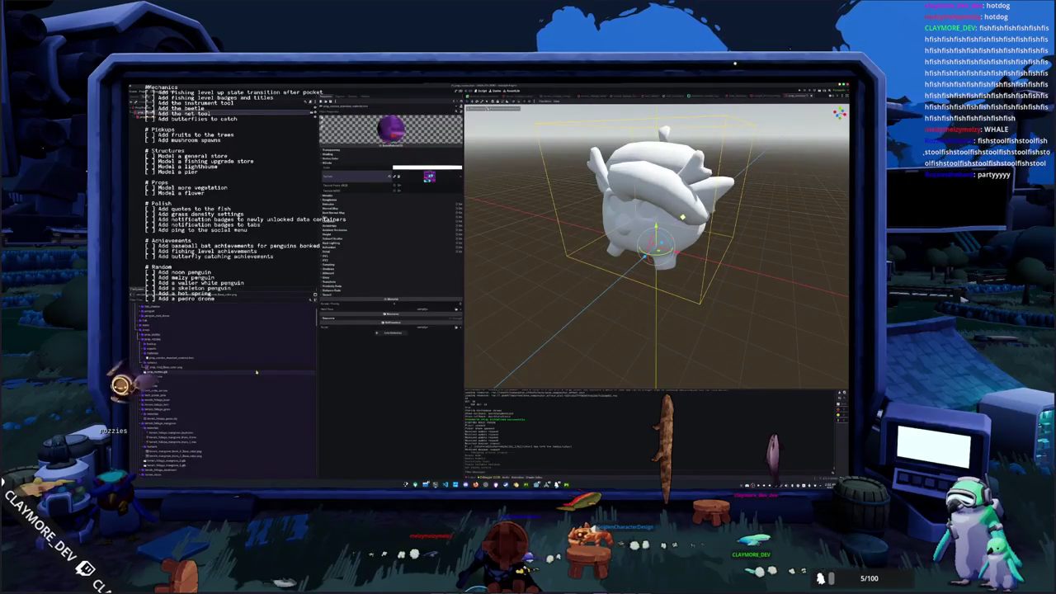
drag(256, 373, 178, 349)
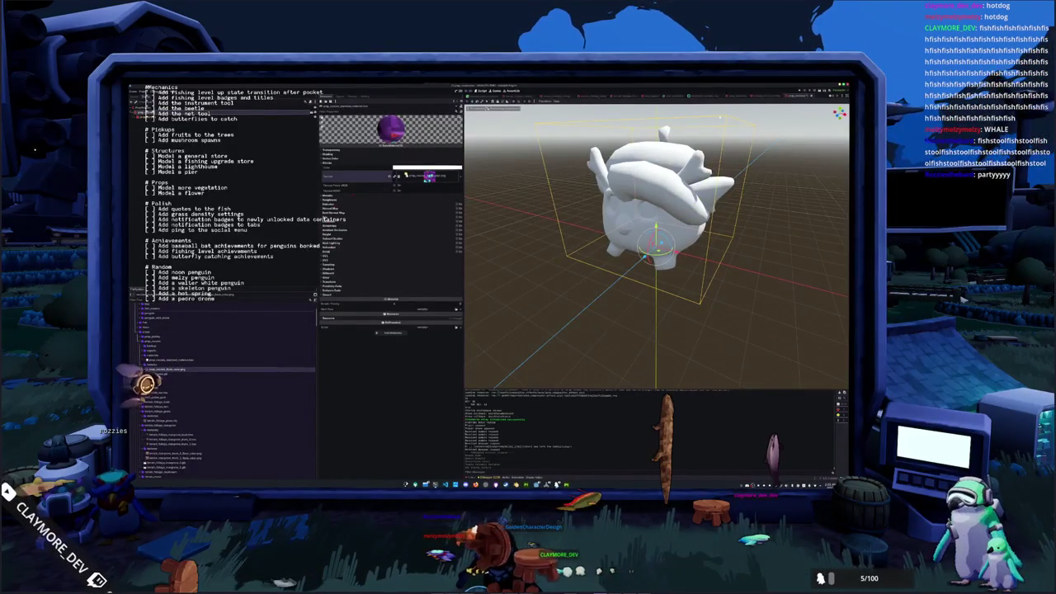
click(346, 155)
click(399, 169)
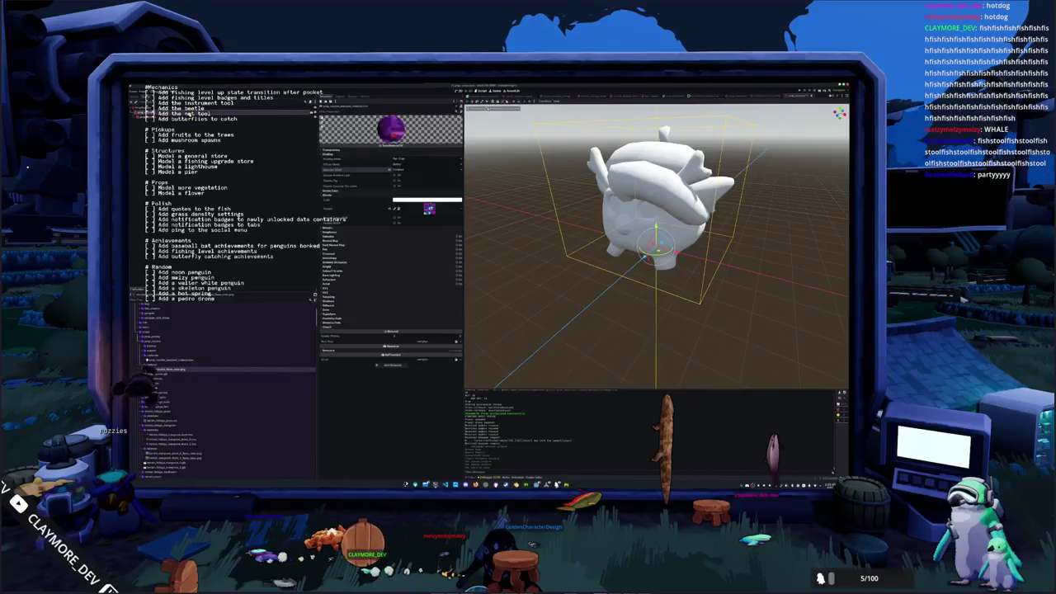
Set the penguin mesh's Geometry Material Override to the new material.
click(274, 121)
click(346, 144)
click(456, 153)
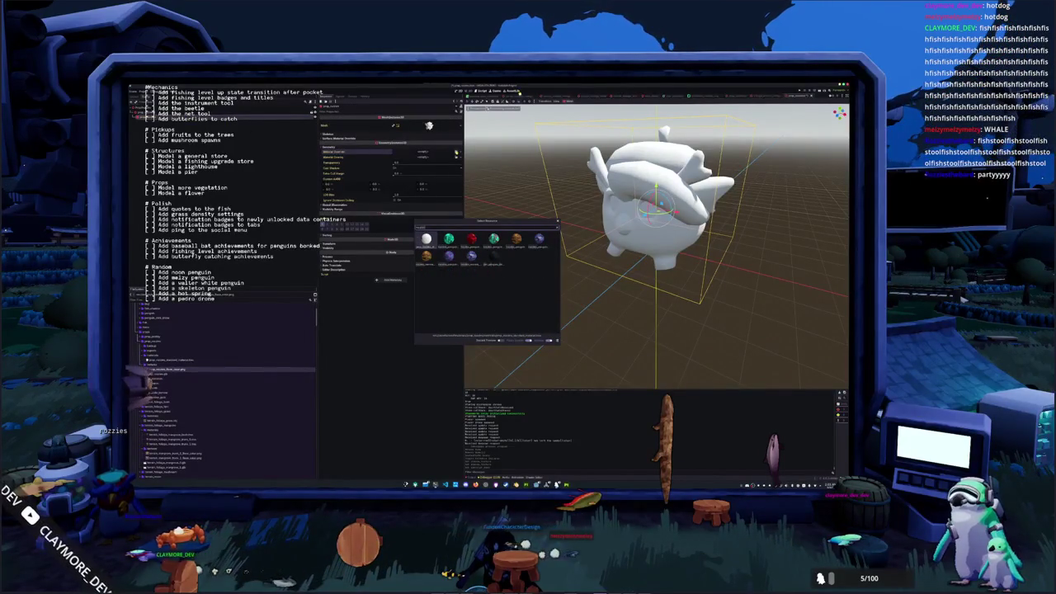
key(Return)
middle_drag(652, 214, 652, 264)
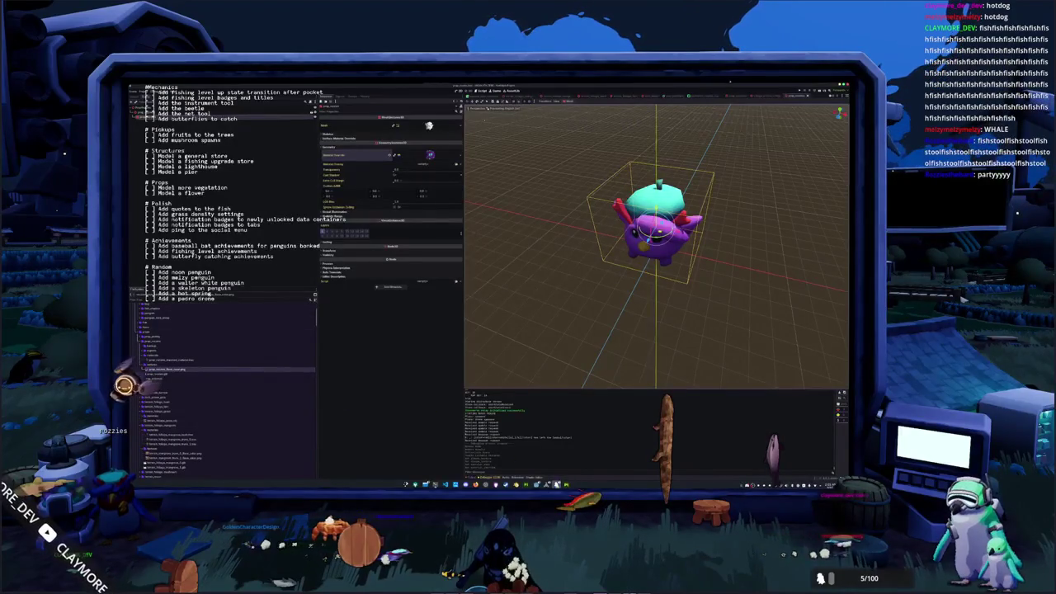
click(514, 479)
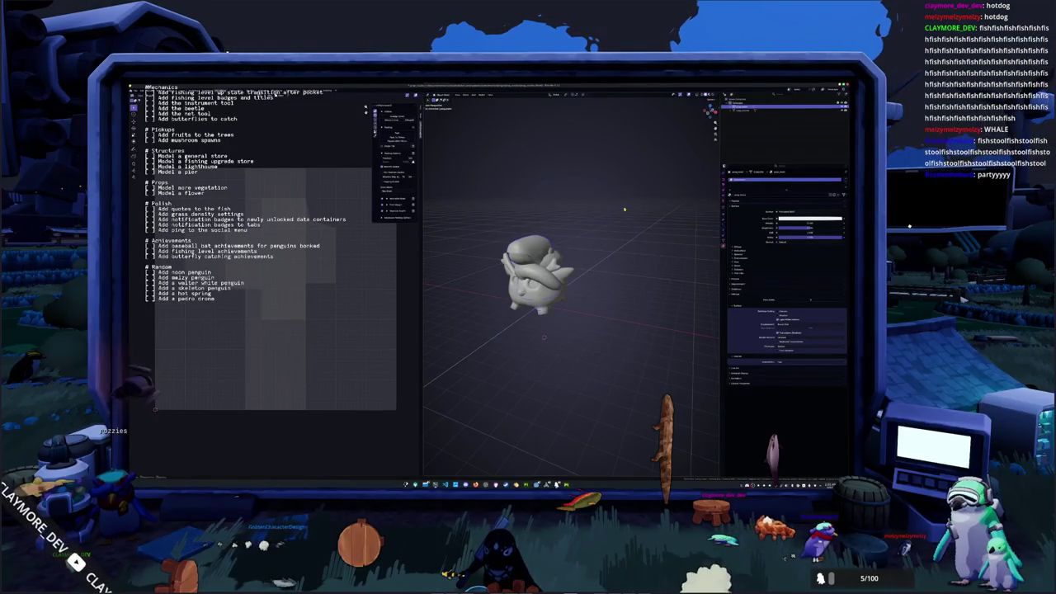
Enter Edit Mode on the penguin mesh and pack all its UV islands.
click(724, 238)
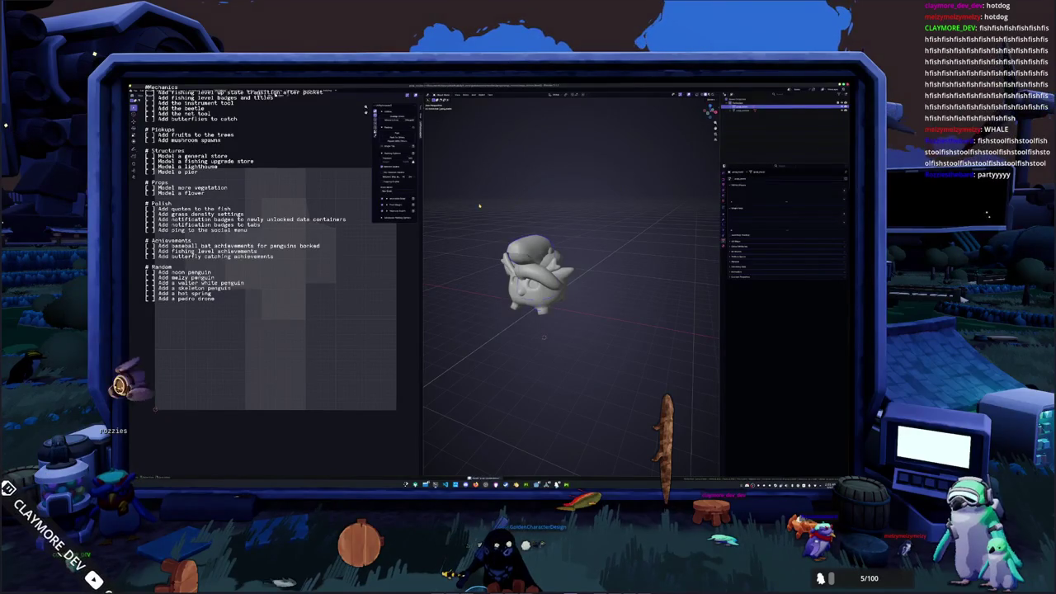
key(Tab)
click(524, 96)
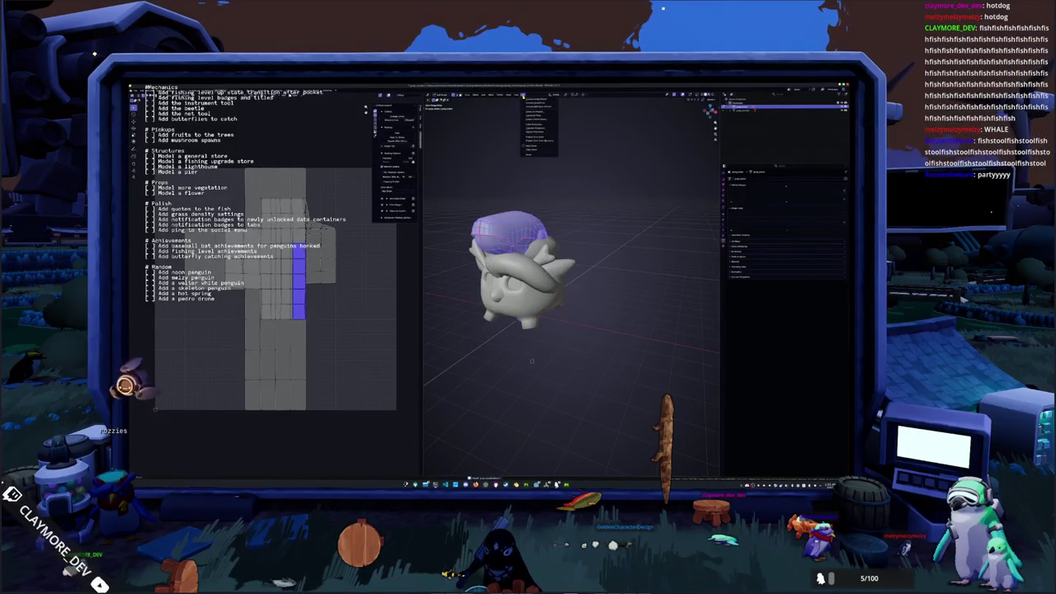
click(528, 111)
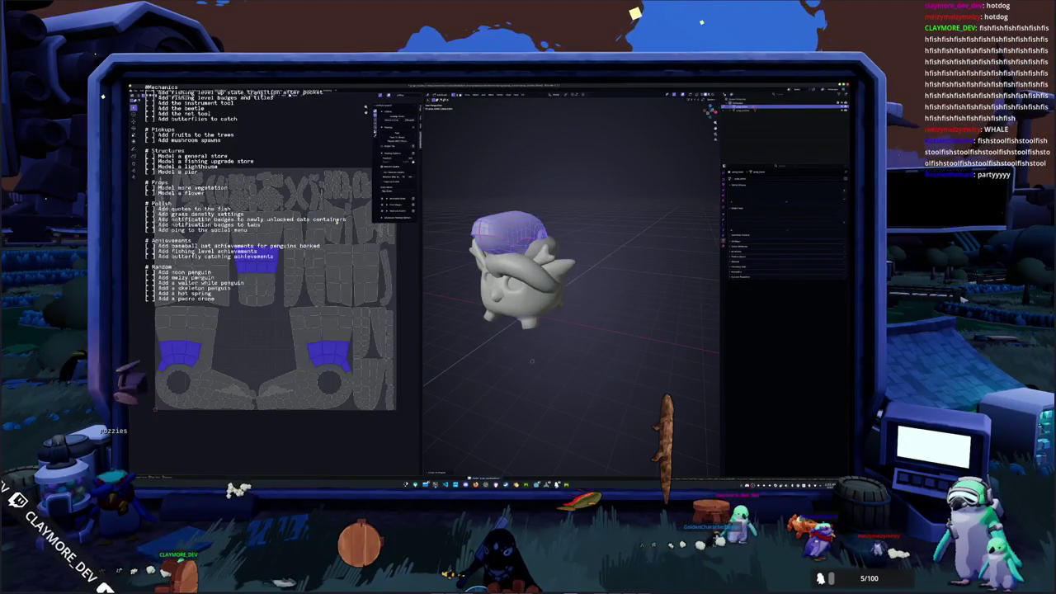
key(a)
click(398, 136)
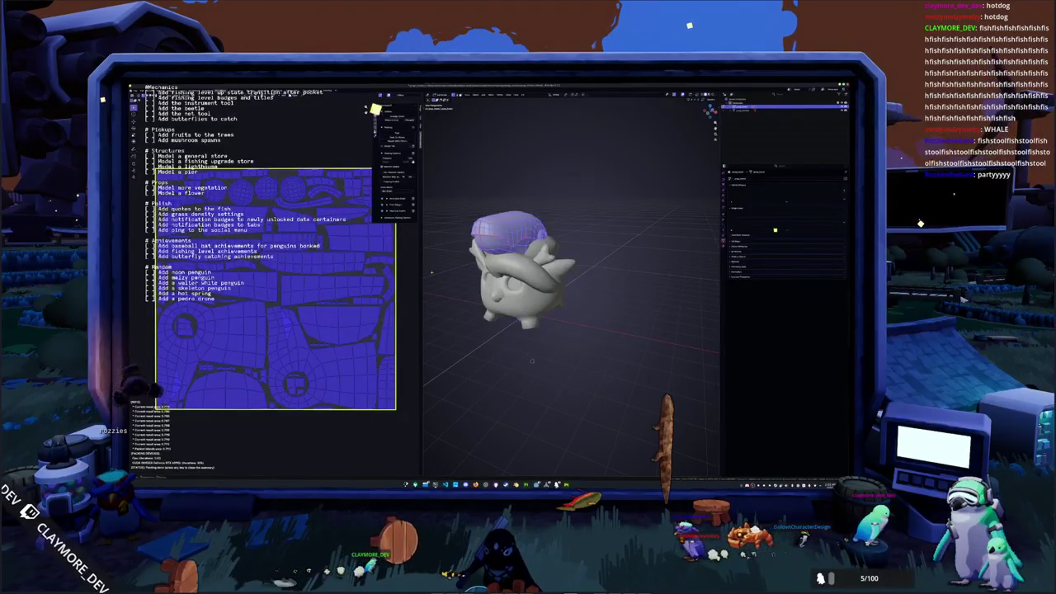
Mark a seam on a chosen edge and unwrap the whole mesh with it.
middle_drag(511, 272, 495, 264)
scroll(512, 264, up, 2)
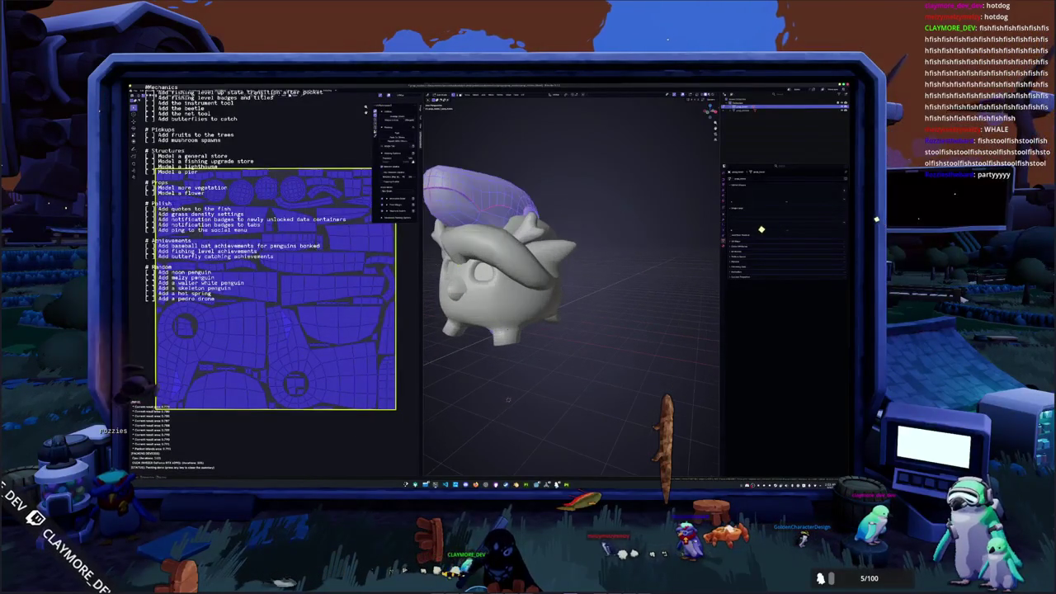
key(Tab)
mouse_move(508, 399)
middle_down()
mouse_move(518, 392)
mouse_move(593, 420)
middle_up()
right_click(505, 258)
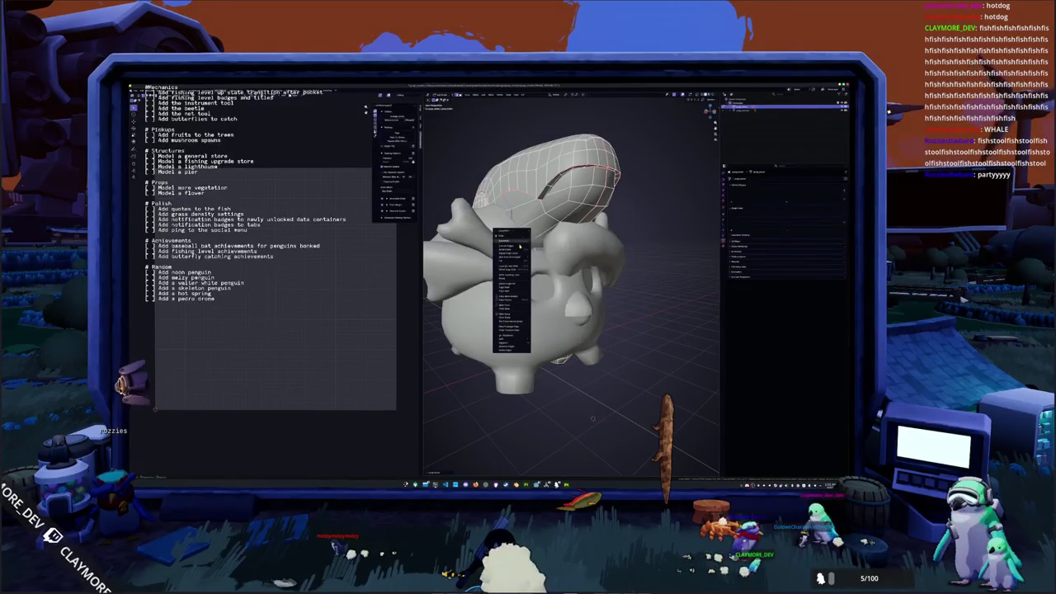
click(505, 258)
key(a)
key(u)
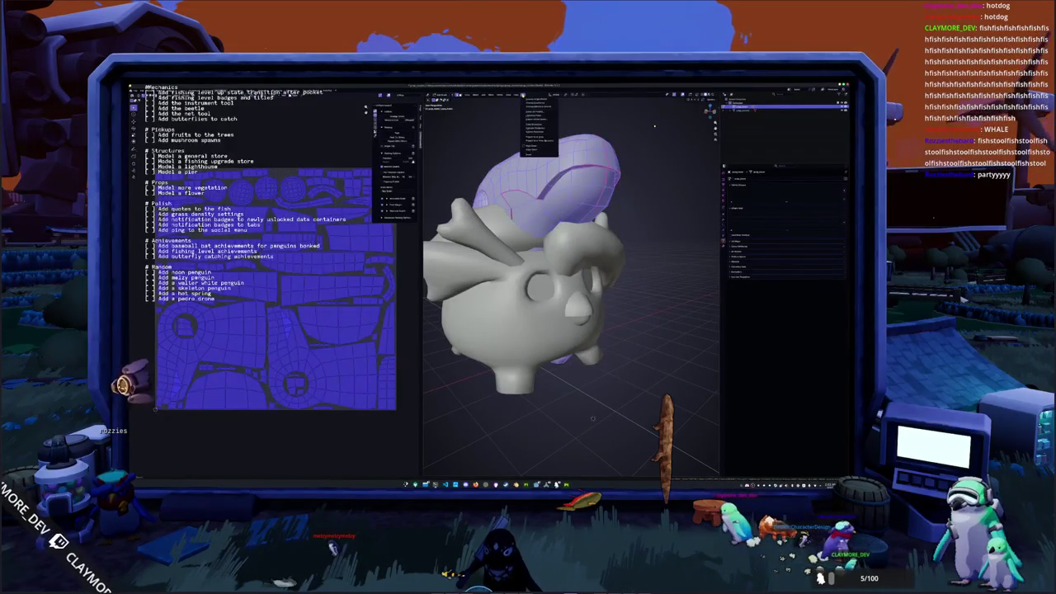
click(533, 110)
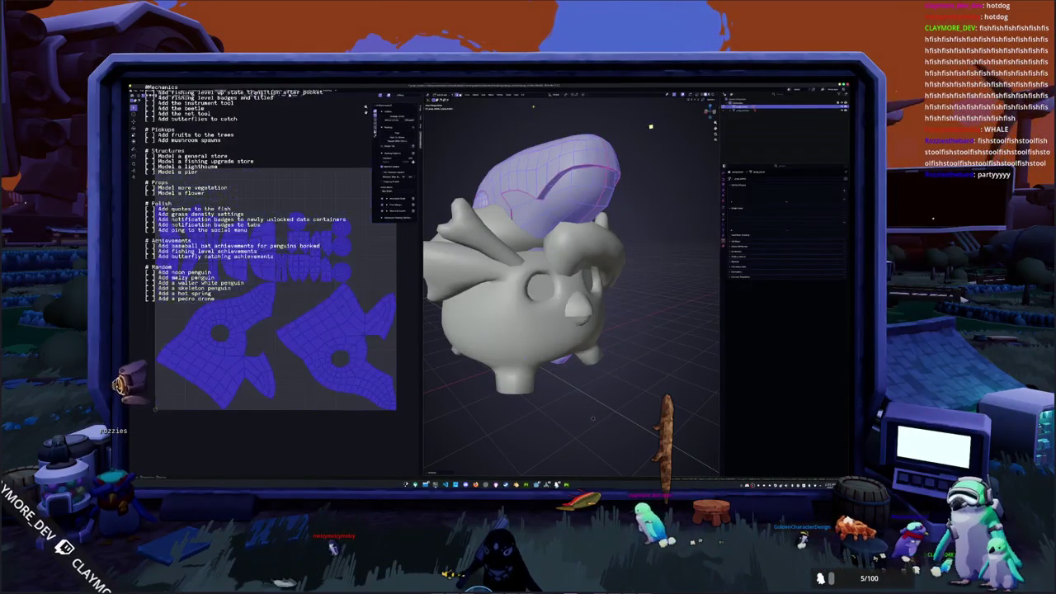
With X-ray on, Smart UV Project the mesh, then leave Edit Mode and deselect.
mouse_move(592, 418)
middle_down()
mouse_move(515, 345)
mouse_move(508, 380)
middle_up()
key(alt+z)
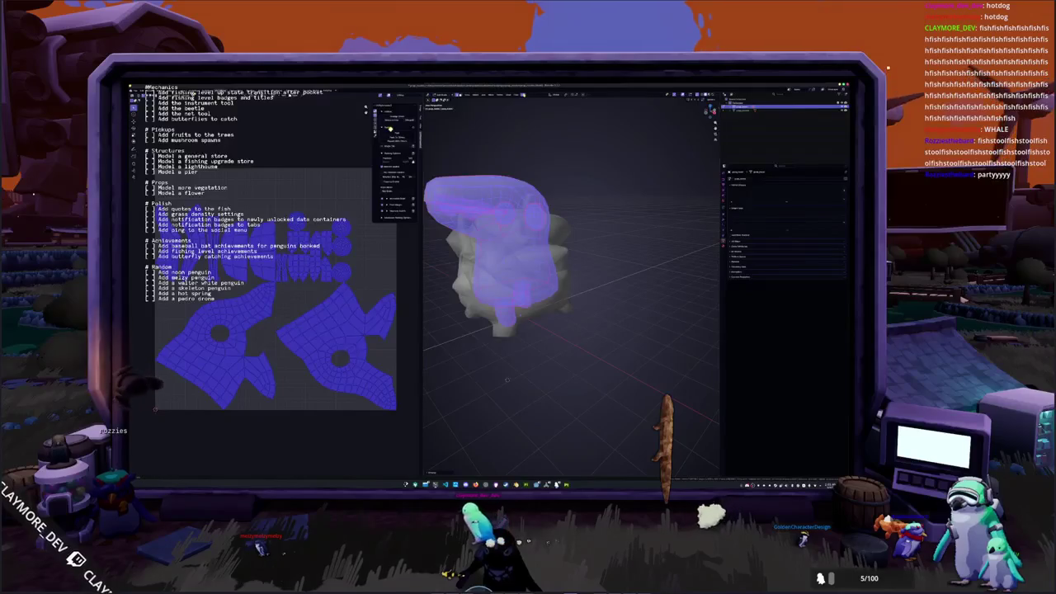
click(526, 96)
click(534, 111)
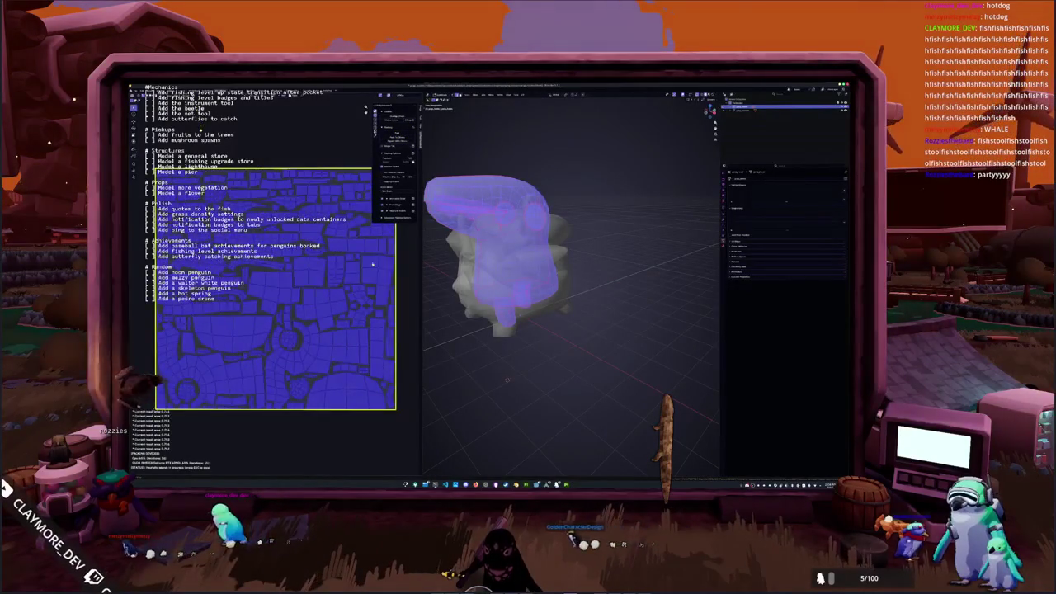
key(Tab)
scroll(525, 351, down, 2)
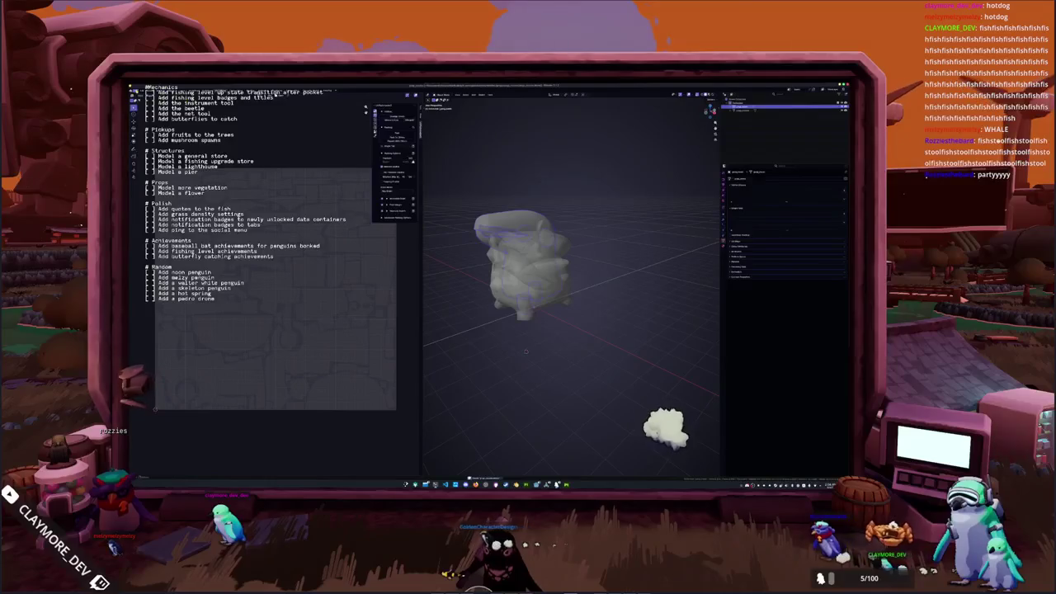
key(alt+a)
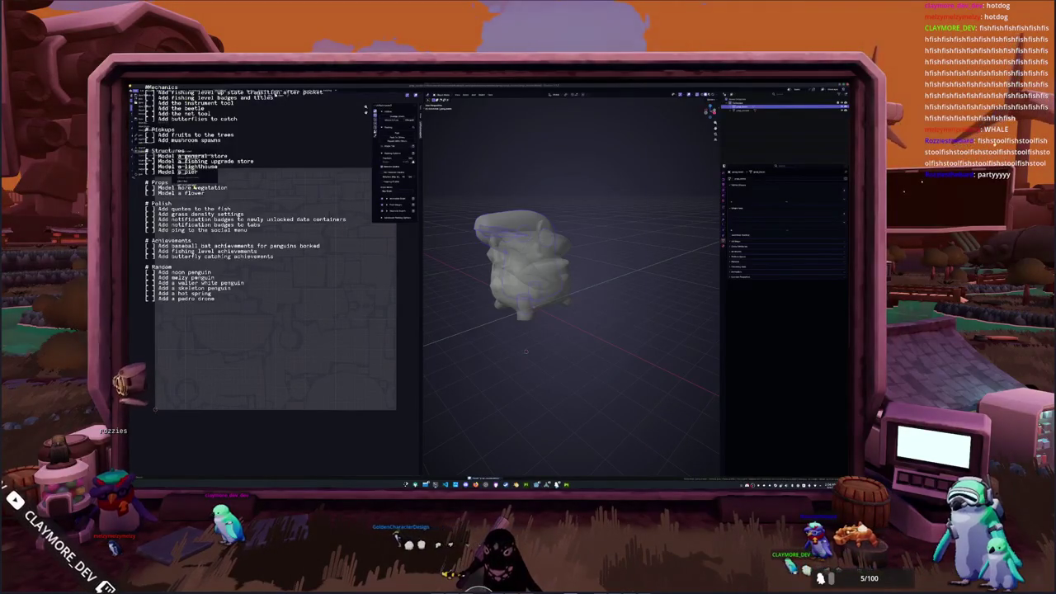
Bring up the file window for exporting the penguin mesh.
key(ctrl+shift+s)
key(Return)
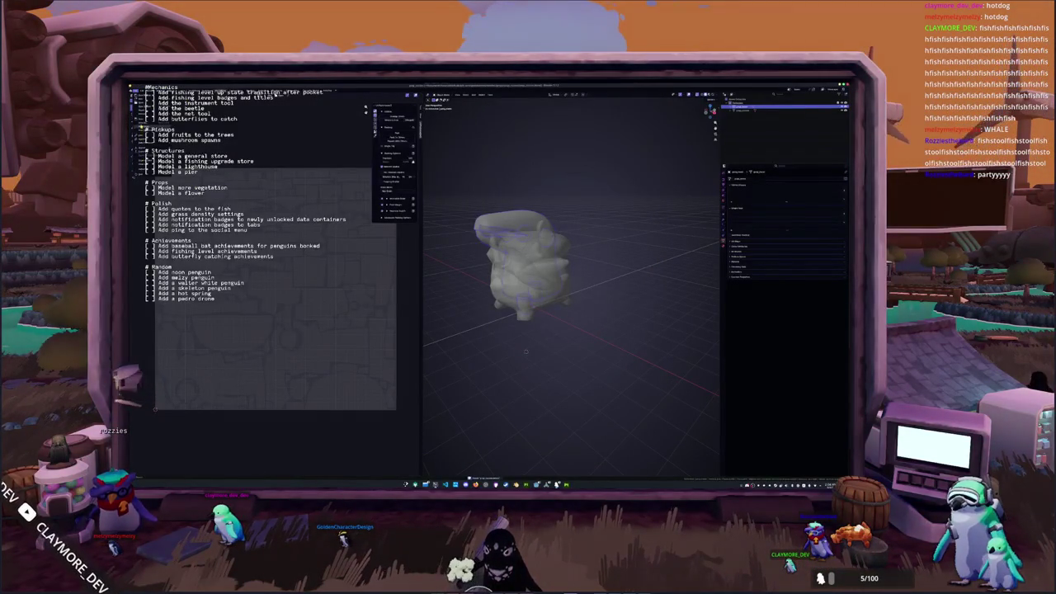
click(370, 139)
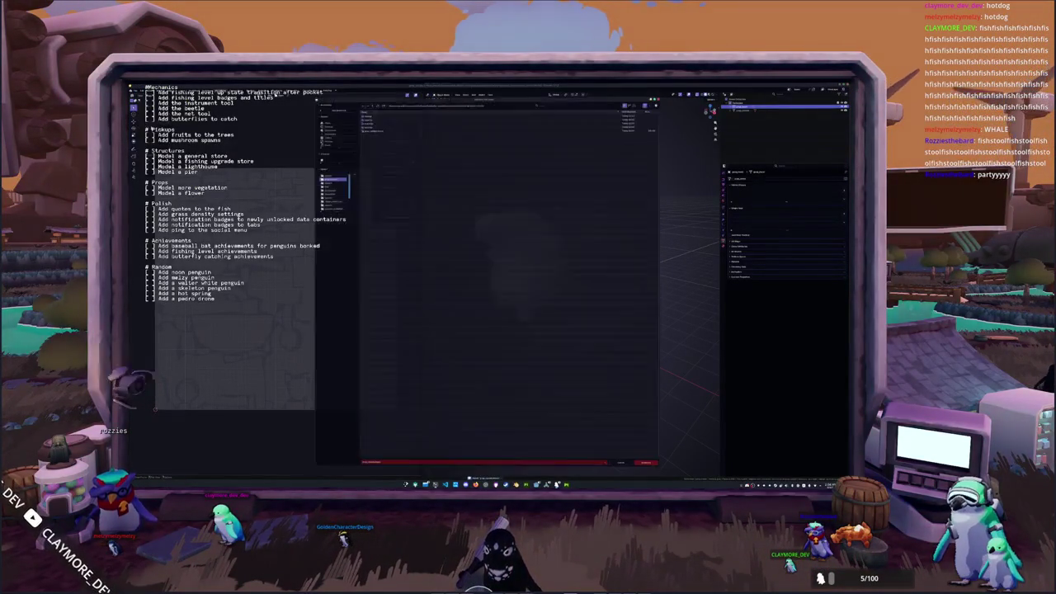
Browse the file window into the project folder and confirm the penguin file name.
double_click(367, 115)
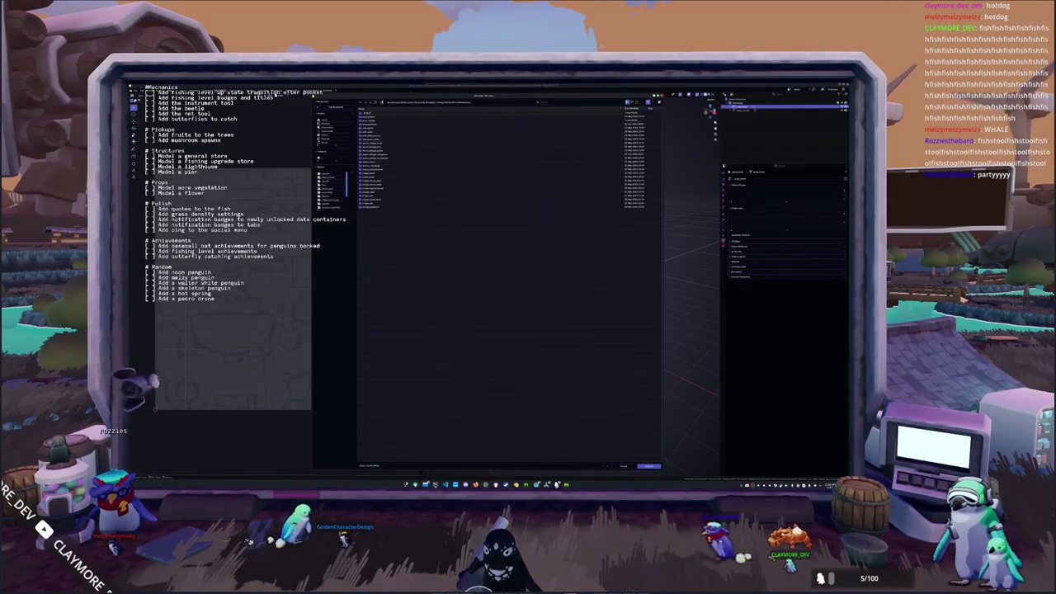
click(367, 114)
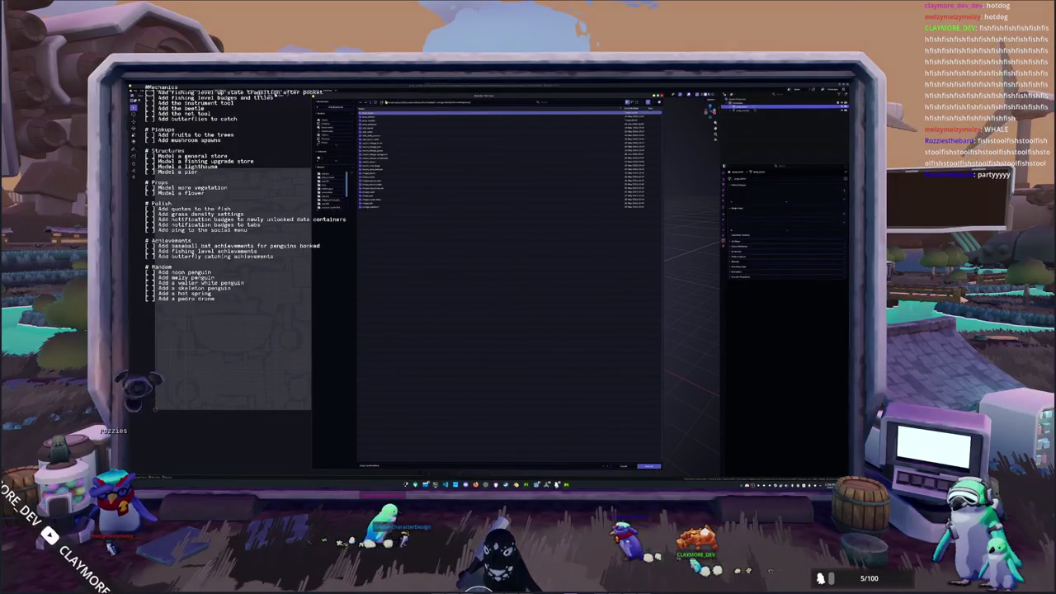
double_click(367, 115)
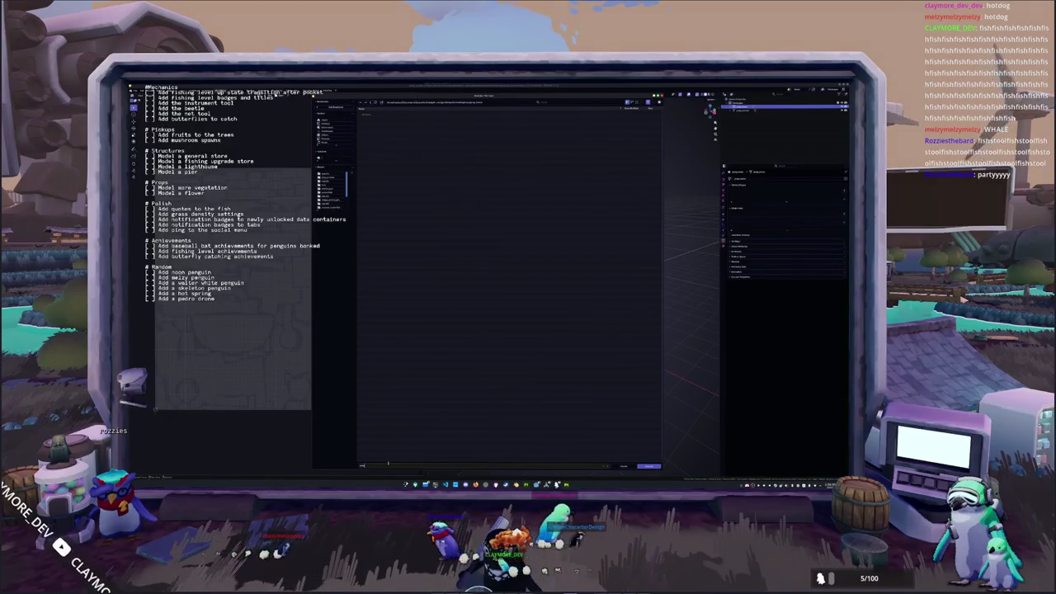
key(Return)
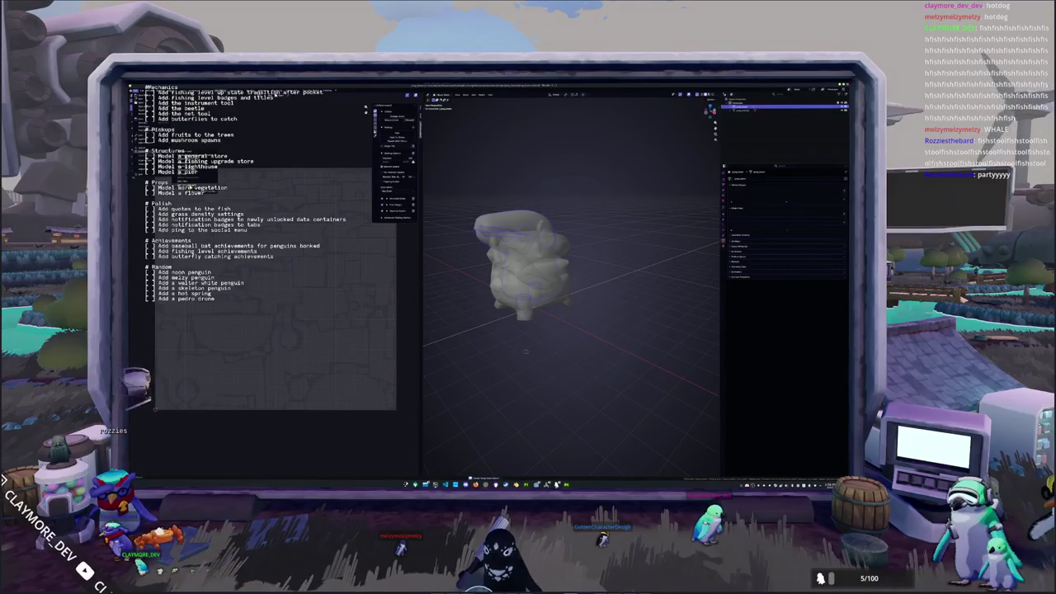
Navigate into the models folder and export the penguin as an FBX file.
key(ctrl+o)
double_click(367, 117)
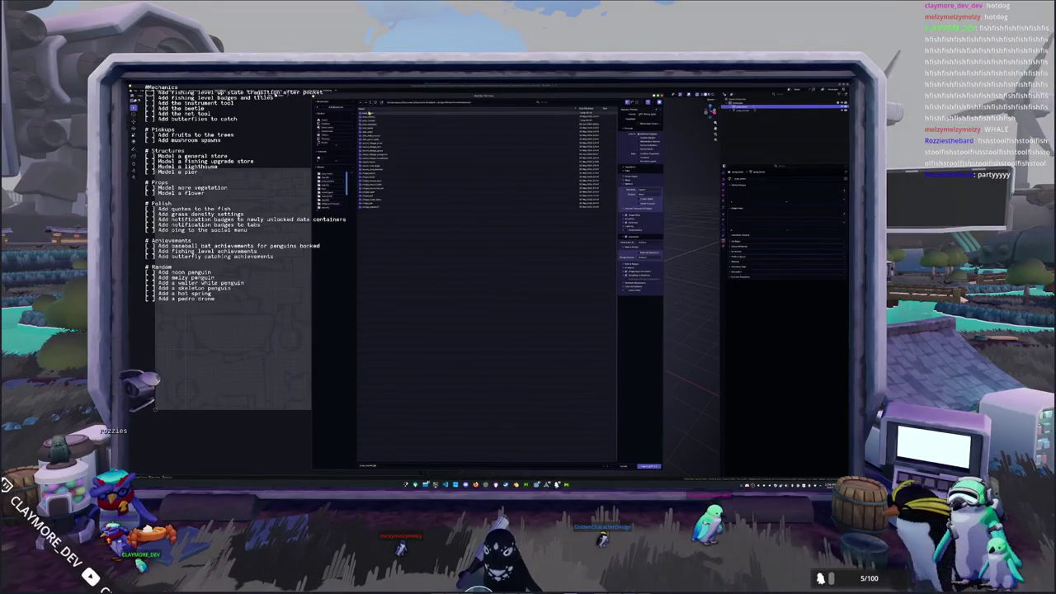
double_click(370, 114)
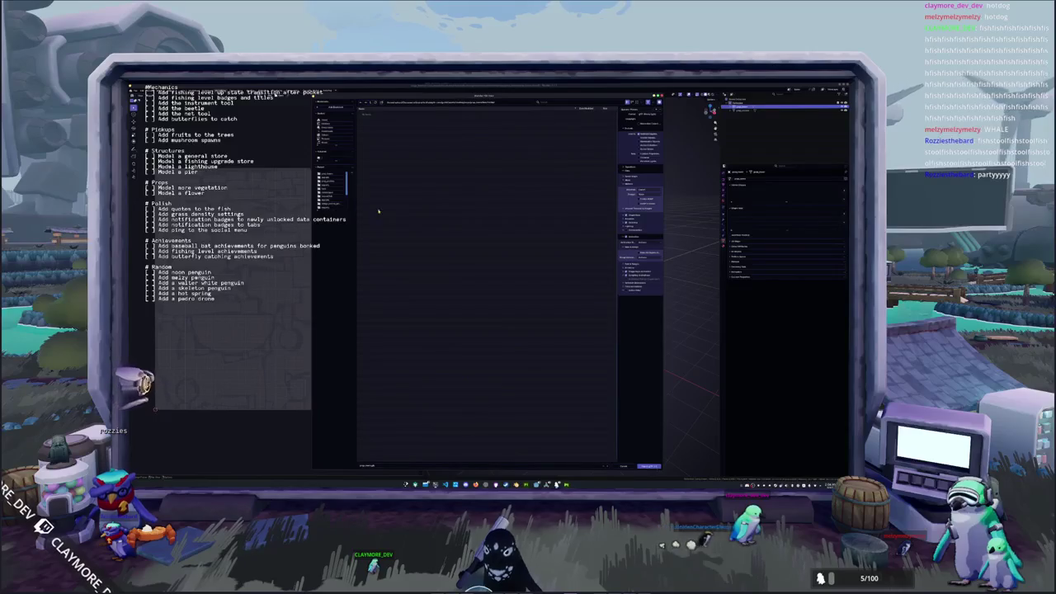
click(650, 467)
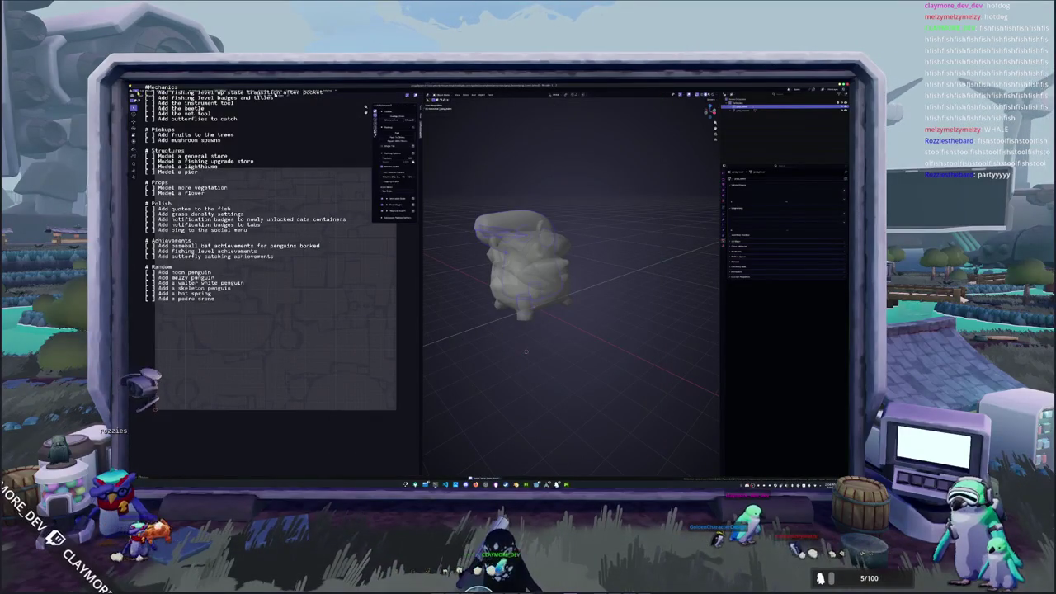
click(387, 110)
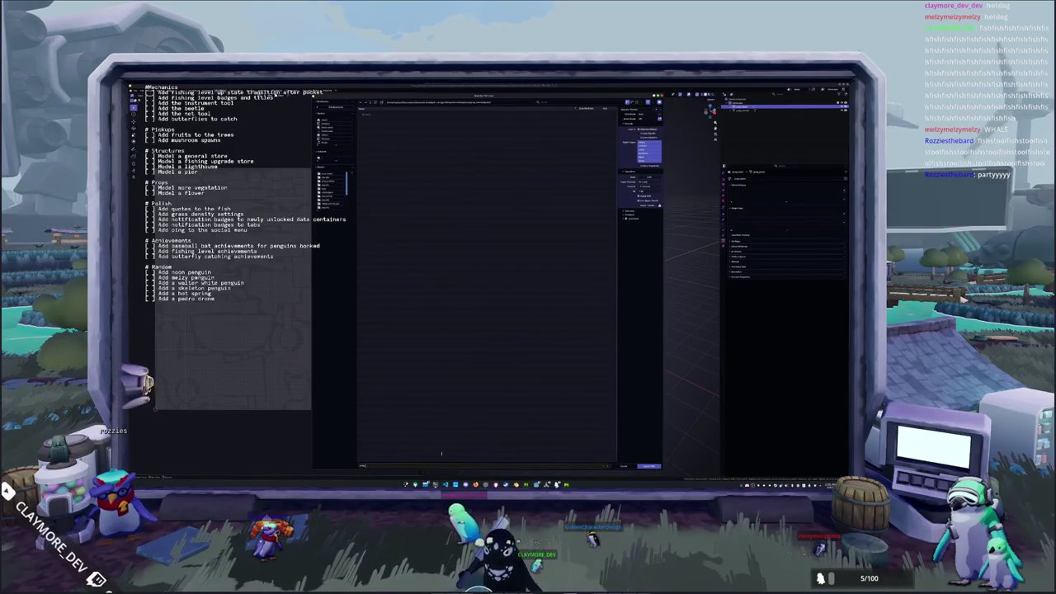
key(Return)
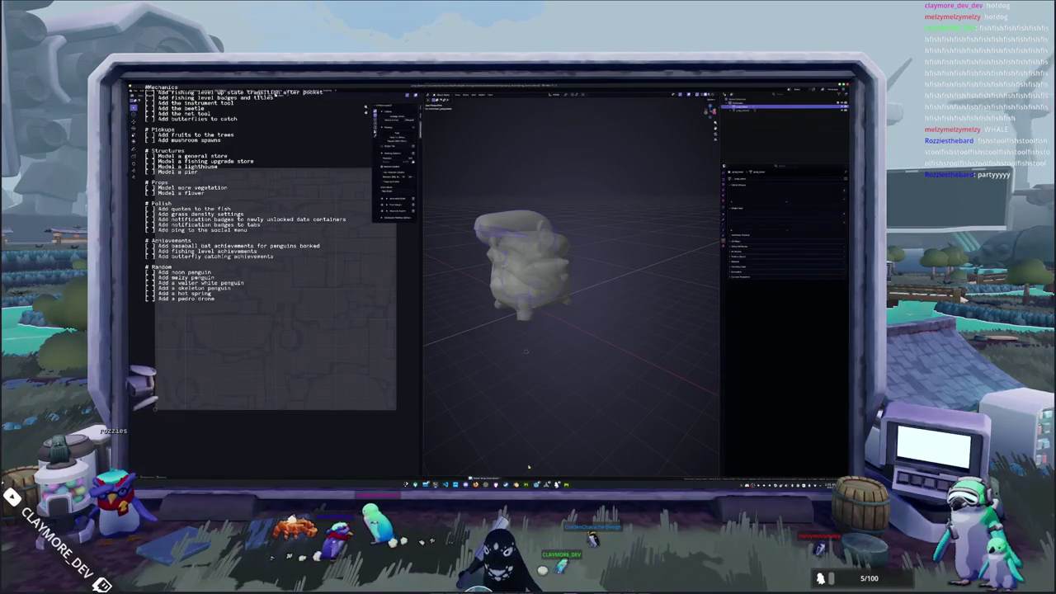
key(alt+Tab)
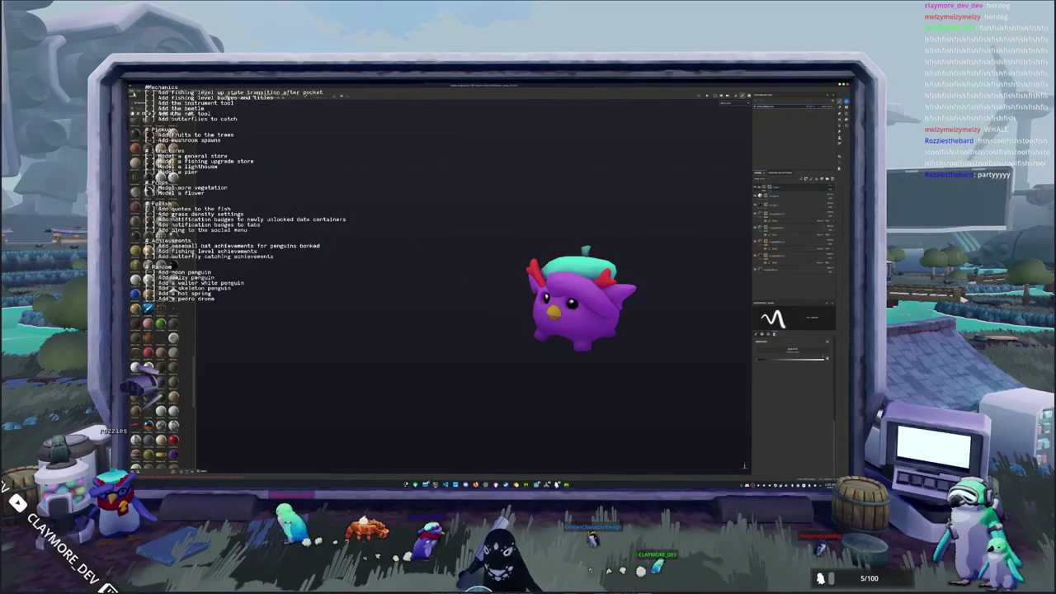
Create a new Substance Painter project from the exported penguin mesh and bake its mesh maps.
key(ctrl+n)
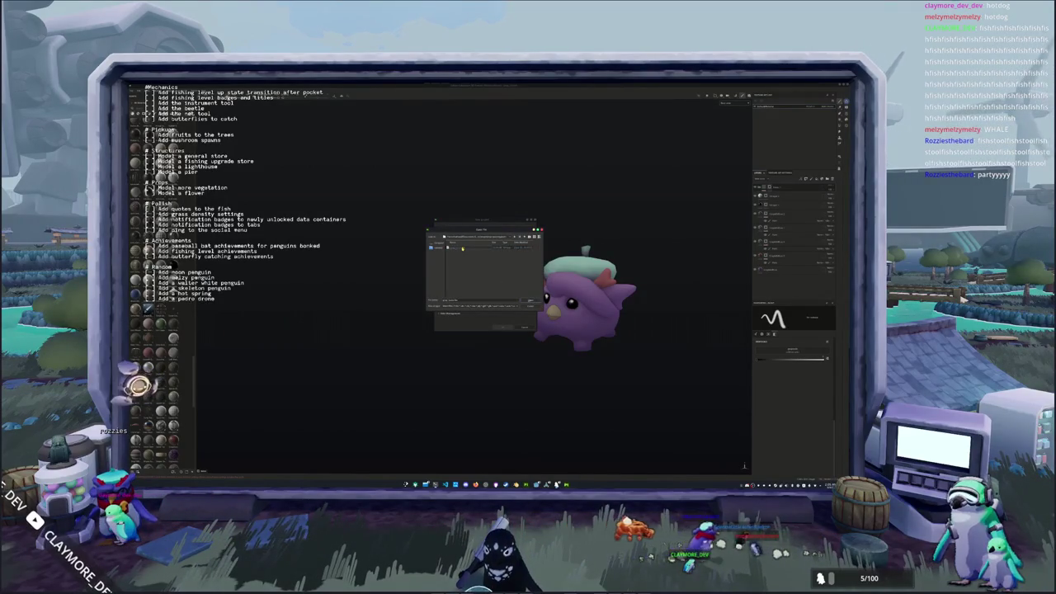
click(504, 328)
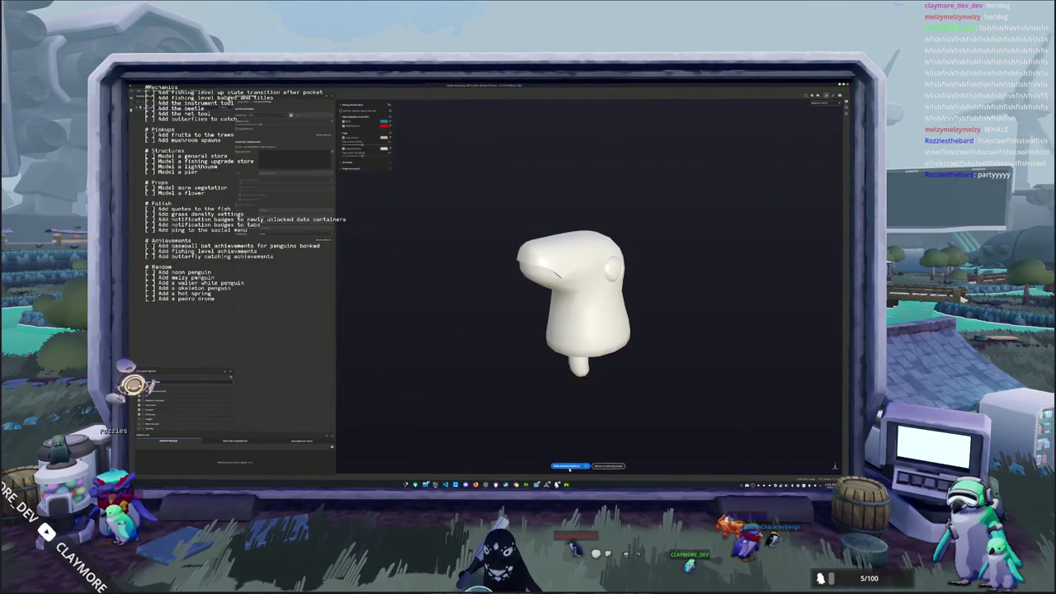
click(566, 466)
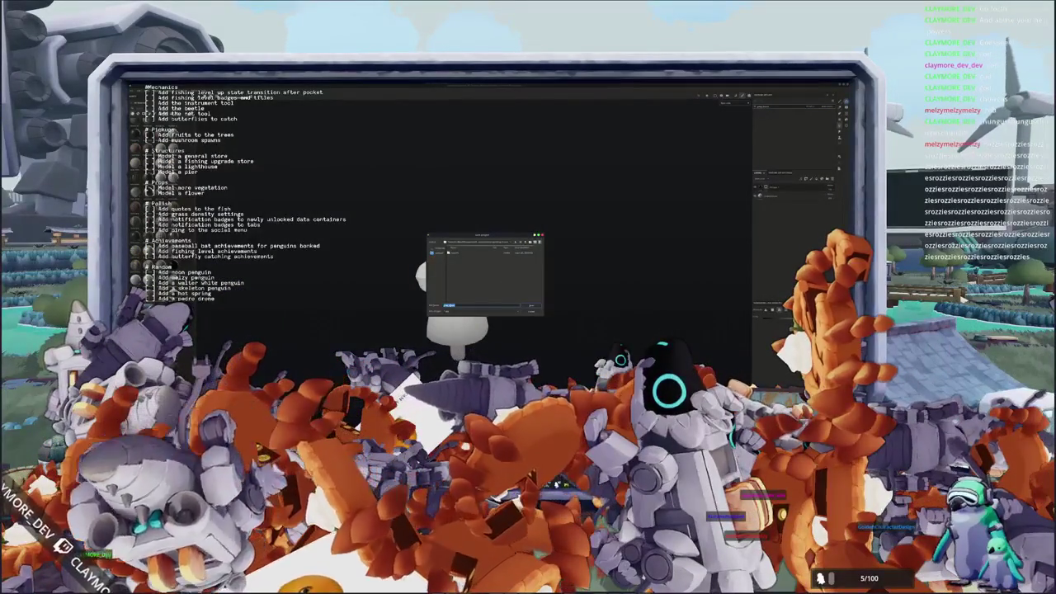
Bring up the Export textures dialog for the white penguin project.
key(Return)
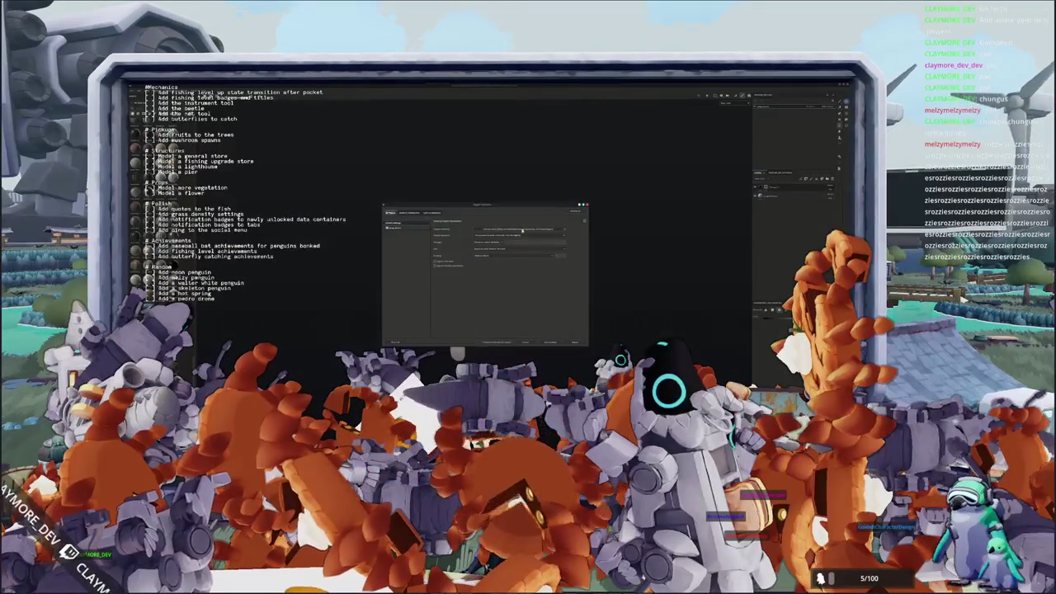
Set the output directory to the game's texture folder and export the penguin's textures.
click(564, 228)
double_click(492, 268)
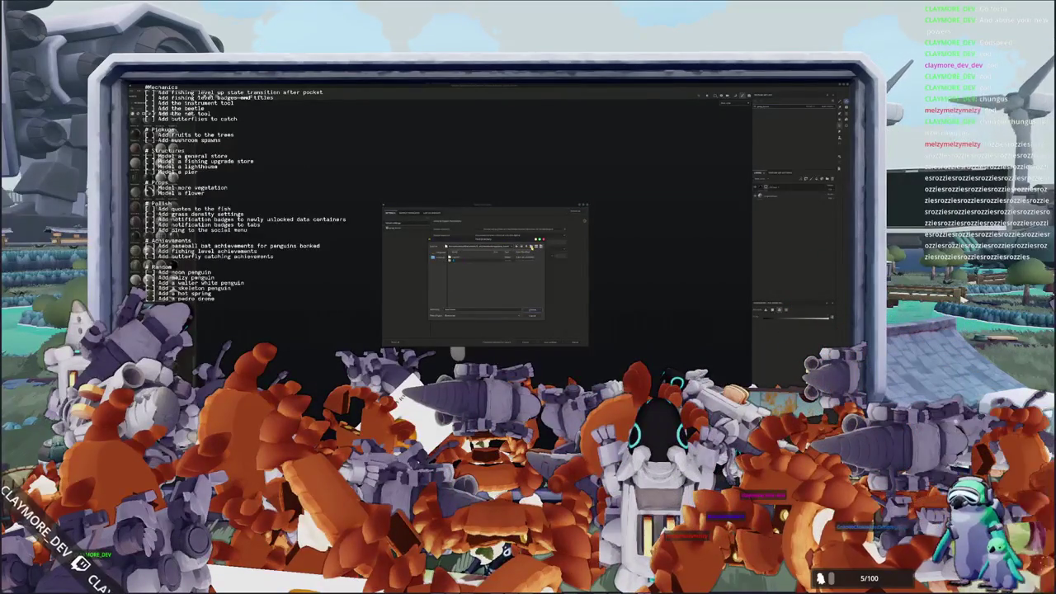
double_click(454, 257)
click(523, 306)
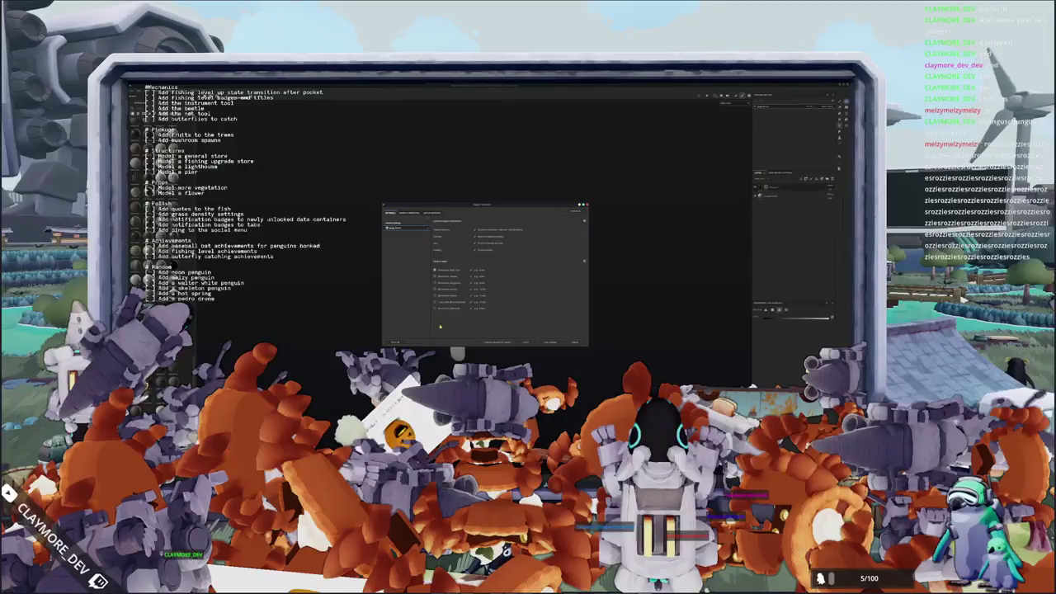
click(575, 342)
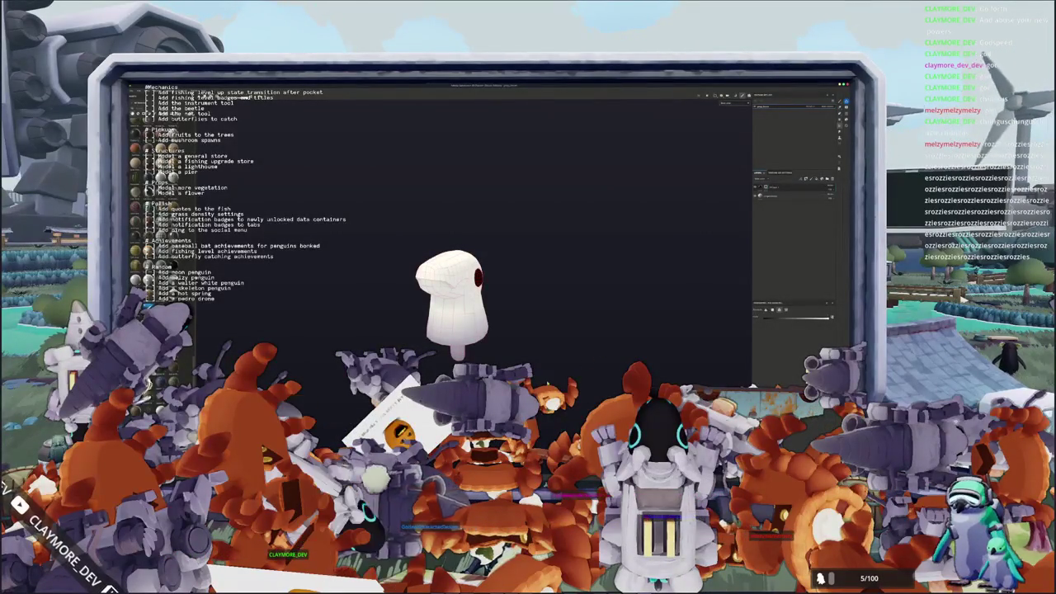
key(alt+Tab)
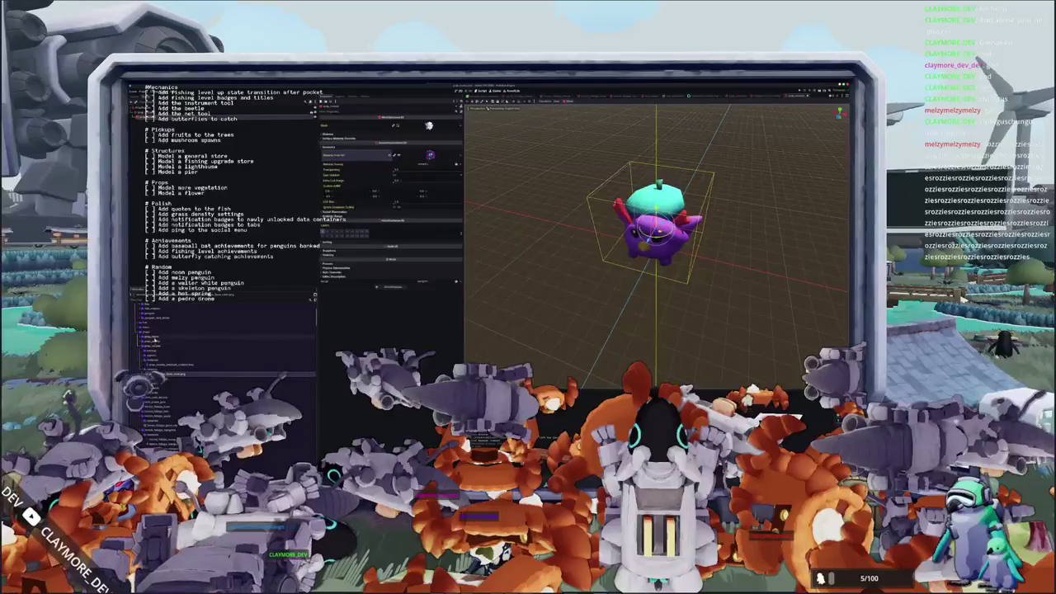
Create a new folder in the project's FileSystem.
right_click(155, 338)
click(221, 339)
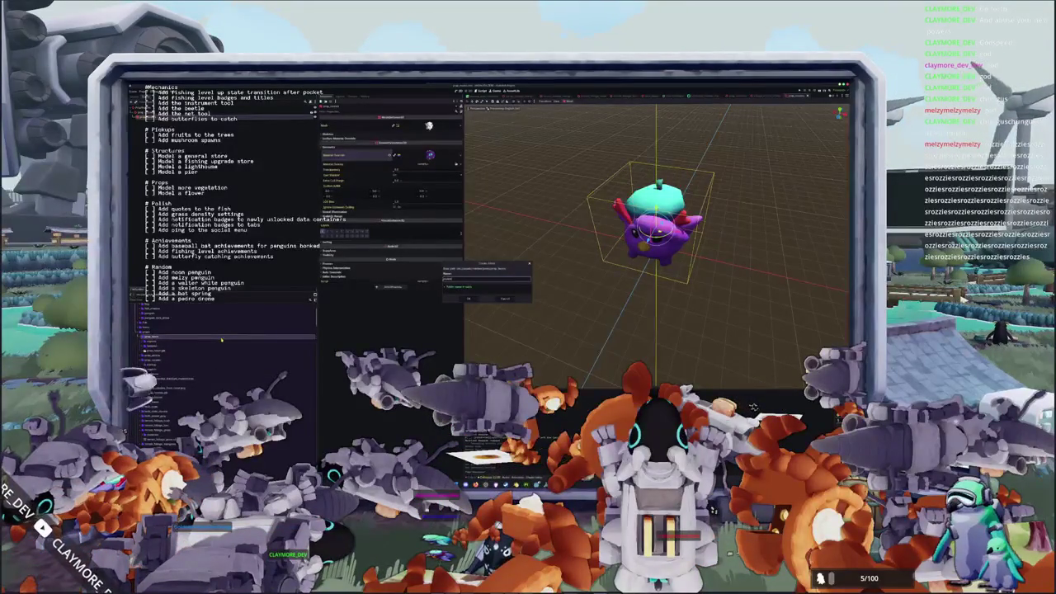
key(Return)
Save a new StandardMaterial3D named flat_grass_material inside the new folder.
right_click(172, 346)
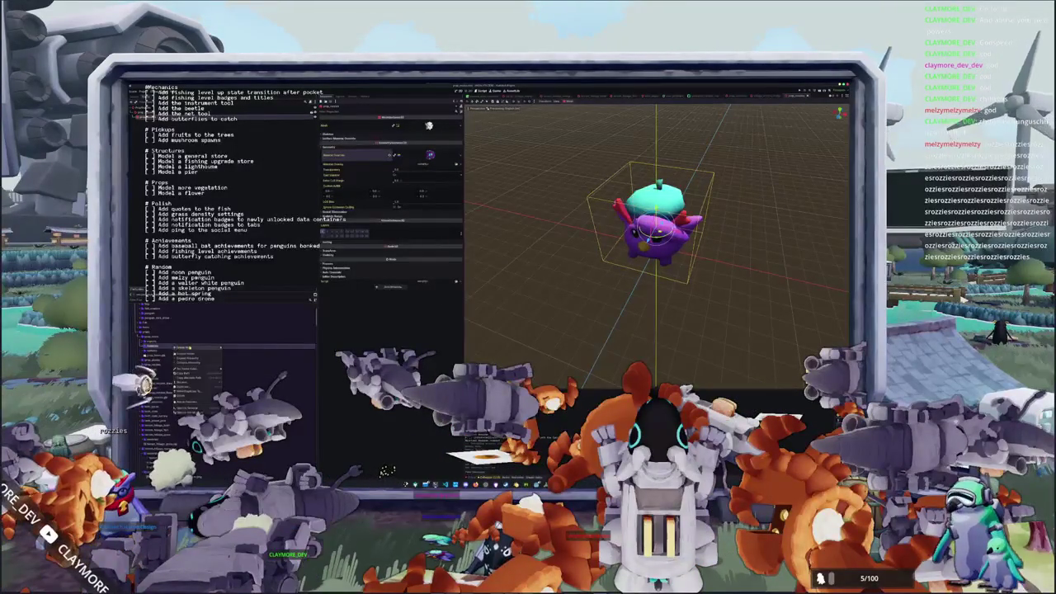
click(231, 358)
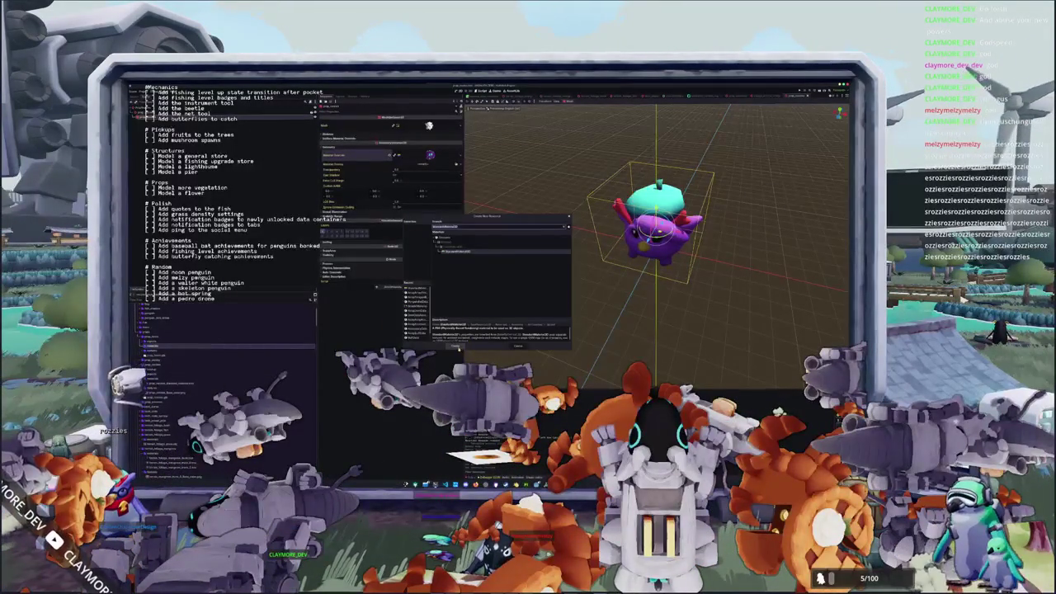
key(Return)
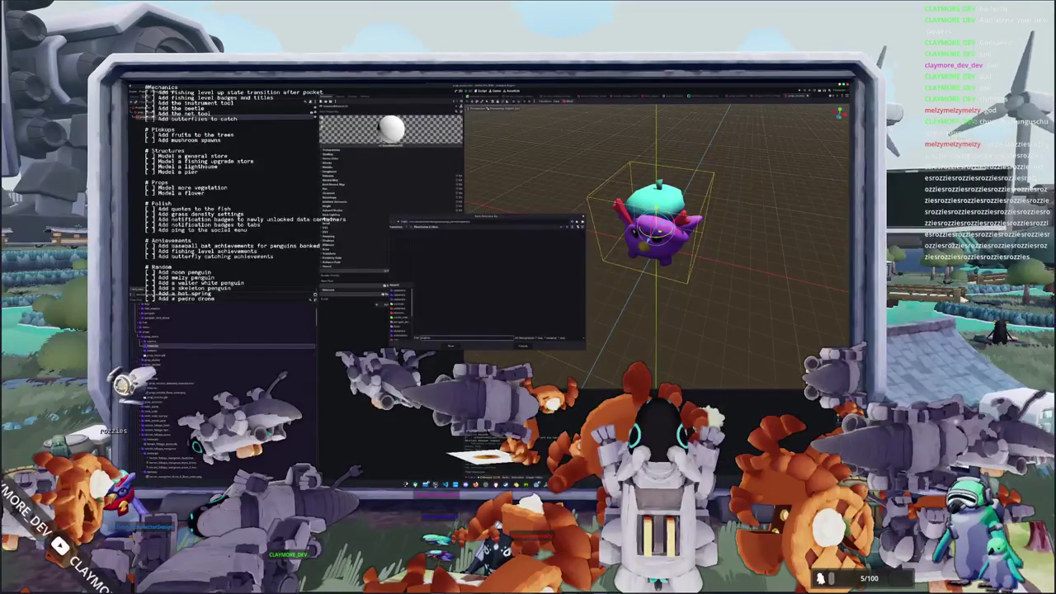
text(flat_grass_material)
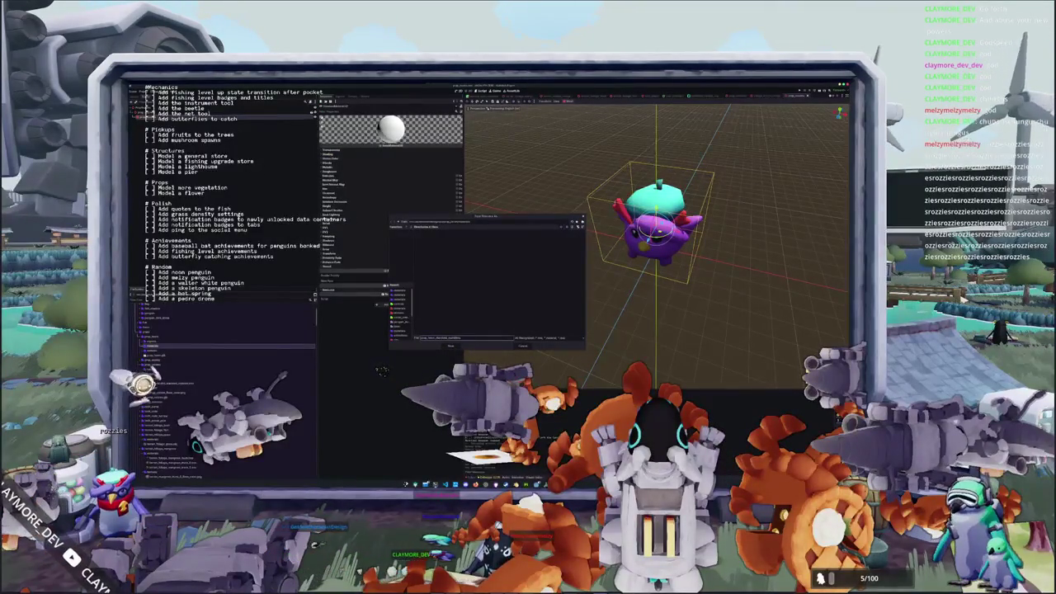
key(Return)
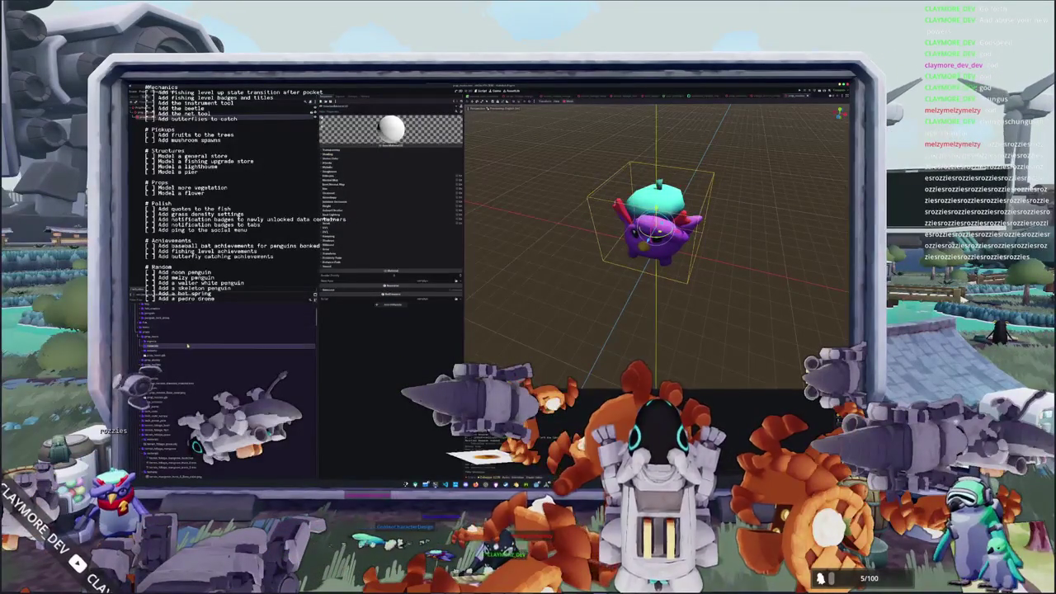
click(330, 155)
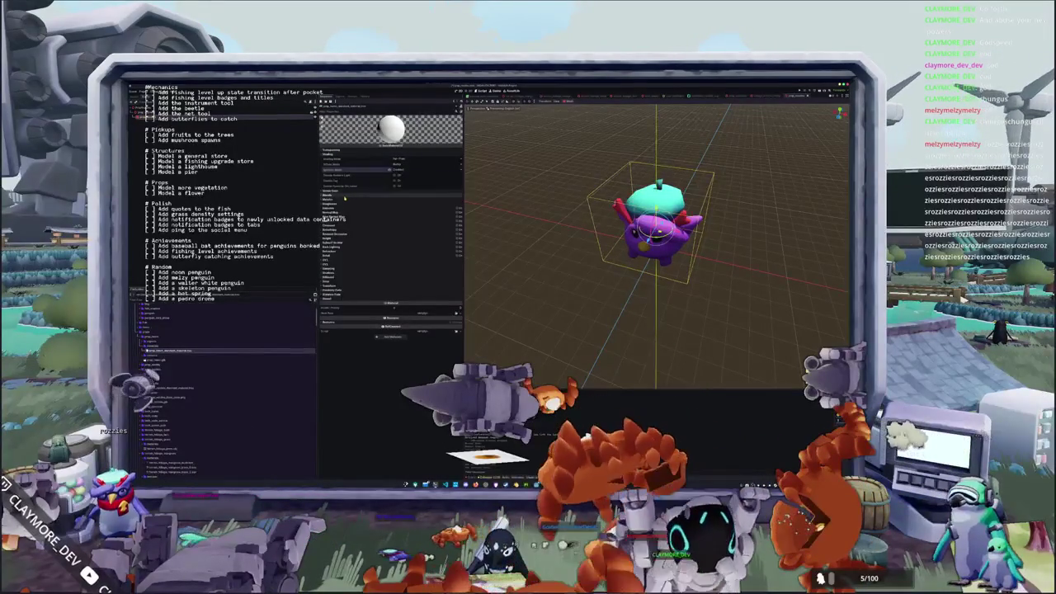
Assign the exported albedo texture to the material's Albedo slot.
click(329, 195)
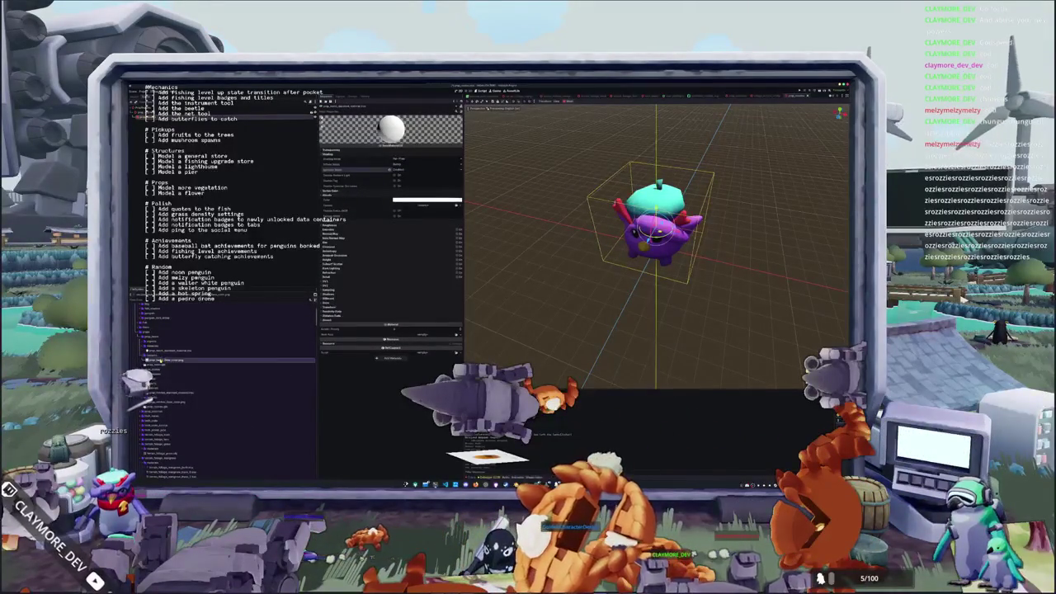
drag(165, 360, 429, 209)
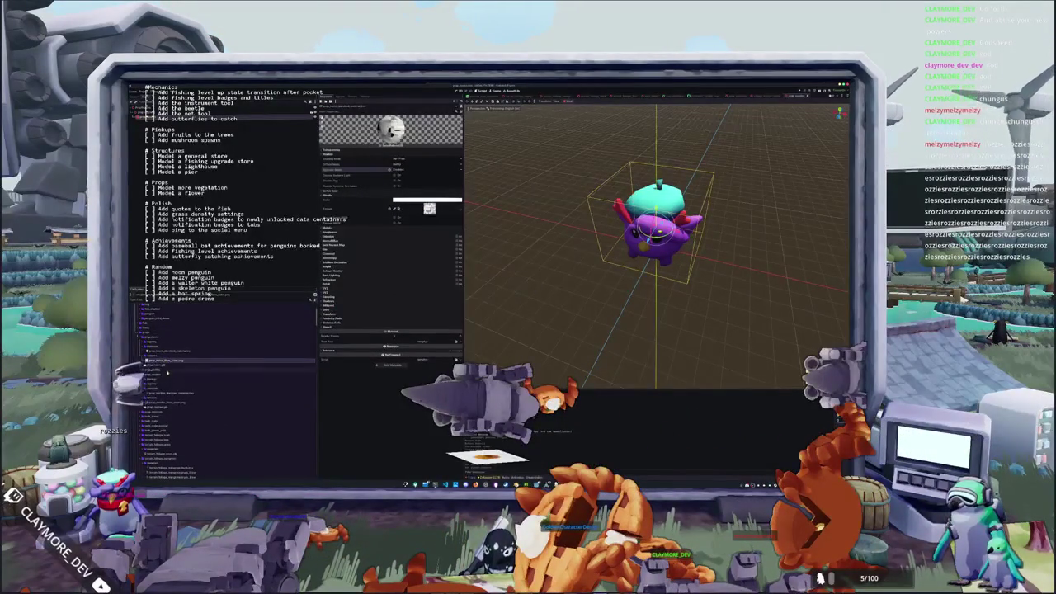
scroll(167, 372, down, 2)
scroll(167, 373, down, 2)
scroll(168, 374, down, 2)
scroll(169, 373, down, 2)
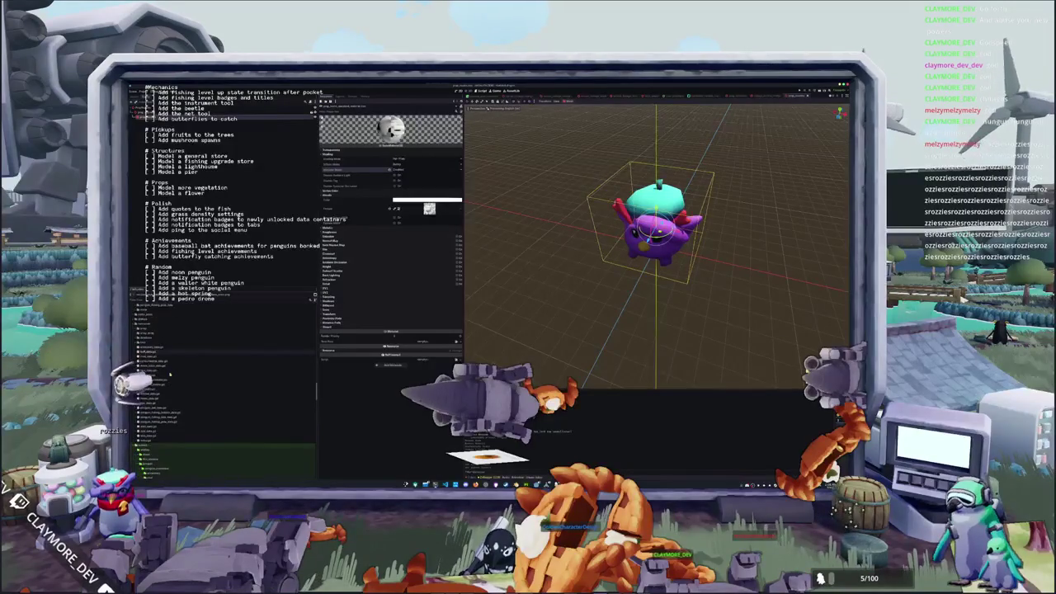
scroll(170, 373, down, 3)
Duplicate the penguin scene file in FileSystem and confirm the copy's name.
scroll(169, 373, up, 2)
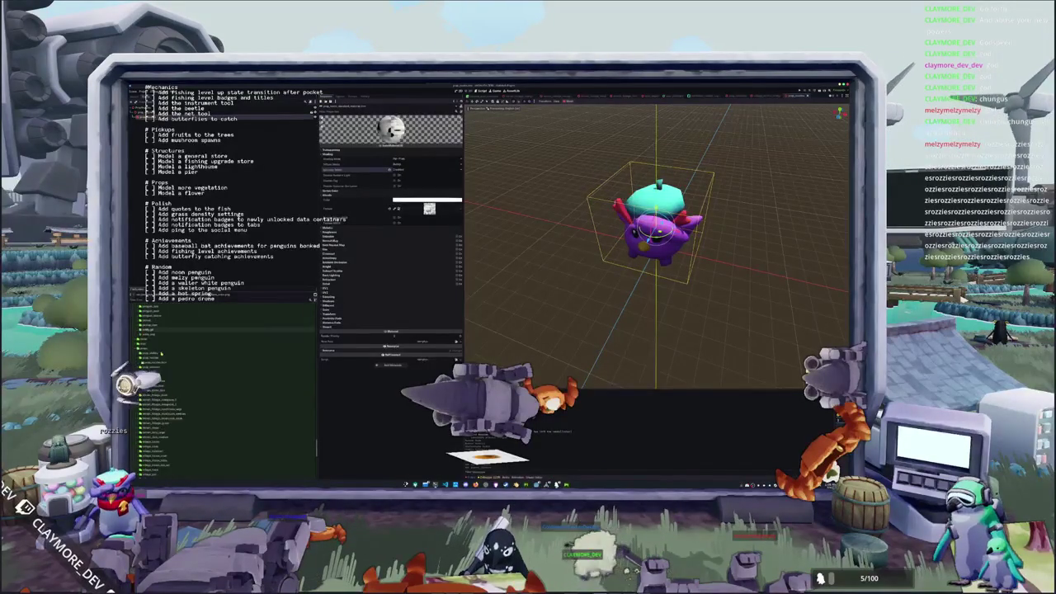
scroll(169, 373, up, 2)
click(153, 312)
key(ctrl+d)
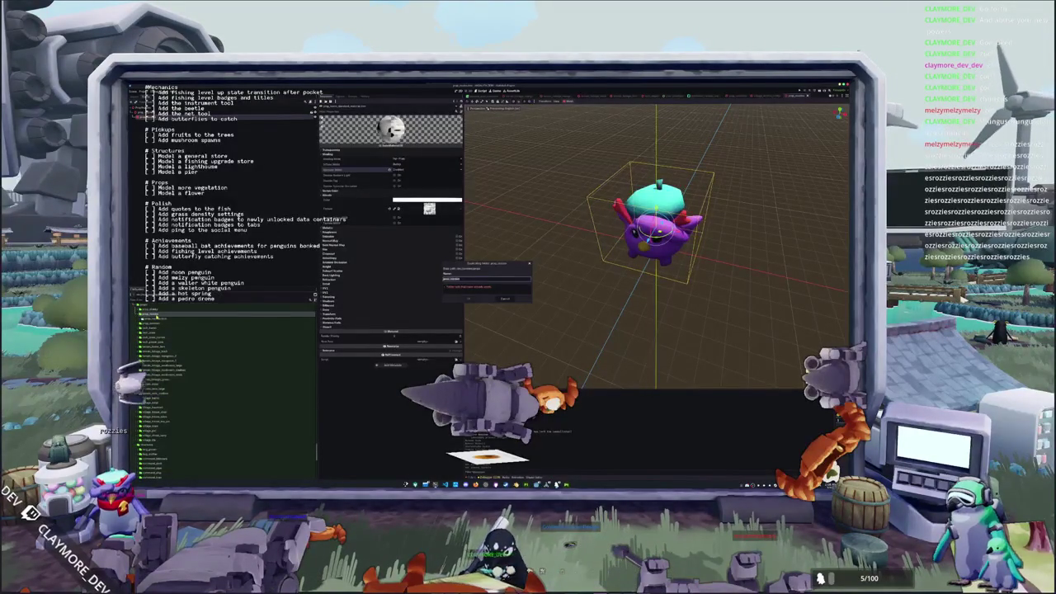
key(BackSpace)
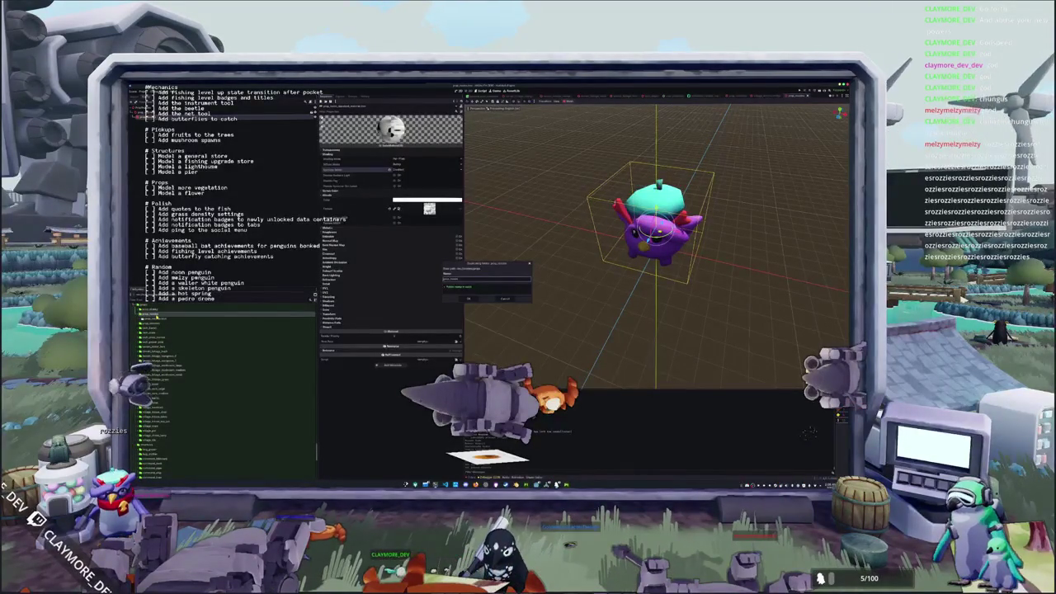
key(Return)
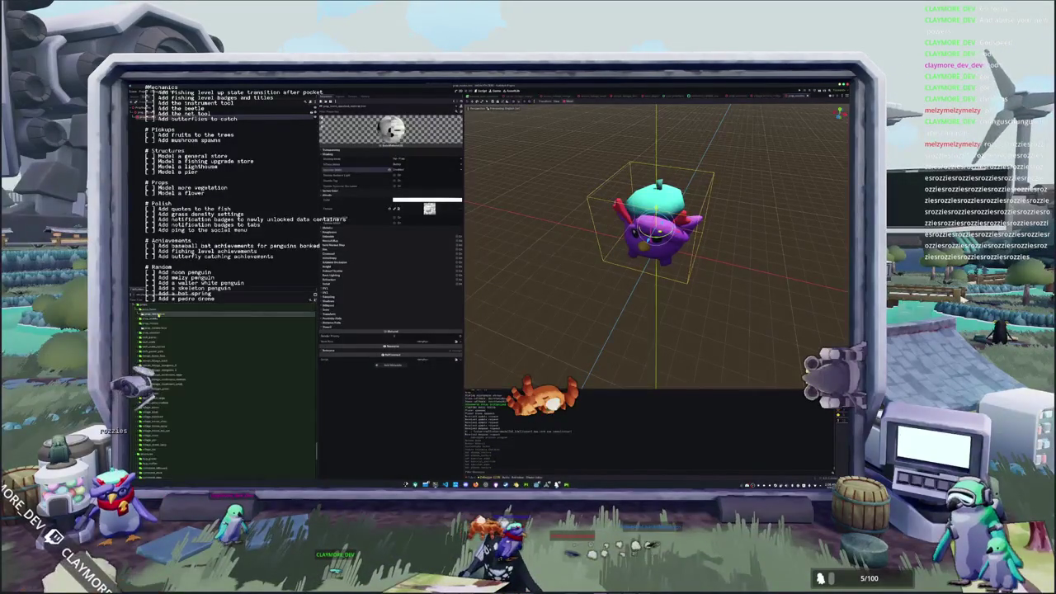
Open the duplicated penguin scene, delete the purple penguin mesh, and save.
double_click(150, 314)
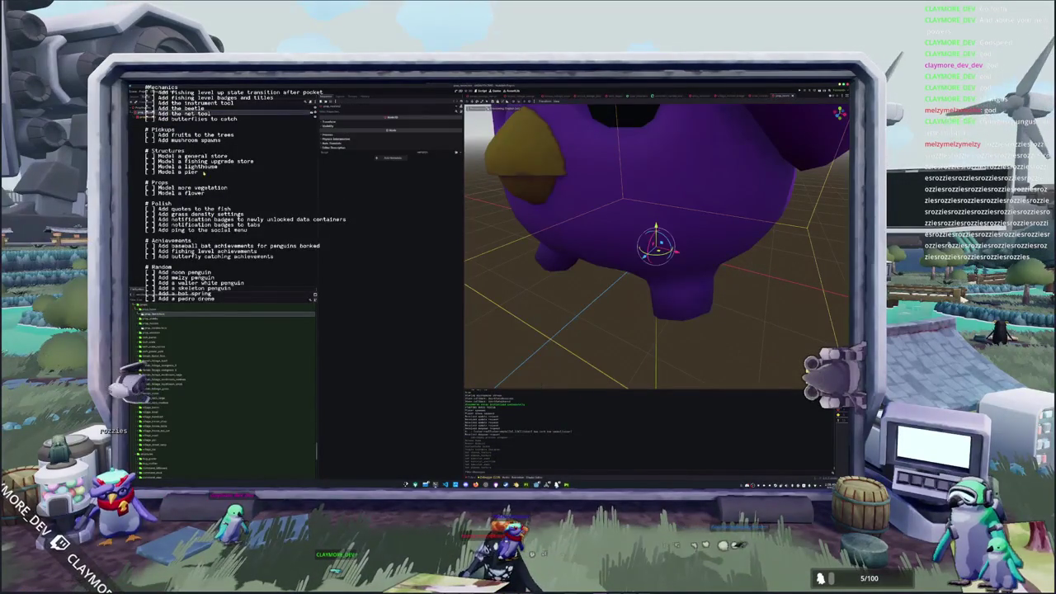
key(ctrl+shift+w)
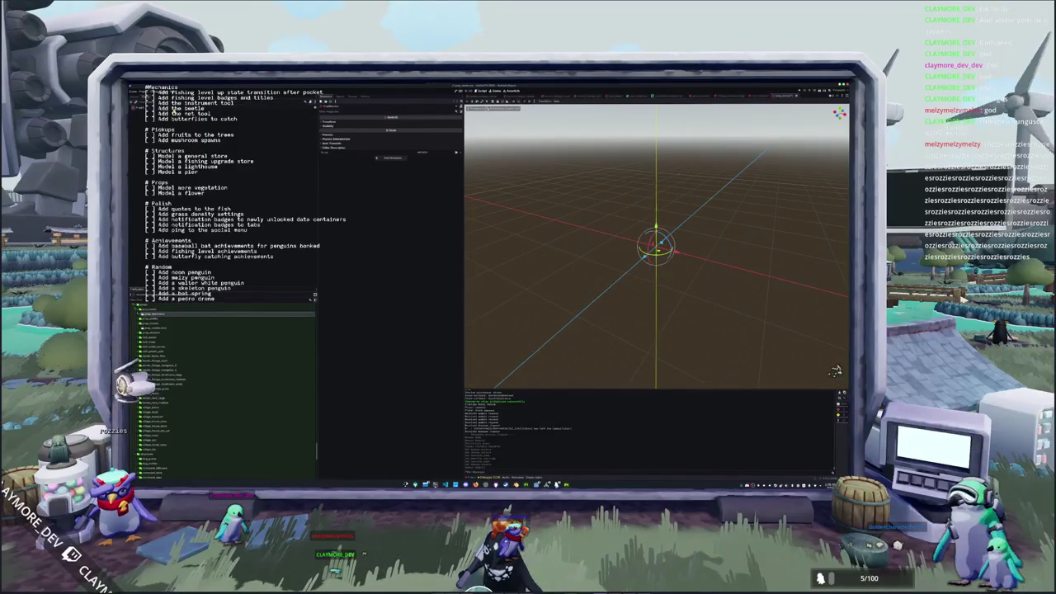
key(ctrl+s)
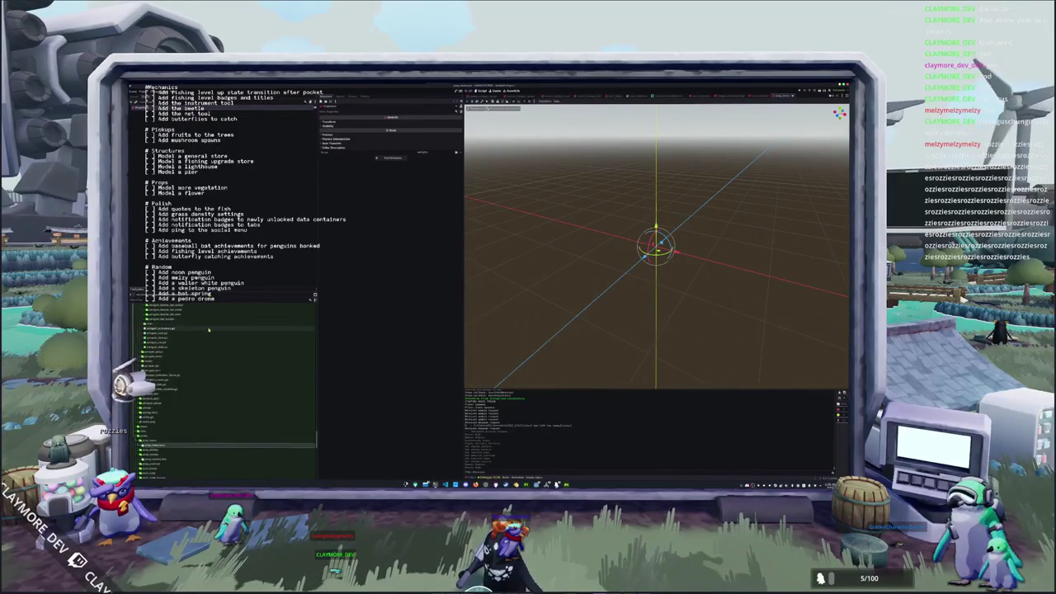
Select the white penguin model file in FileSystem for the scene.
scroll(195, 356, down, 5)
scroll(196, 356, up, 3)
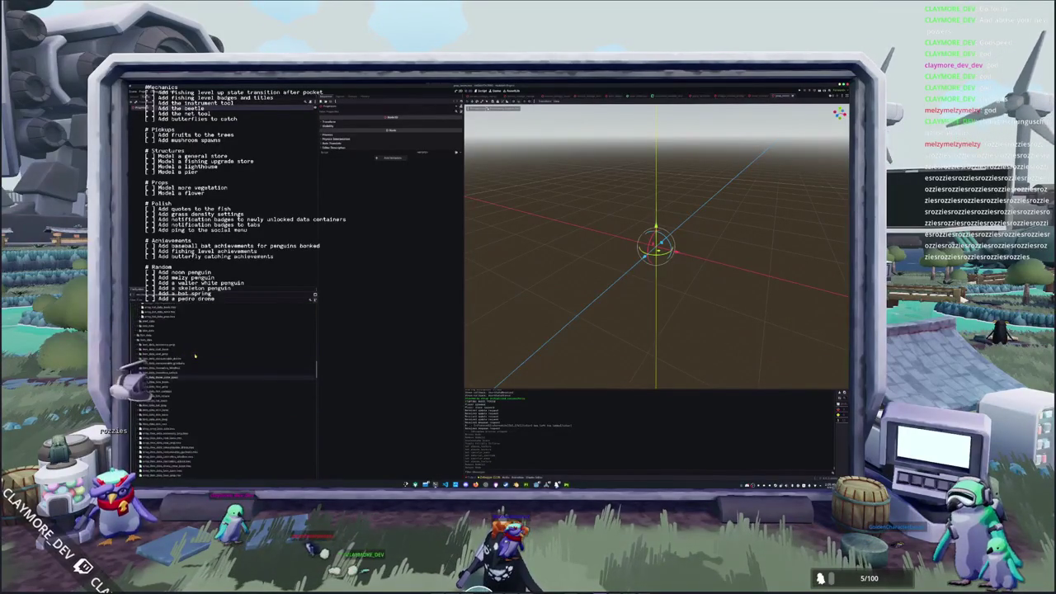
scroll(195, 356, up, 3)
scroll(173, 357, down, 3)
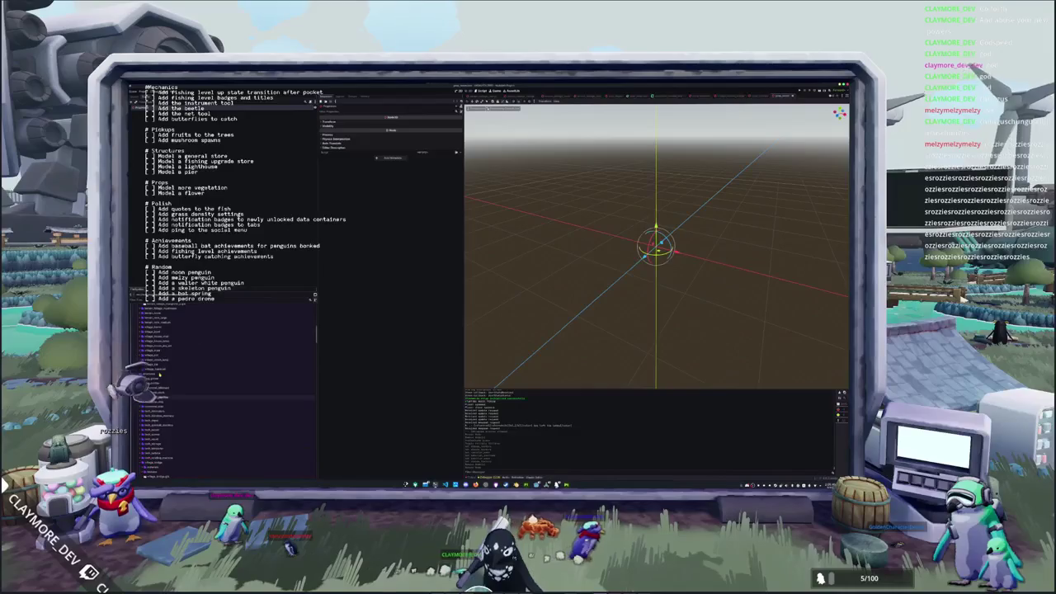
scroll(156, 373, down, 3)
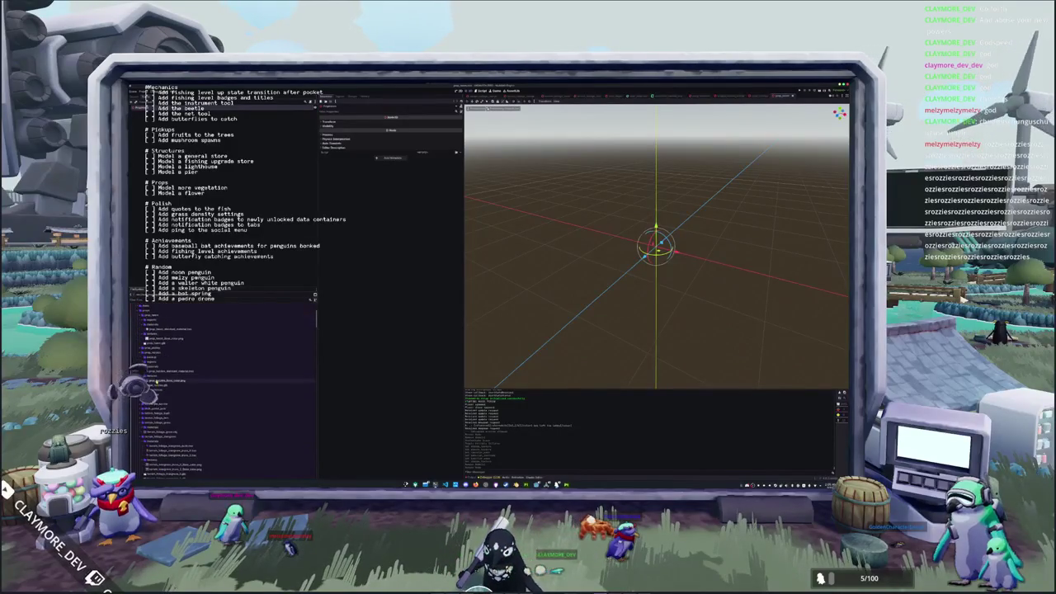
click(154, 345)
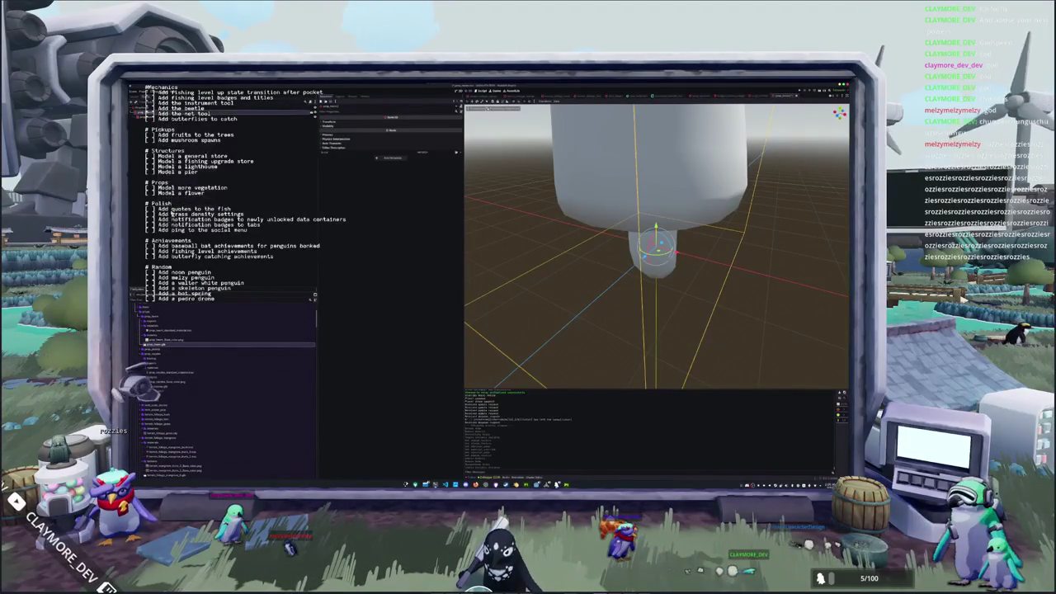
scroll(217, 332, up, 1)
scroll(217, 332, up, 1)
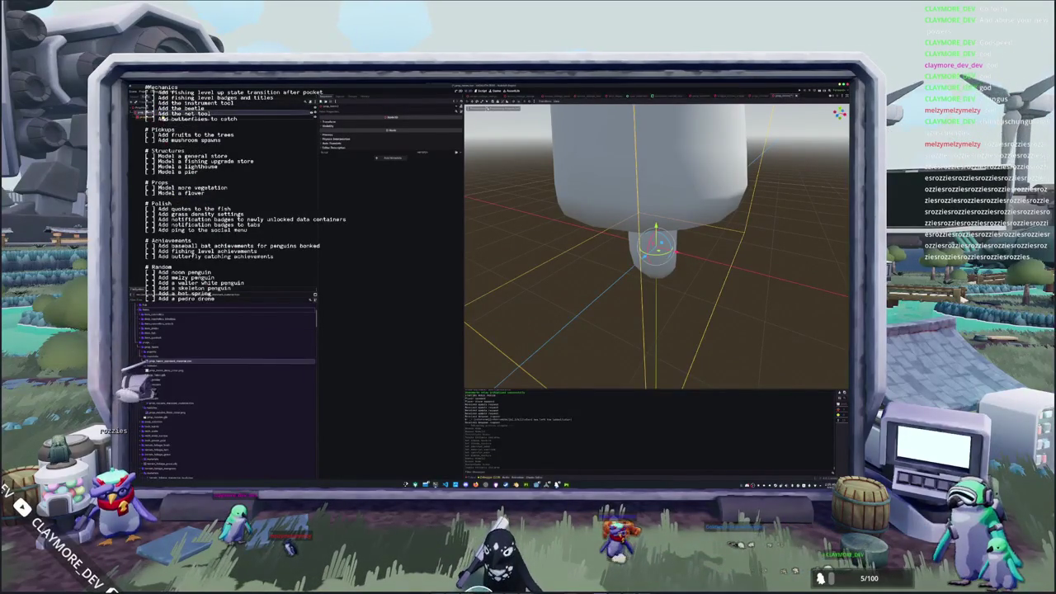
scroll(656, 247, down, 5)
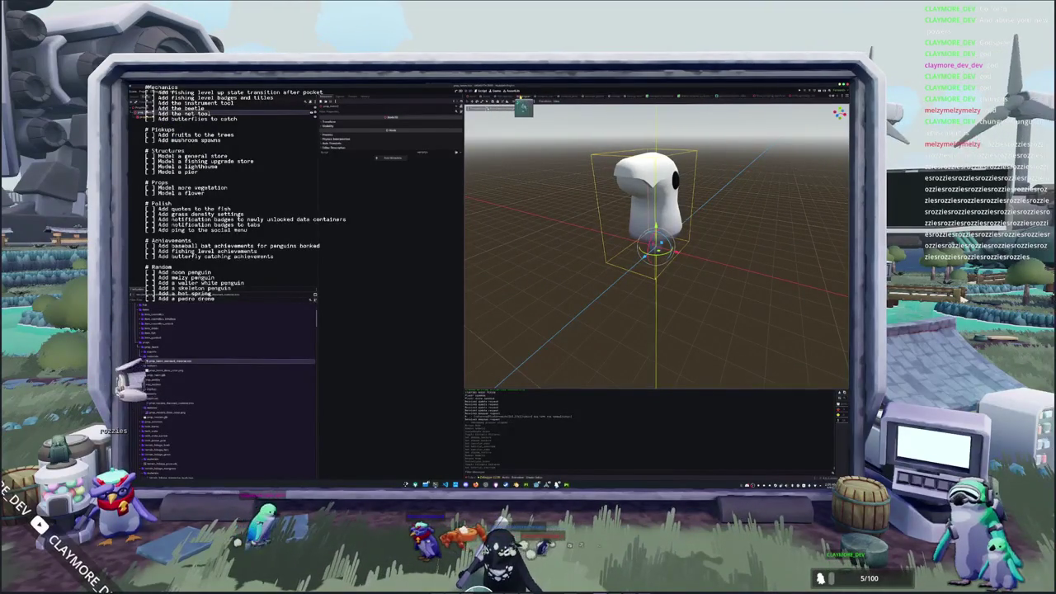
In the island level, frame the pier marker and bring the white penguin scene onto the pier.
key(ctrl+Tab)
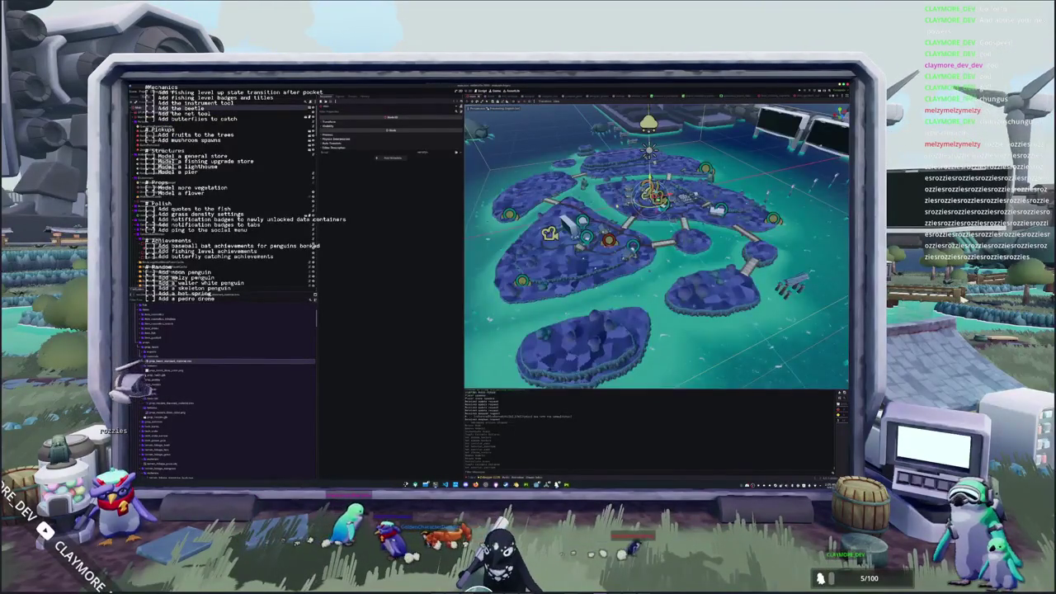
key(f)
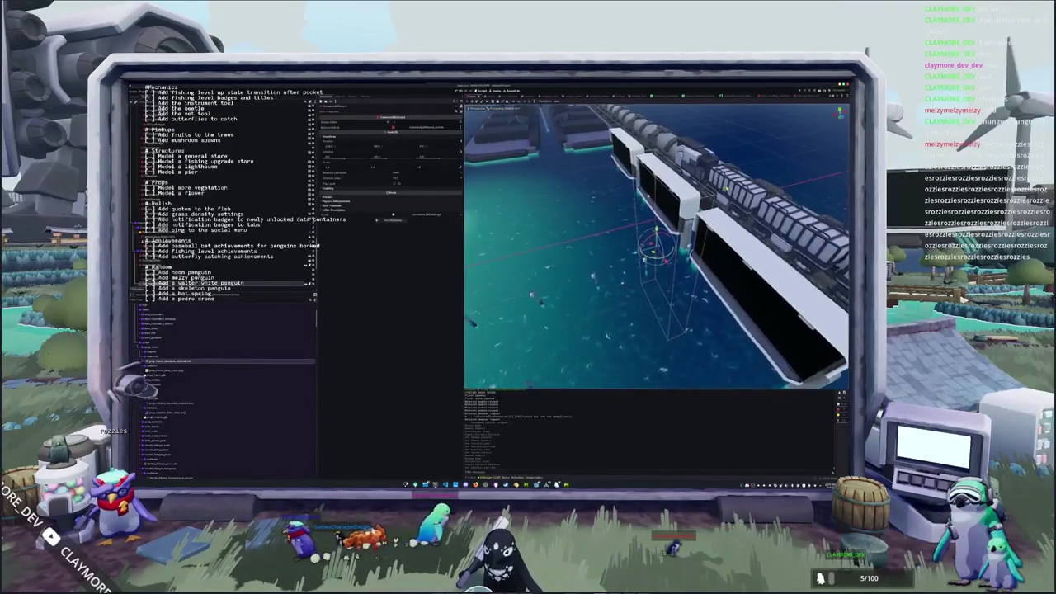
key(f)
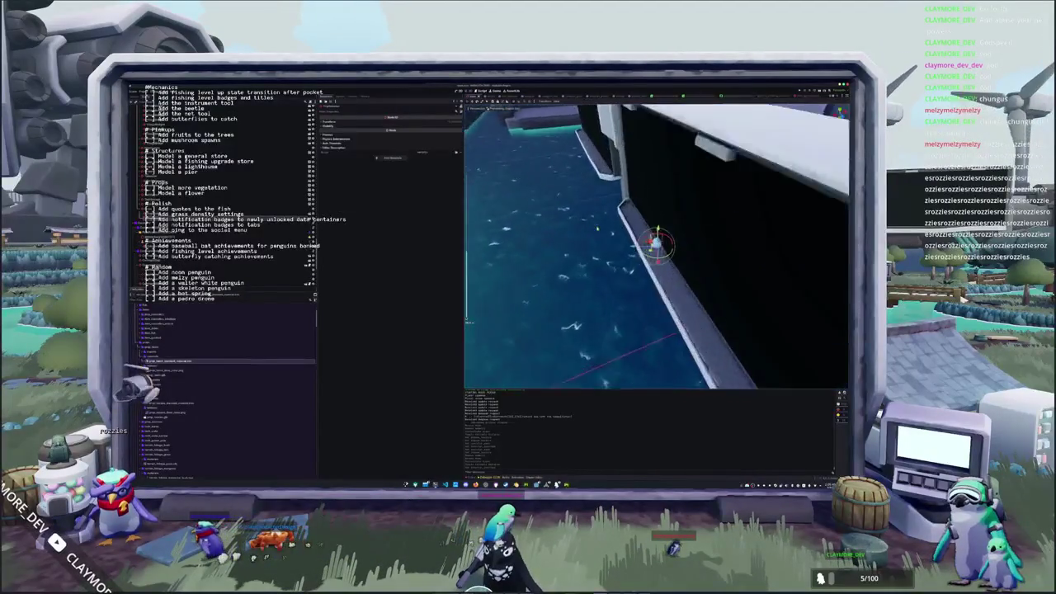
middle_drag(596, 228, 622, 226)
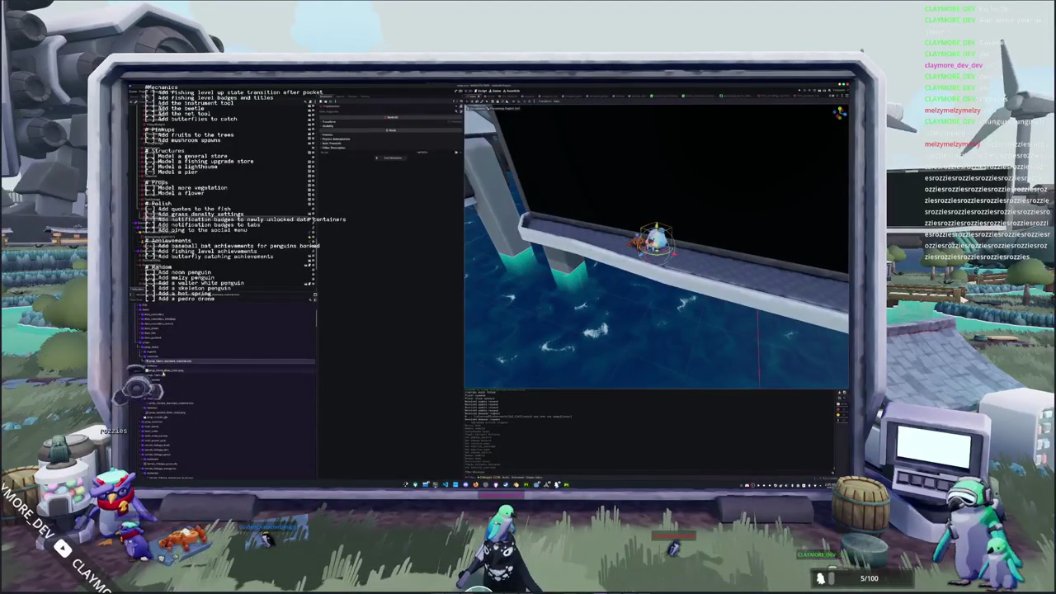
double_click(165, 361)
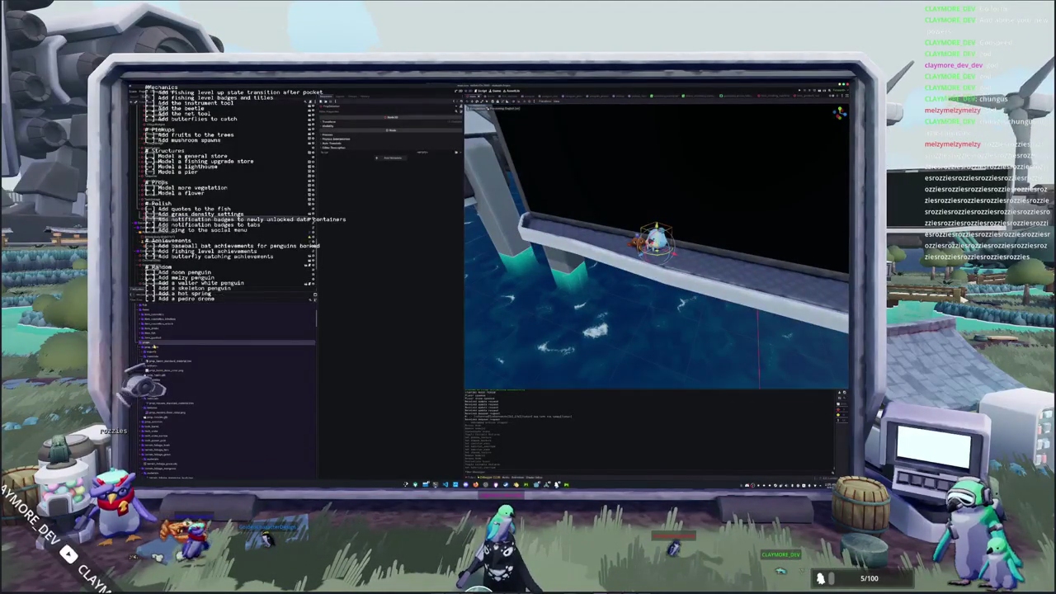
scroll(163, 363, down, 3)
scroll(163, 363, down, 3)
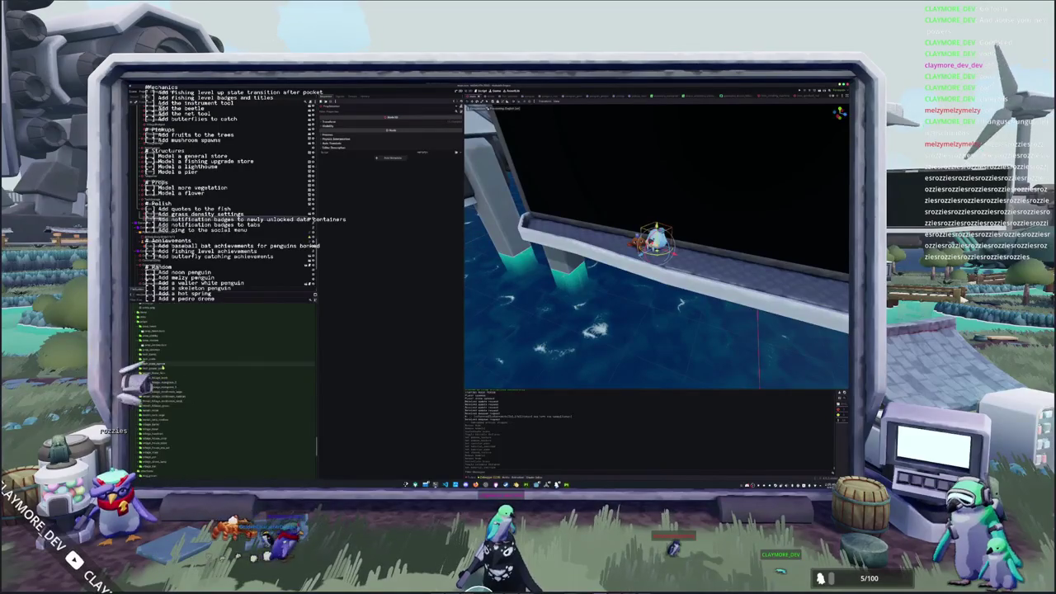
scroll(163, 363, down, 5)
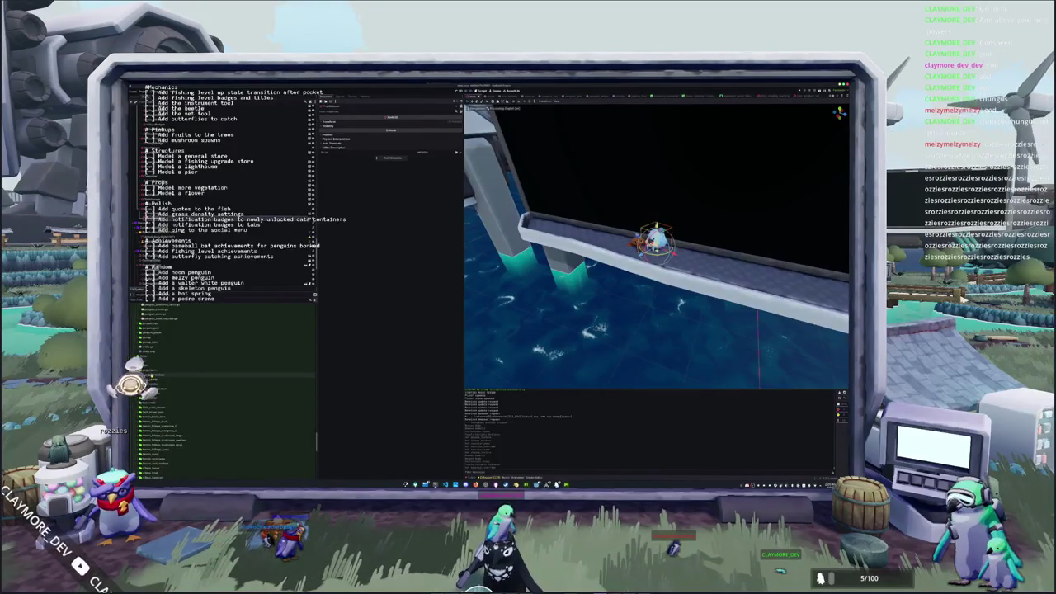
scroll(210, 347, up, 2)
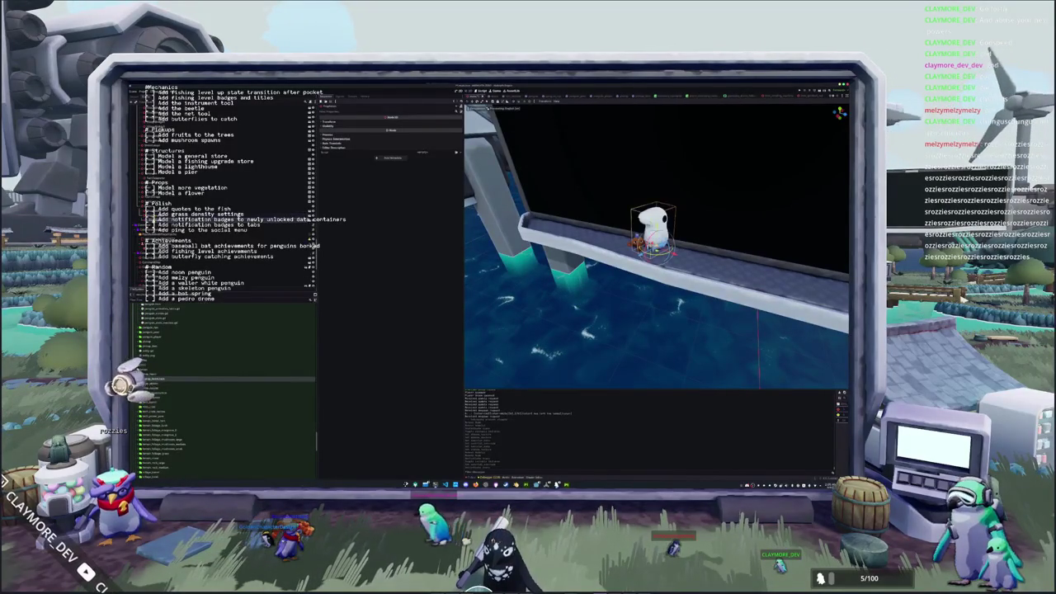
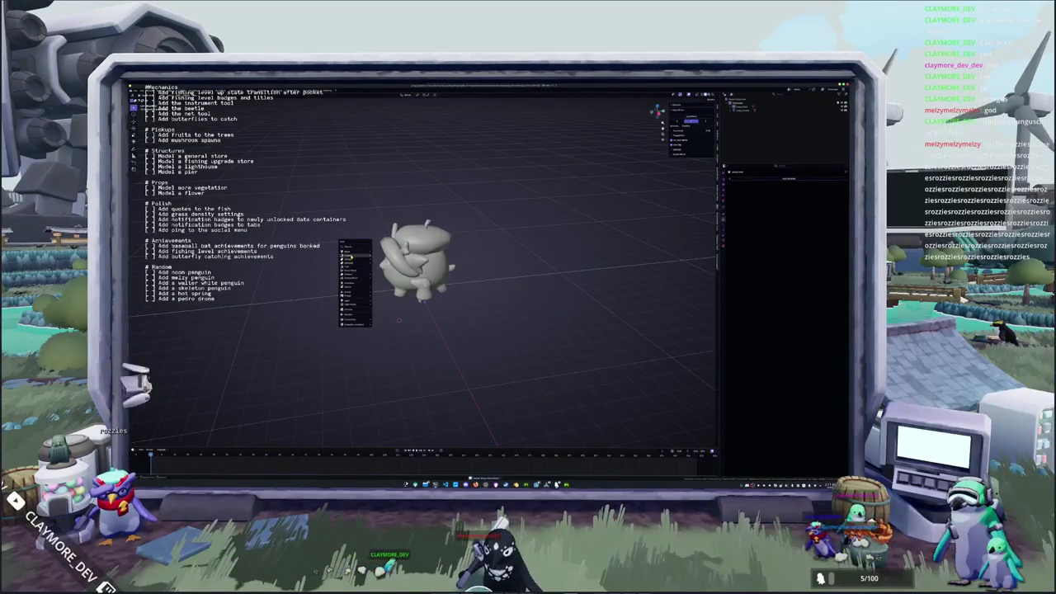
Add a circle curve at the origin and scale it up to surround the penguin.
click(385, 260)
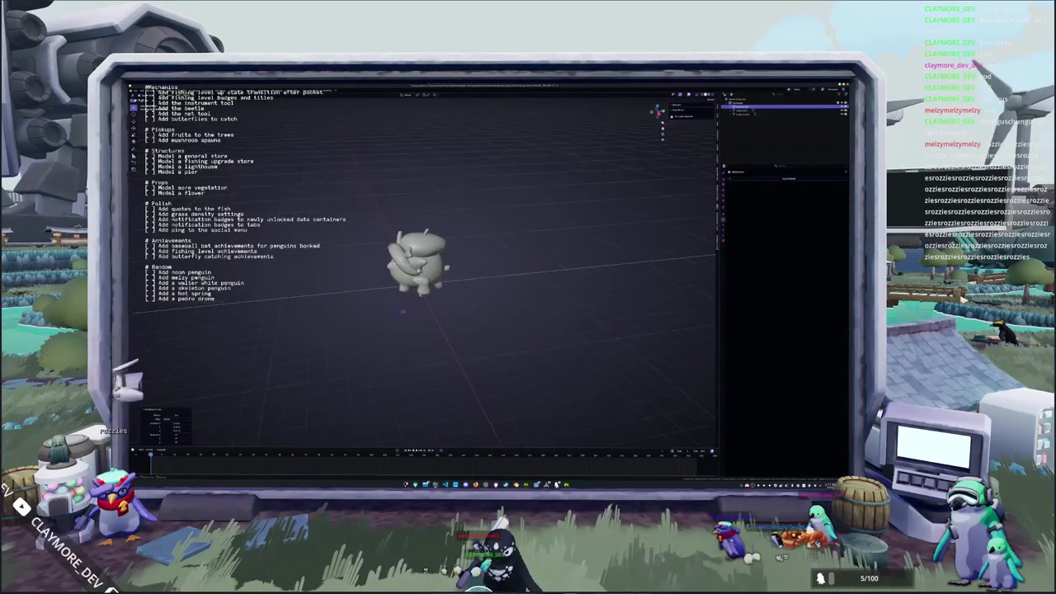
key(s)
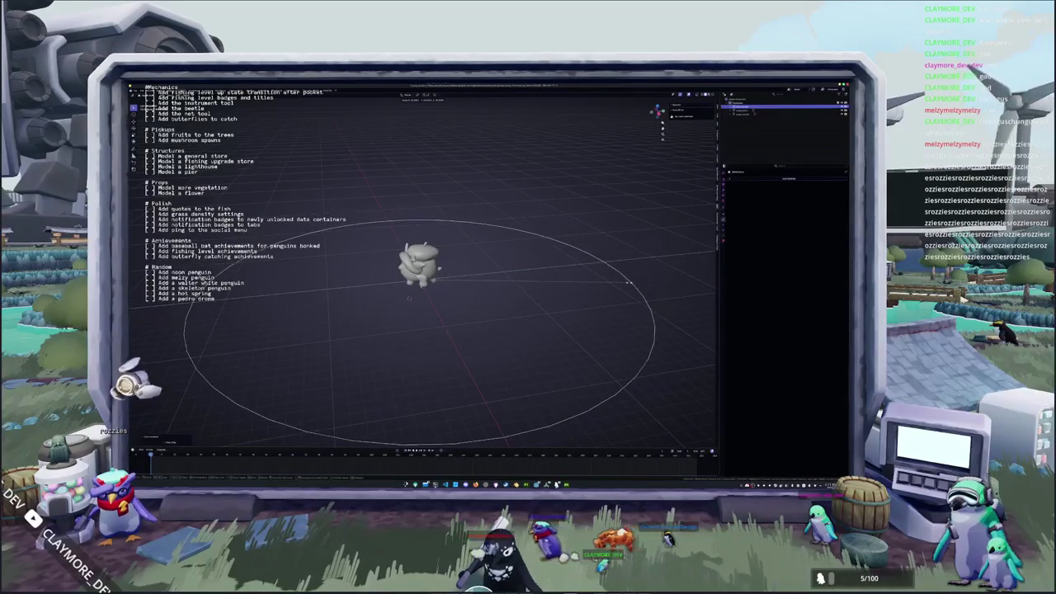
click(627, 284)
Add a second circle at the origin and switch to top view.
scroll(627, 285, down, 2)
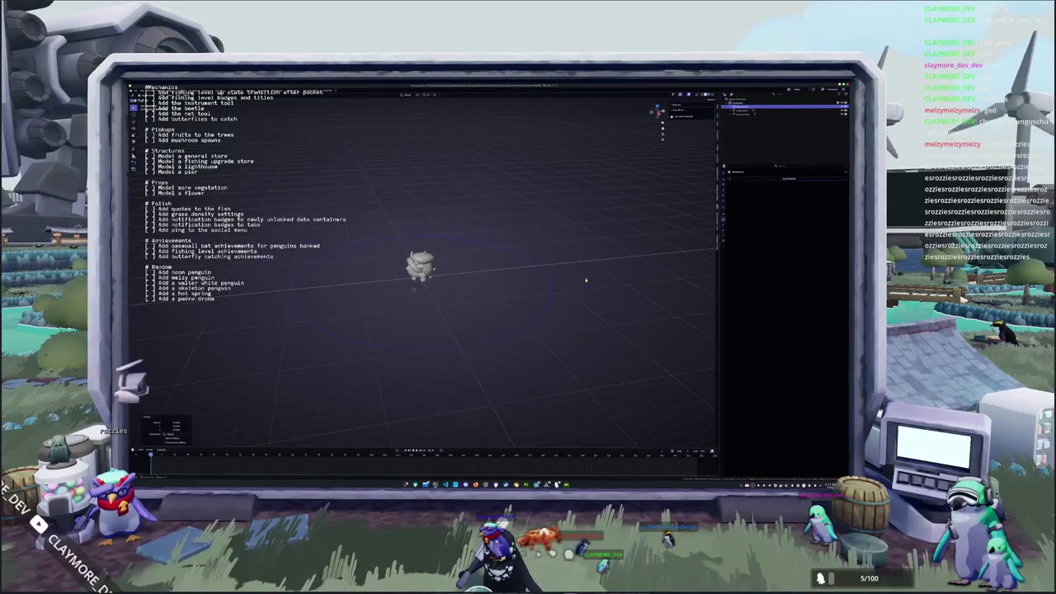
key(shift+a)
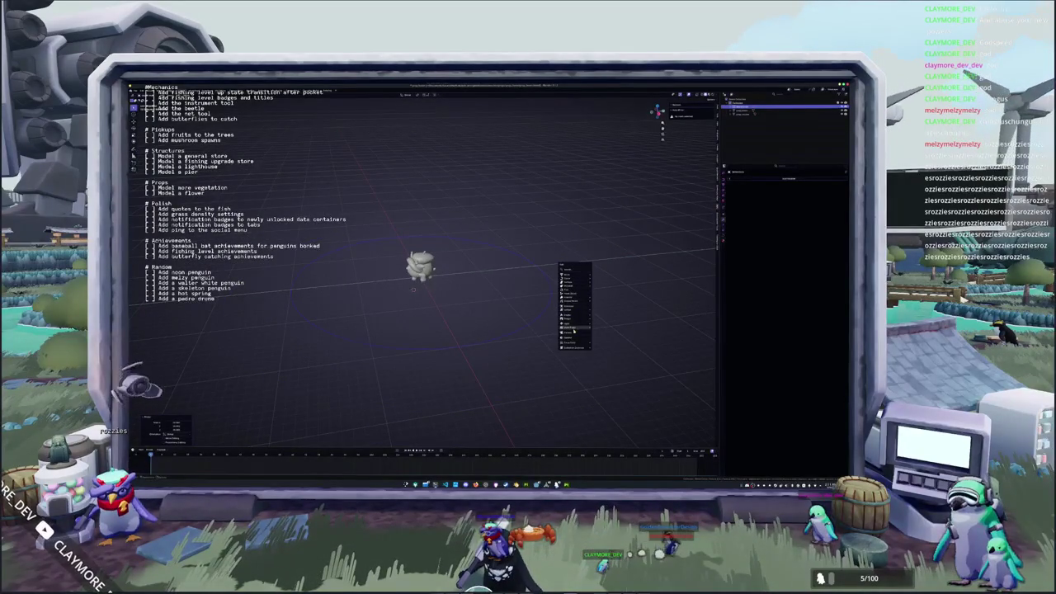
click(573, 330)
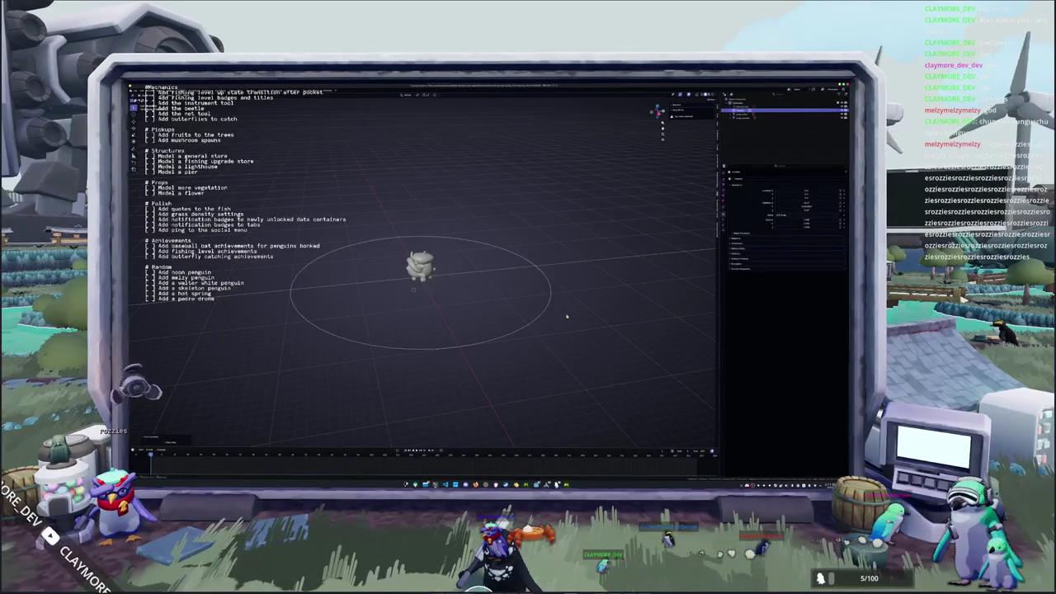
key(KP_7)
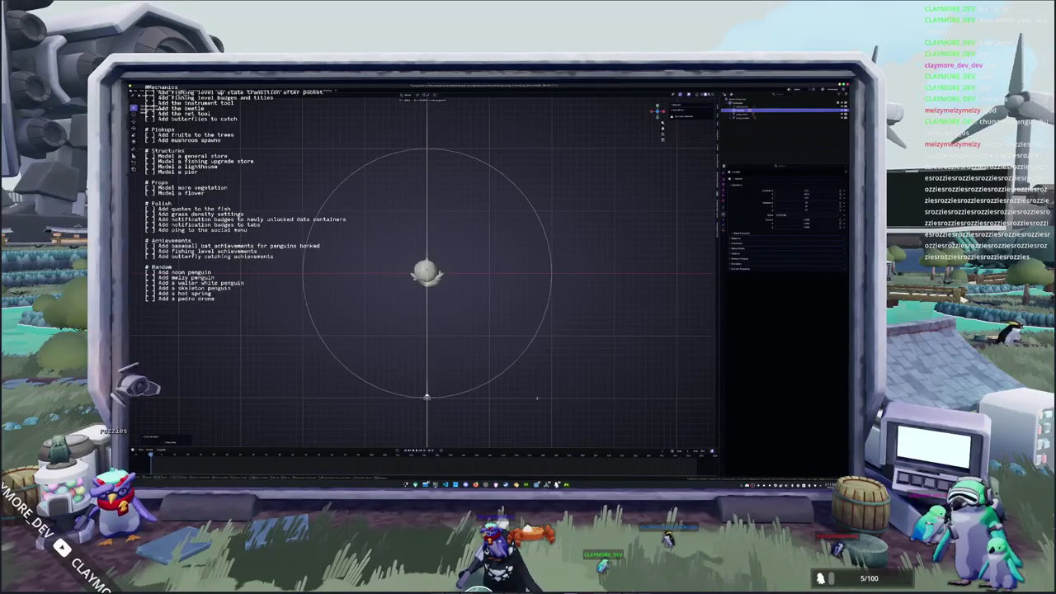
Delete the circle, undo the deletion, and orbit to an angled perspective view.
key(Delete)
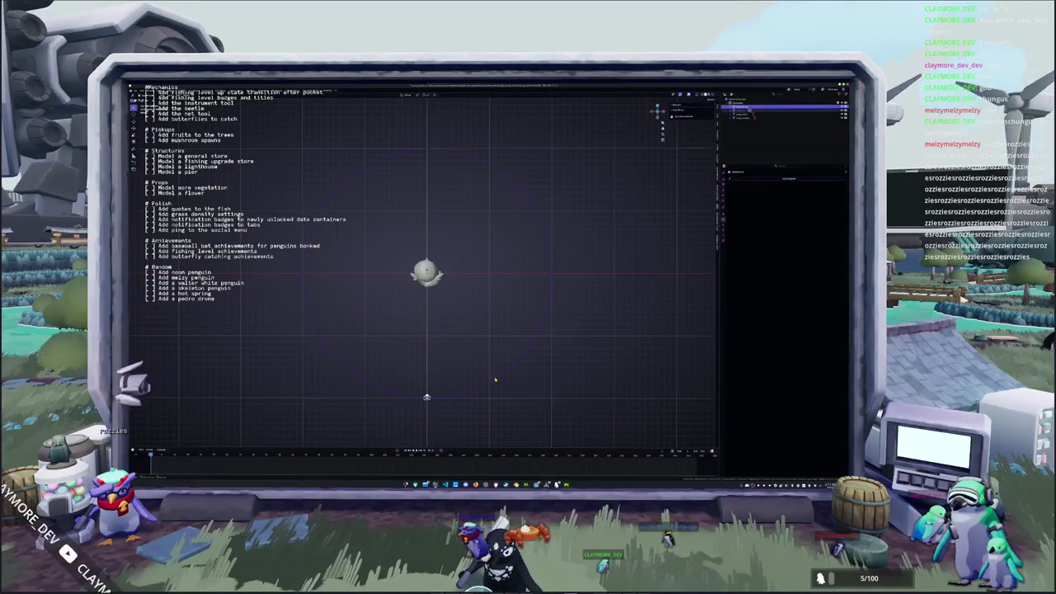
right_click(495, 380)
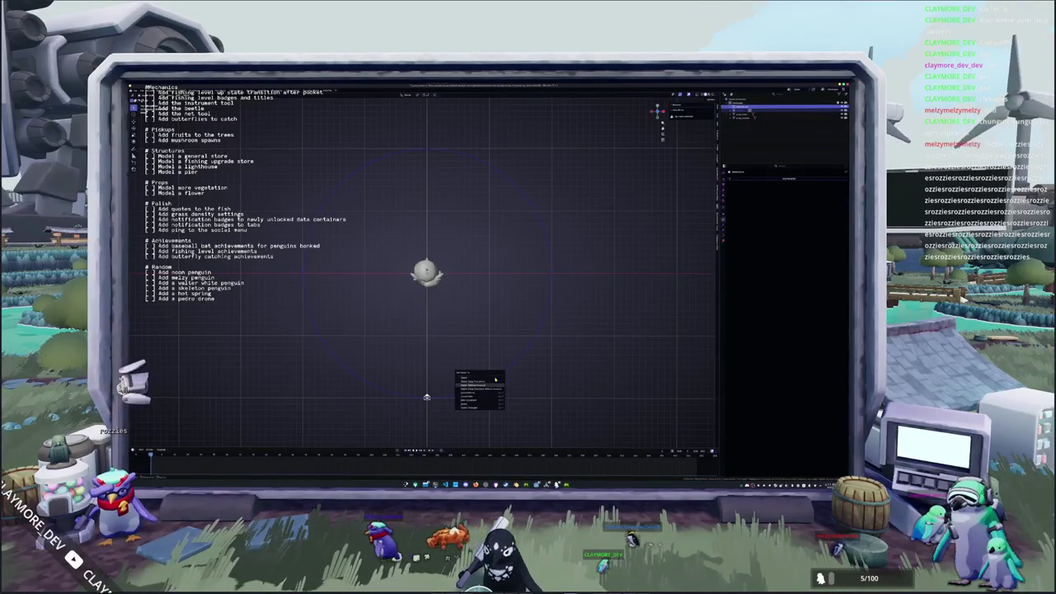
key(Escape)
key(ctrl+z)
middle_drag(464, 349, 320, 349)
scroll(441, 312, up, 3)
Add a camera and give it an object constraint.
key(shift+a)
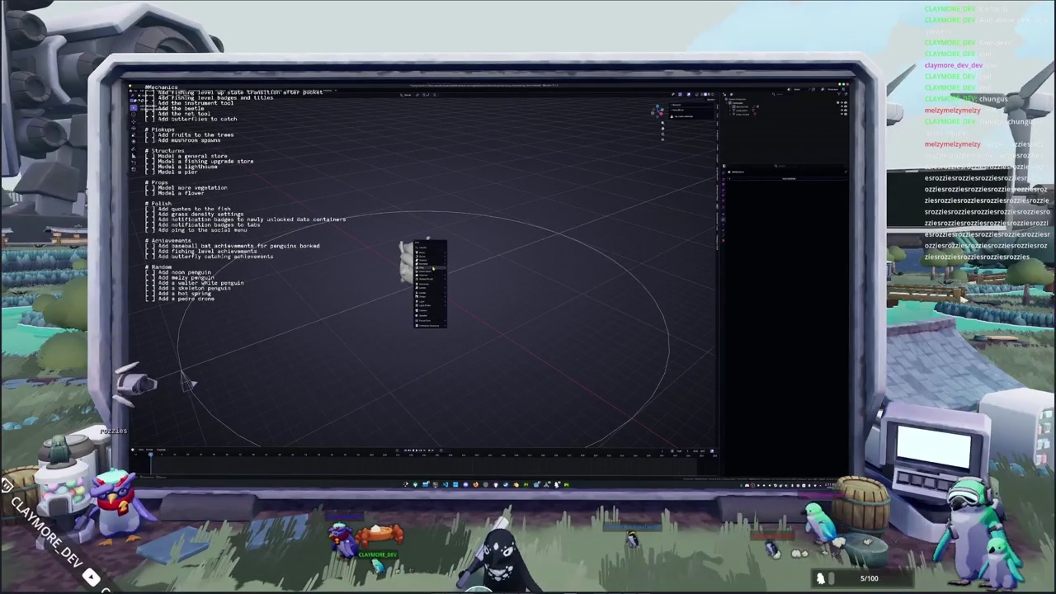
click(456, 293)
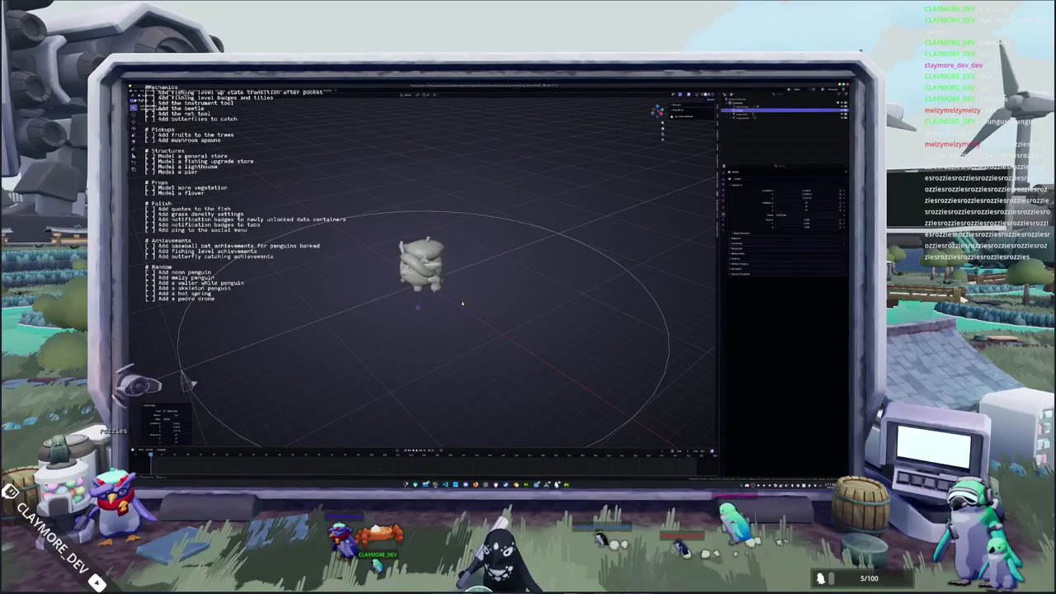
scroll(425, 313, down, 2)
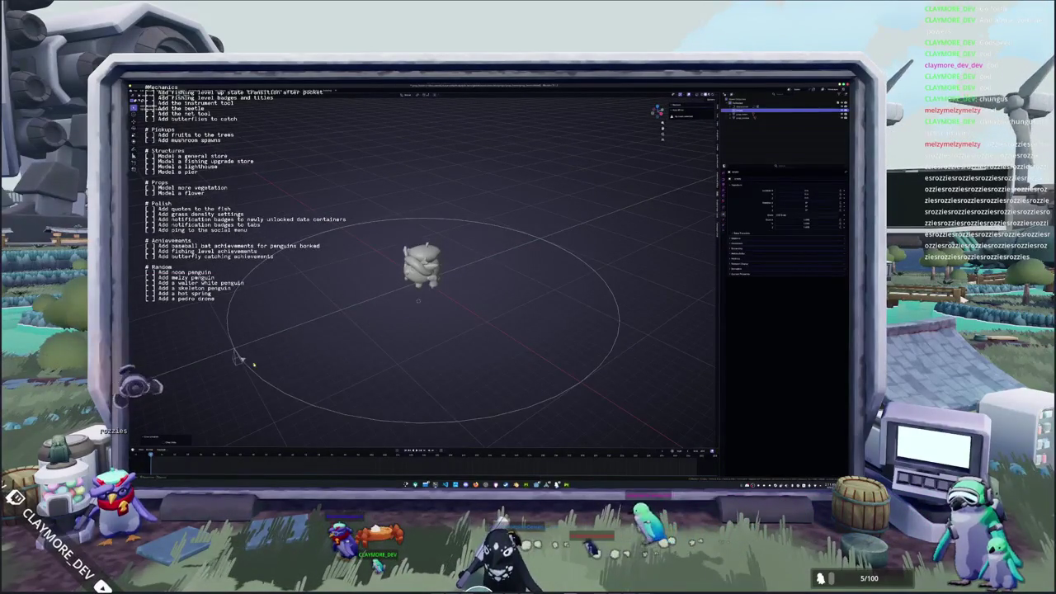
key(alt+a)
click(724, 222)
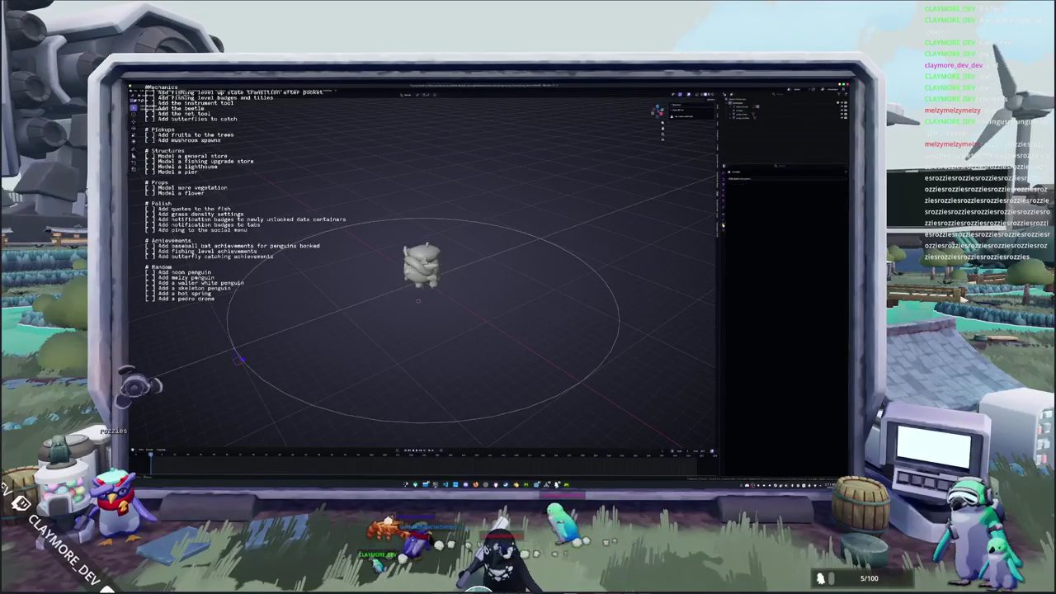
click(784, 179)
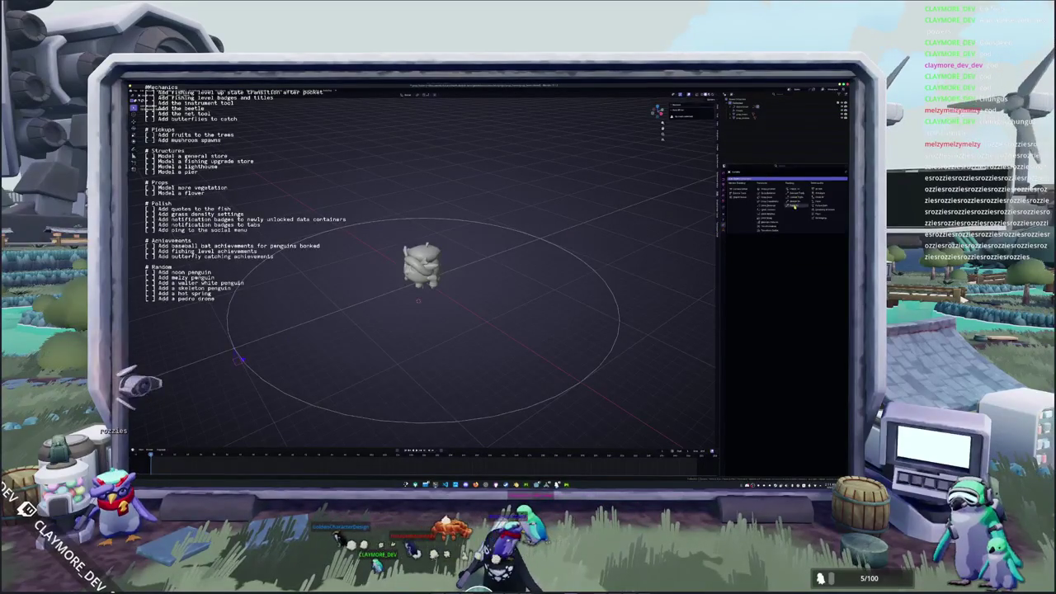
click(794, 193)
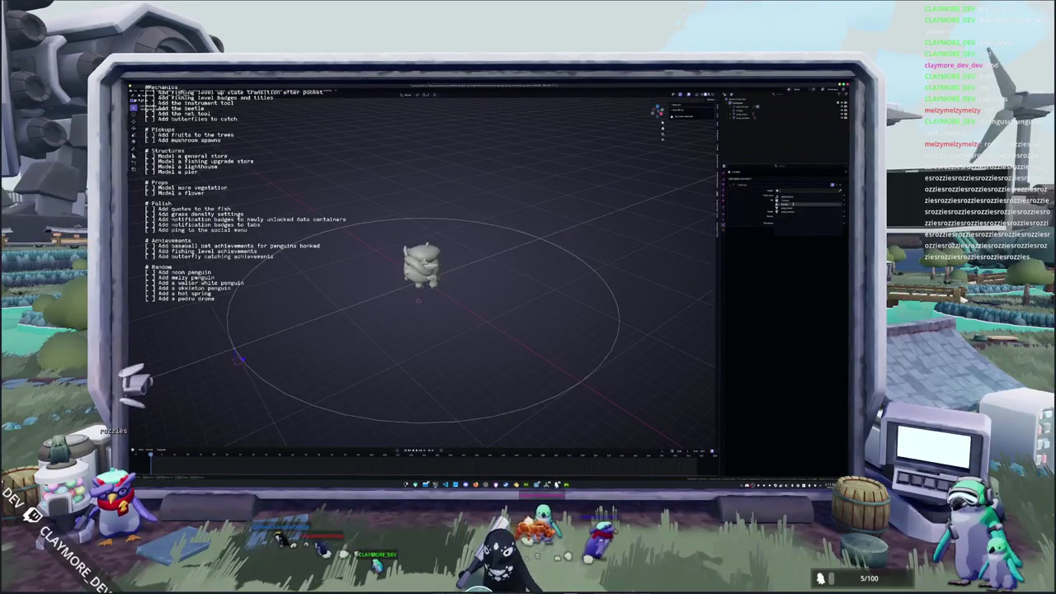
Raise the circle along Z and look through the camera at the penguin.
click(534, 402)
key(g)
key(z)
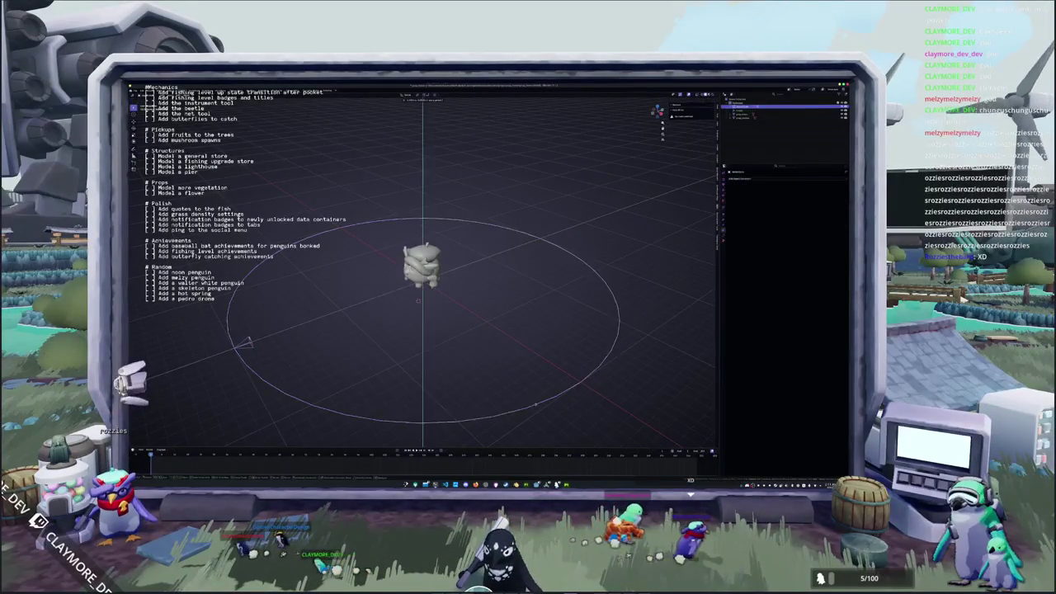
key(KP_0)
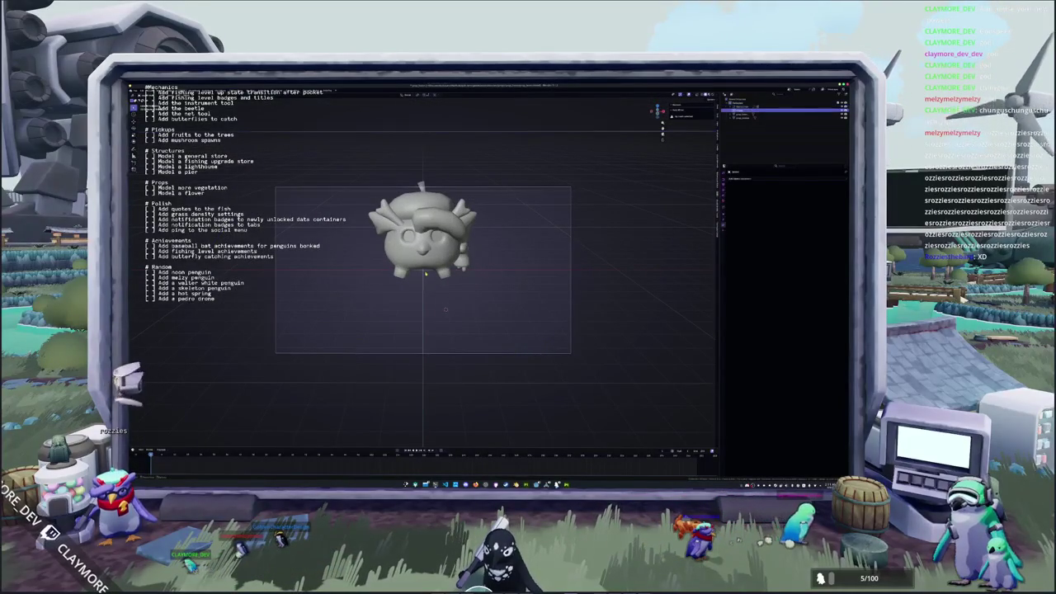
Move the penguin model down along the Z axis.
key(g)
key(z)
click(683, 194)
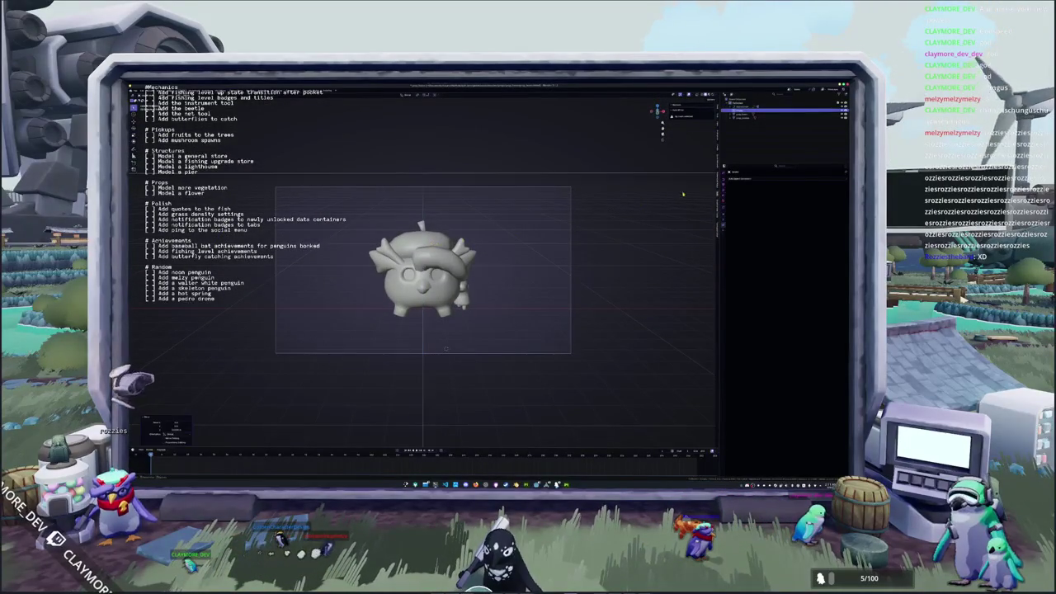
Set the output resolution to a square size.
click(724, 198)
click(723, 188)
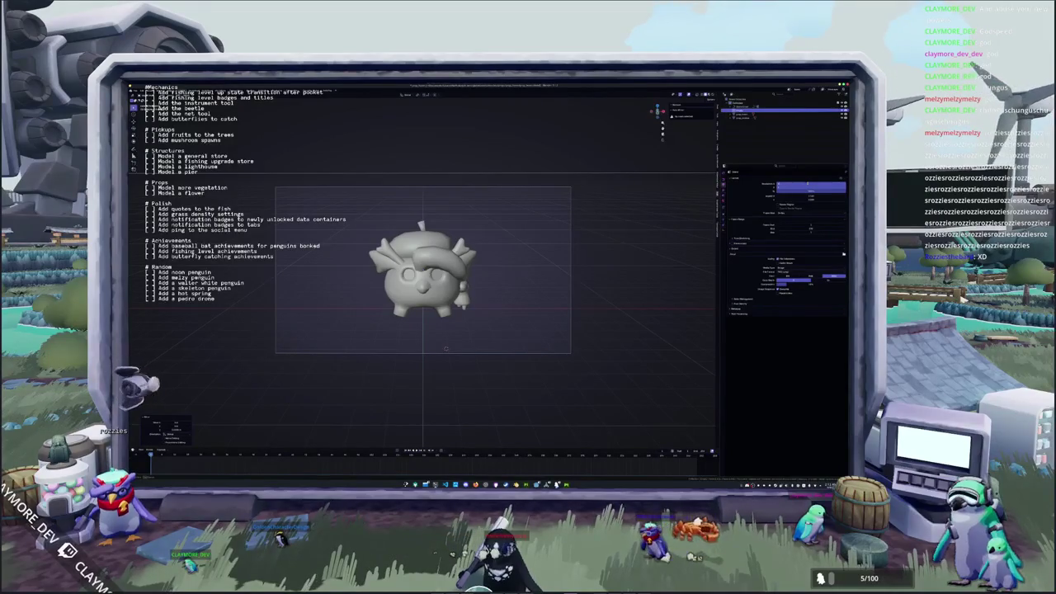
key(Return)
scroll(526, 264, down, 3)
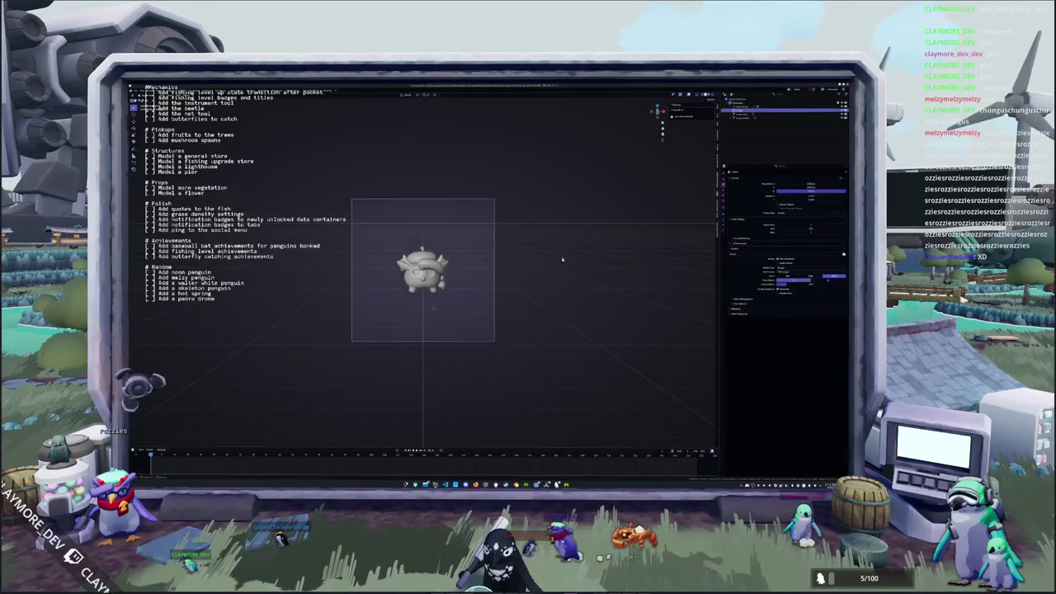
Play the animation so the camera orbits the penguin, then expand more settings.
key(space)
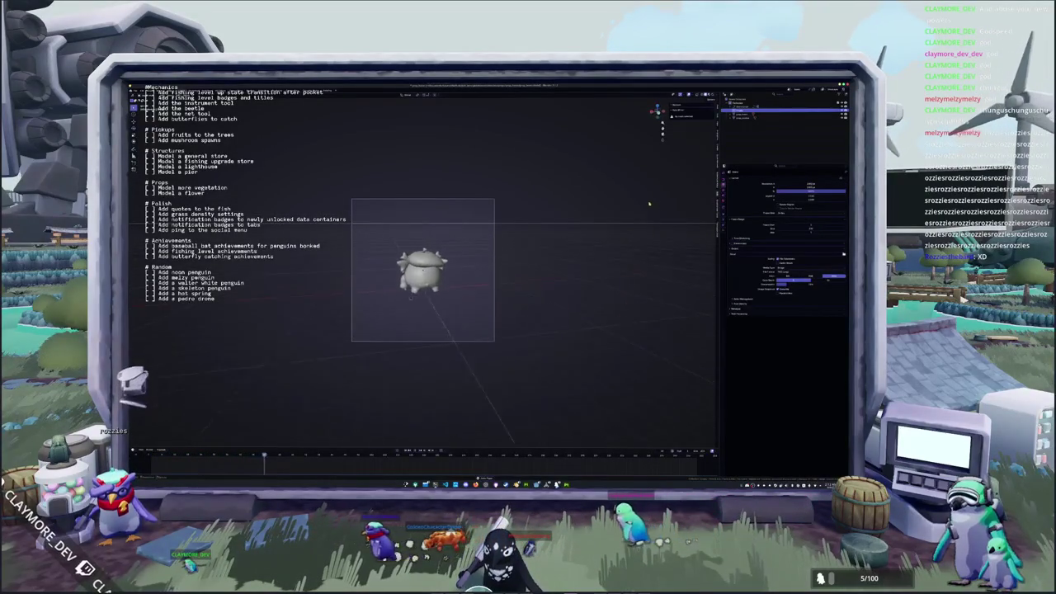
click(725, 238)
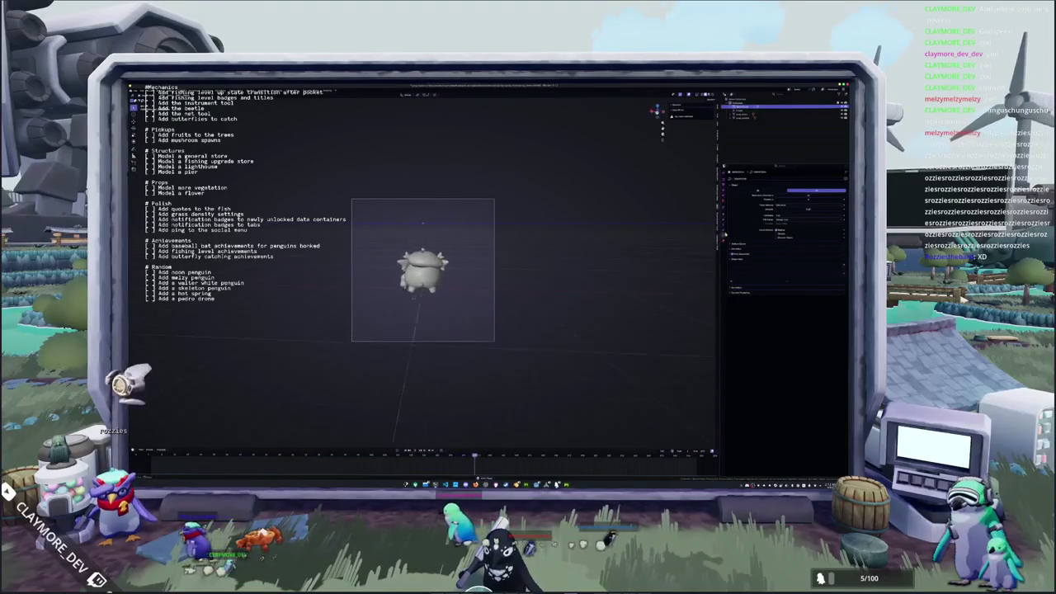
click(732, 254)
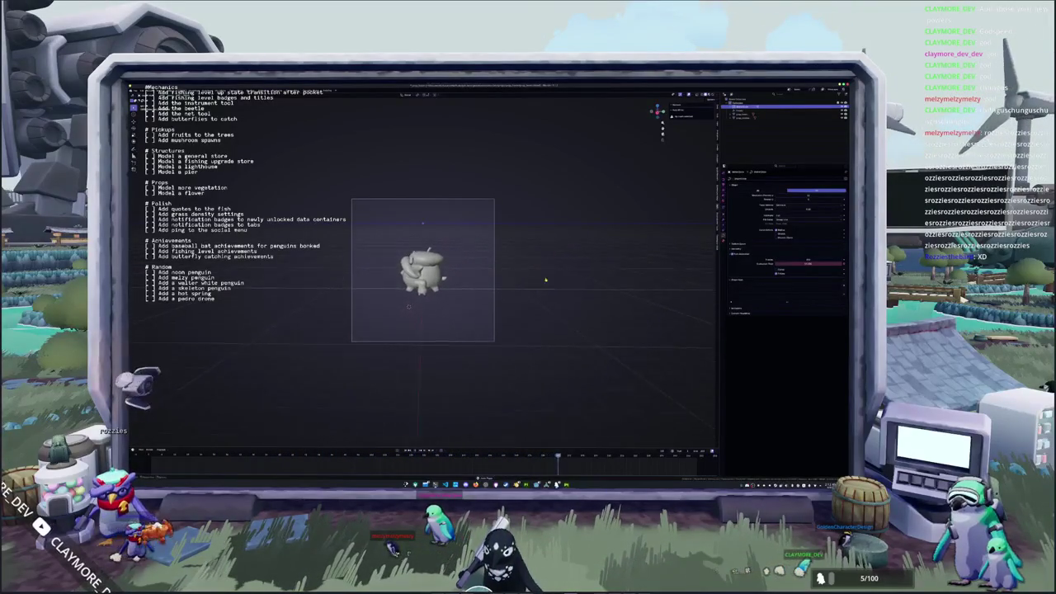
Switch to Material Preview and set the World background colour to lavender.
key(z)
scroll(496, 195, up, 2)
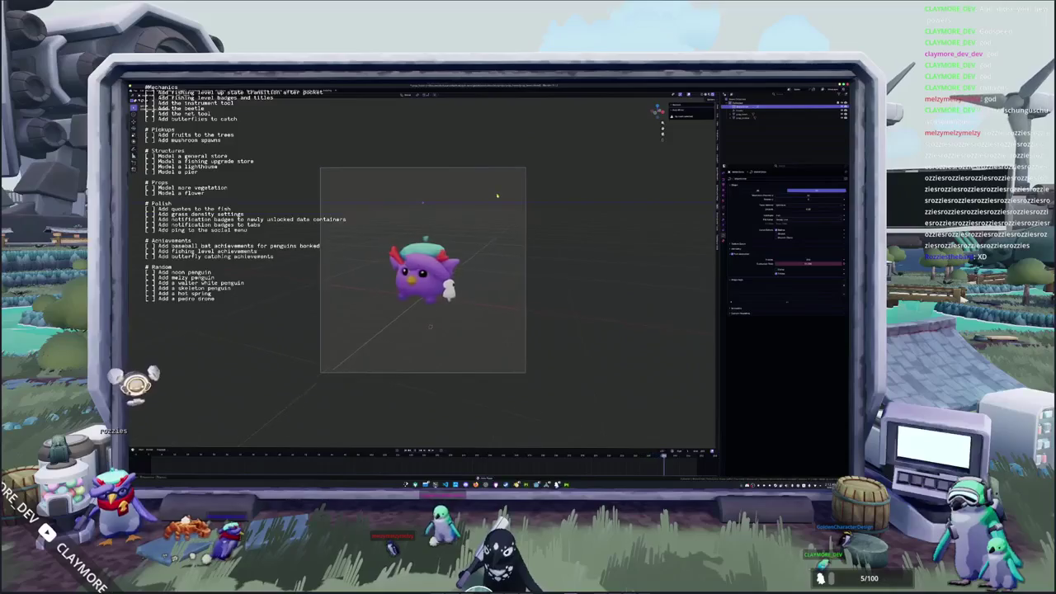
click(724, 206)
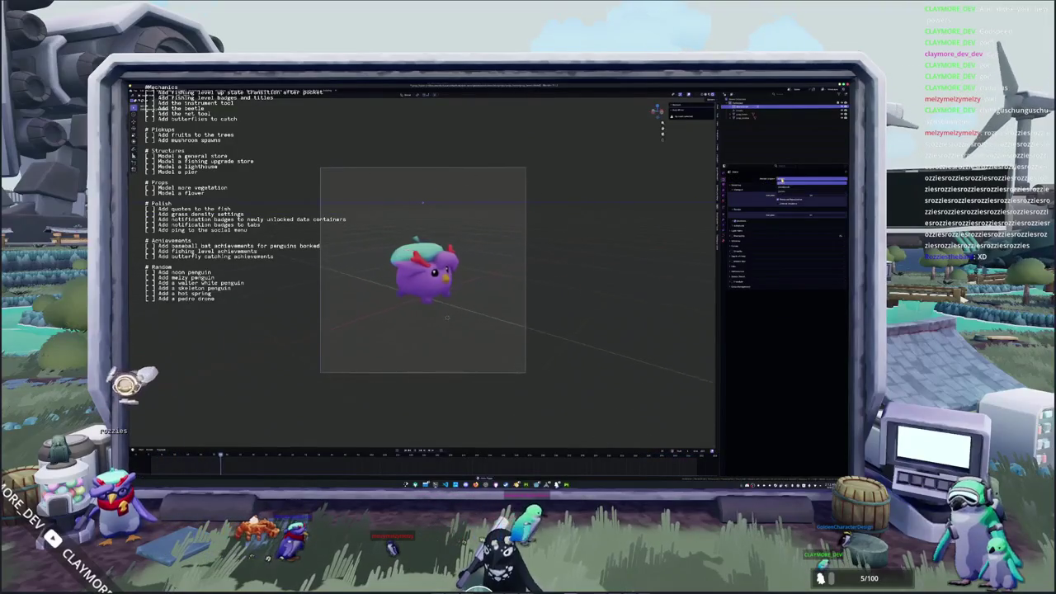
click(740, 273)
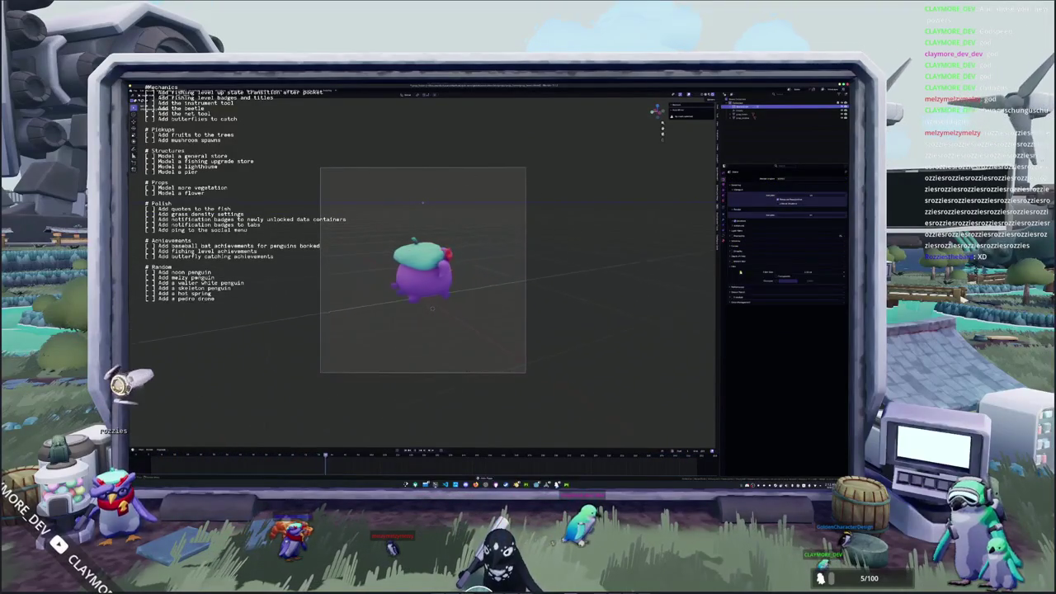
drag(775, 277, 770, 281)
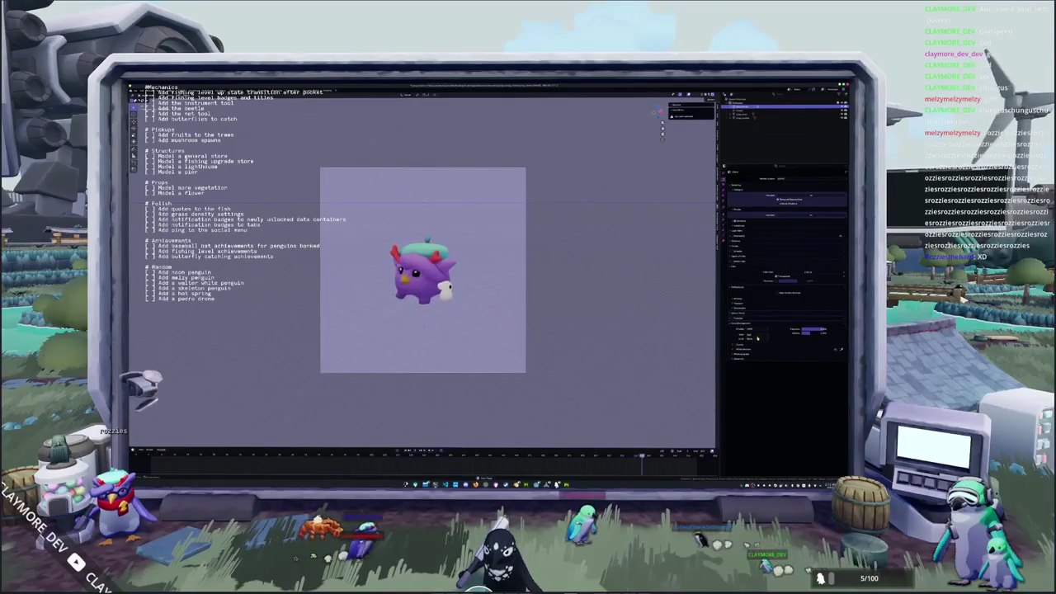
click(740, 323)
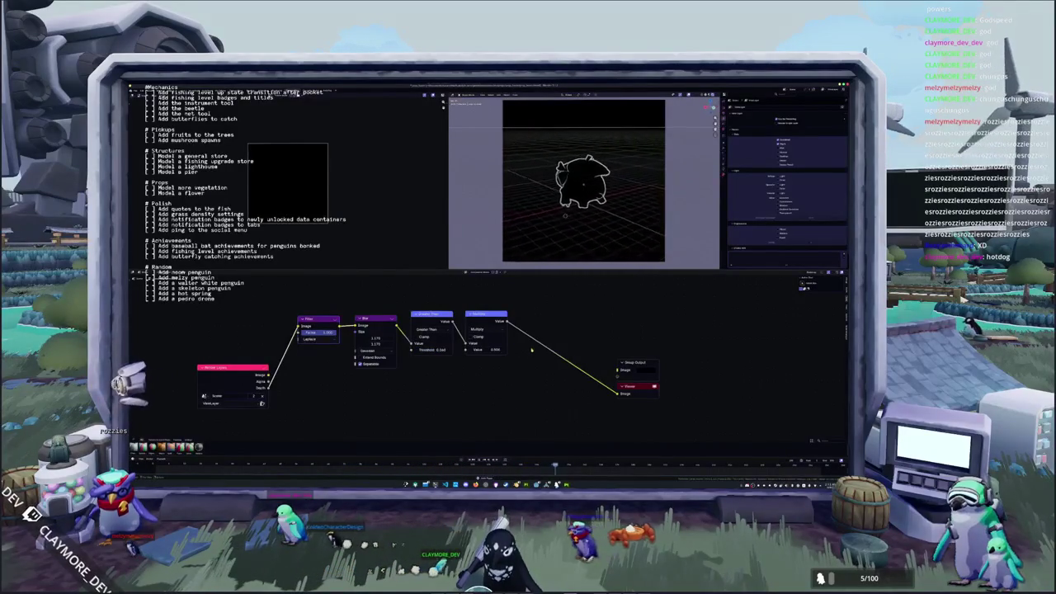
Insert a colour Mix node into the outline link and change its blend mode.
middle_drag(509, 316, 446, 363)
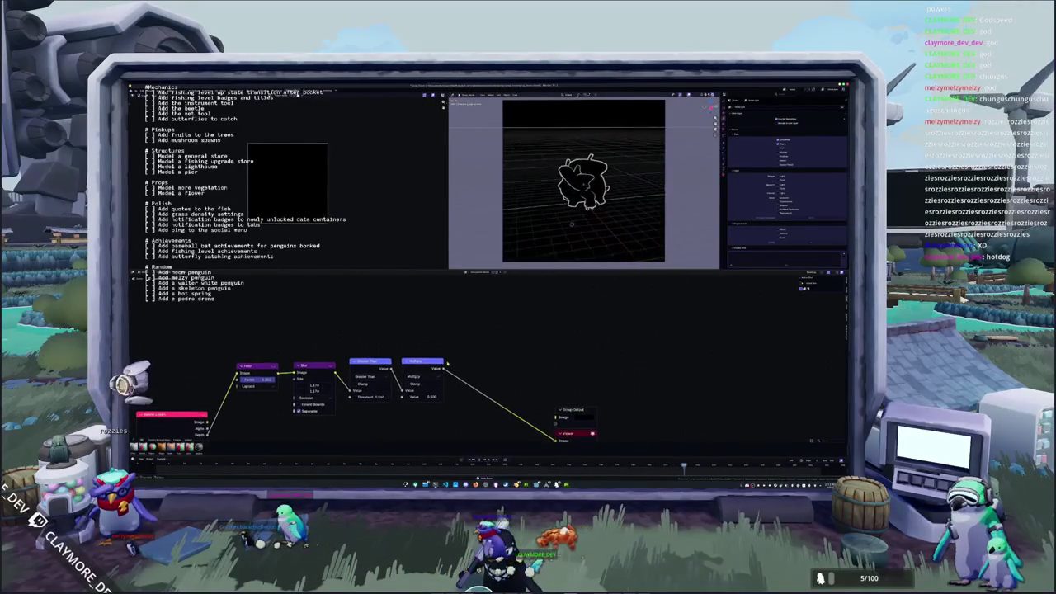
key(shift+a)
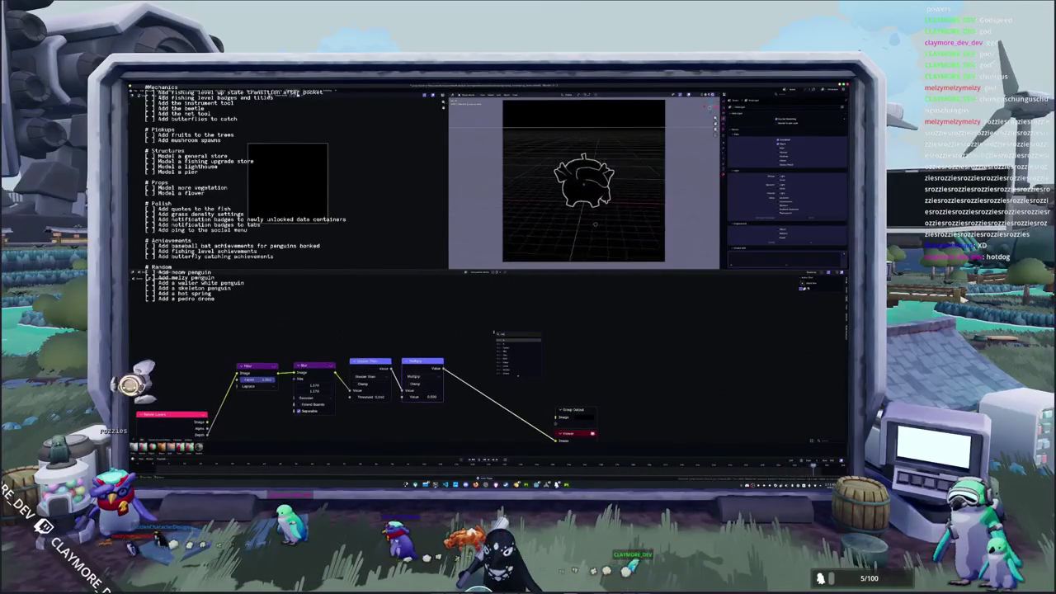
key(Return)
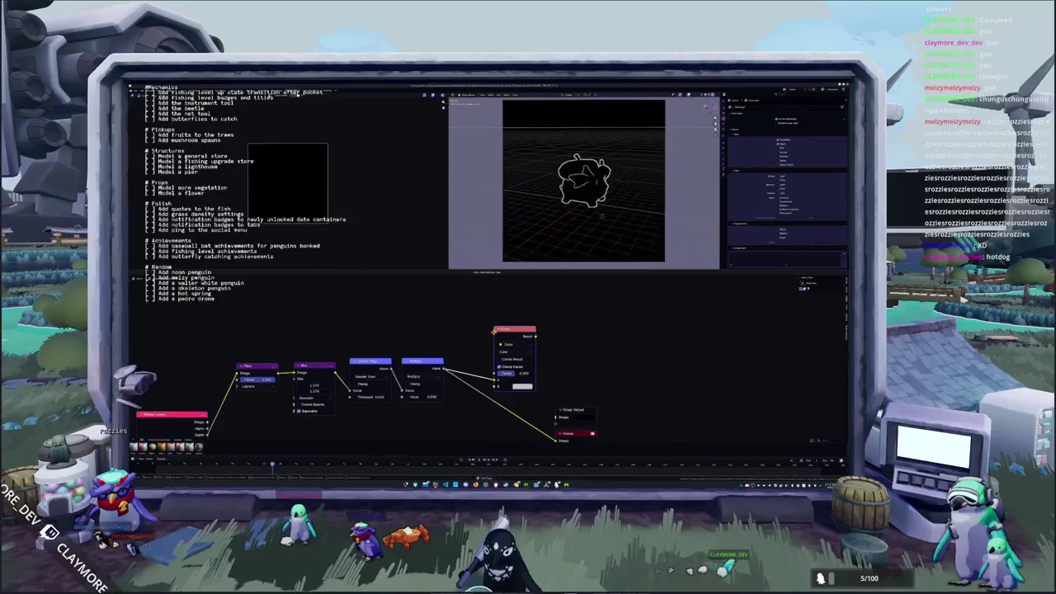
drag(513, 328, 513, 299)
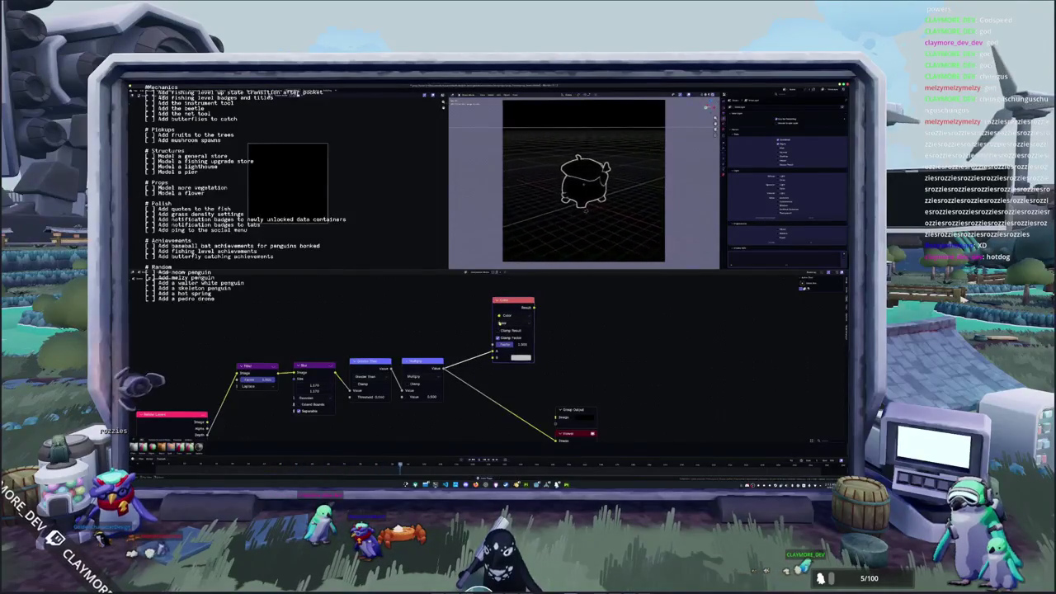
click(507, 315)
click(520, 354)
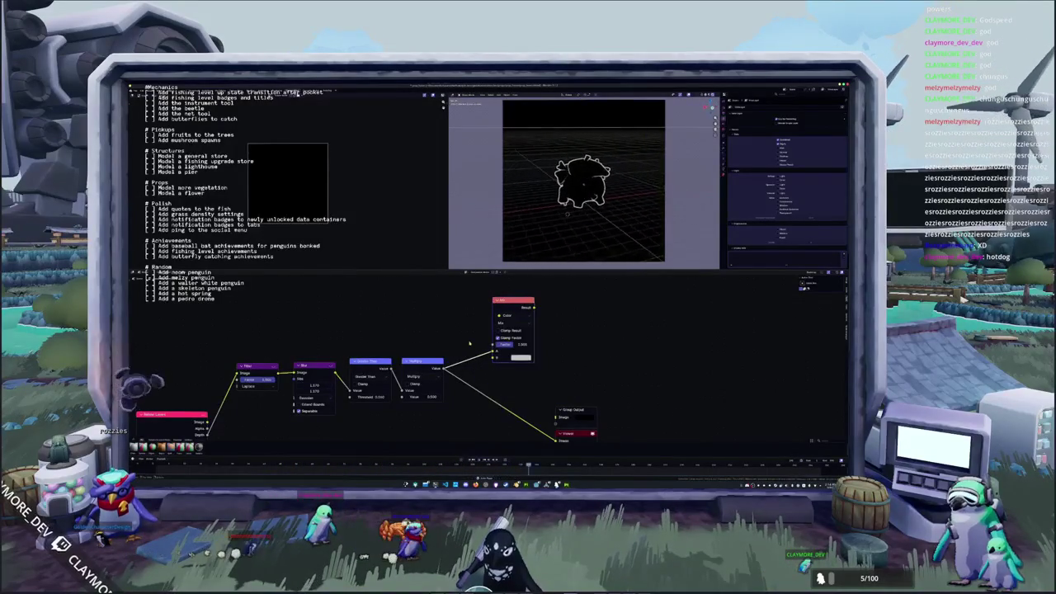
scroll(487, 363, down, 2)
Route the Render Layers Image output through a reroute into the Mix node.
drag(305, 375, 304, 322)
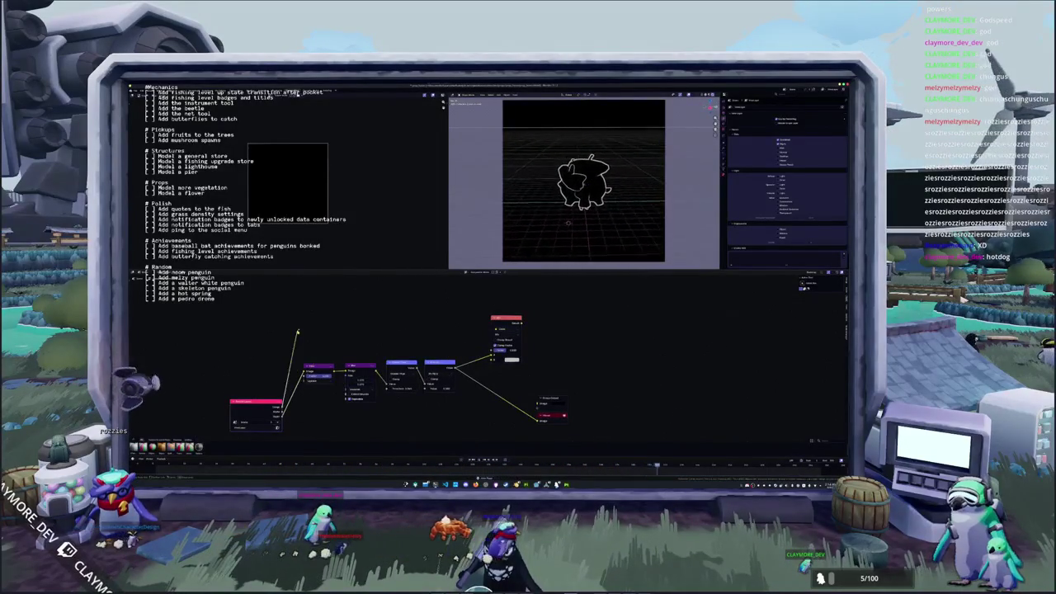
click(323, 330)
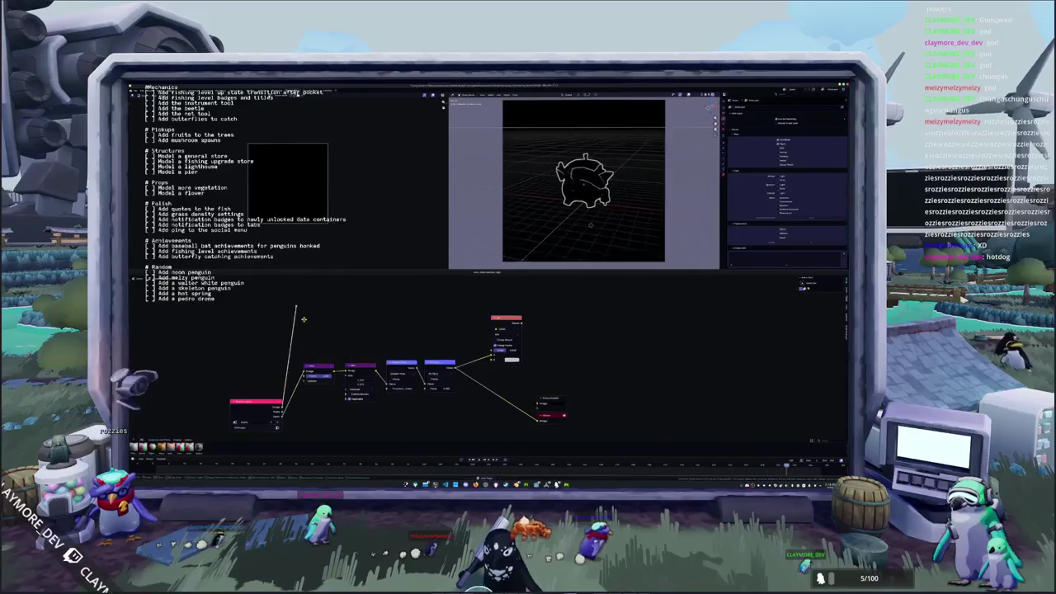
drag(302, 320, 495, 353)
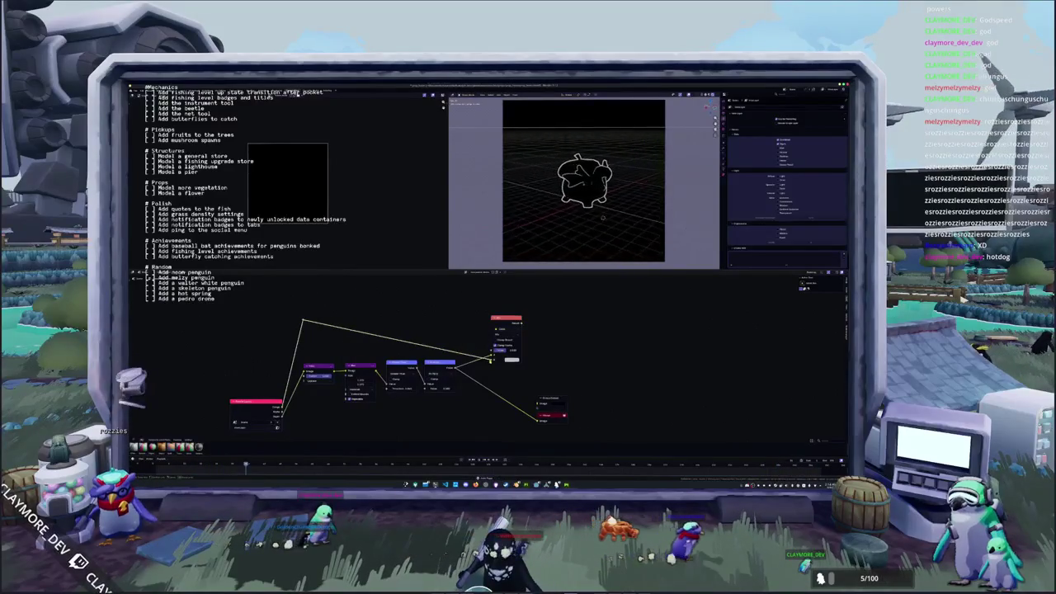
scroll(452, 340, up, 1)
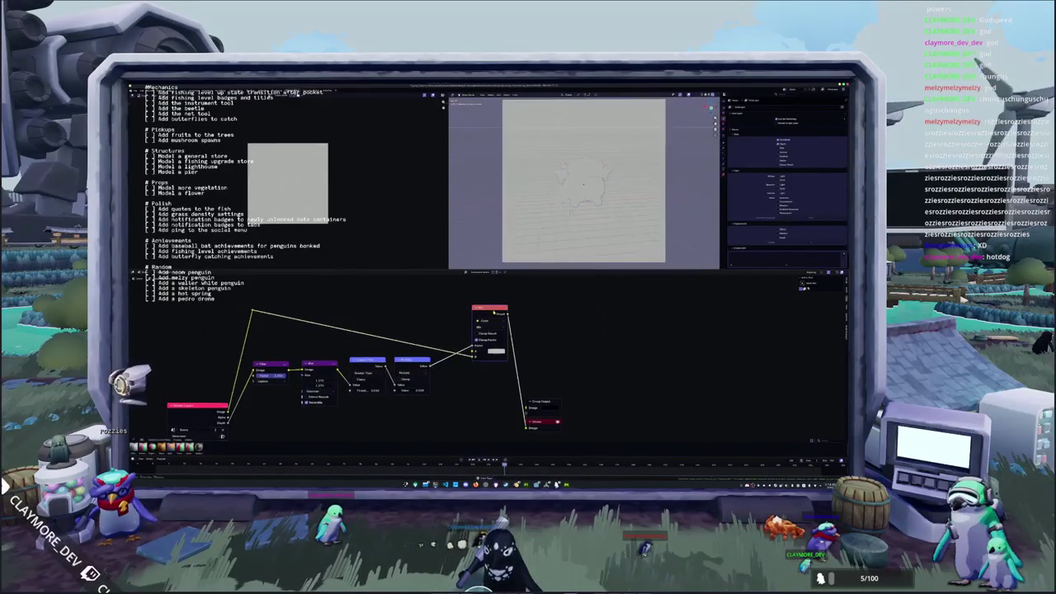
Set the Mix node colour to a purple tint and tidy the output node's position.
click(495, 352)
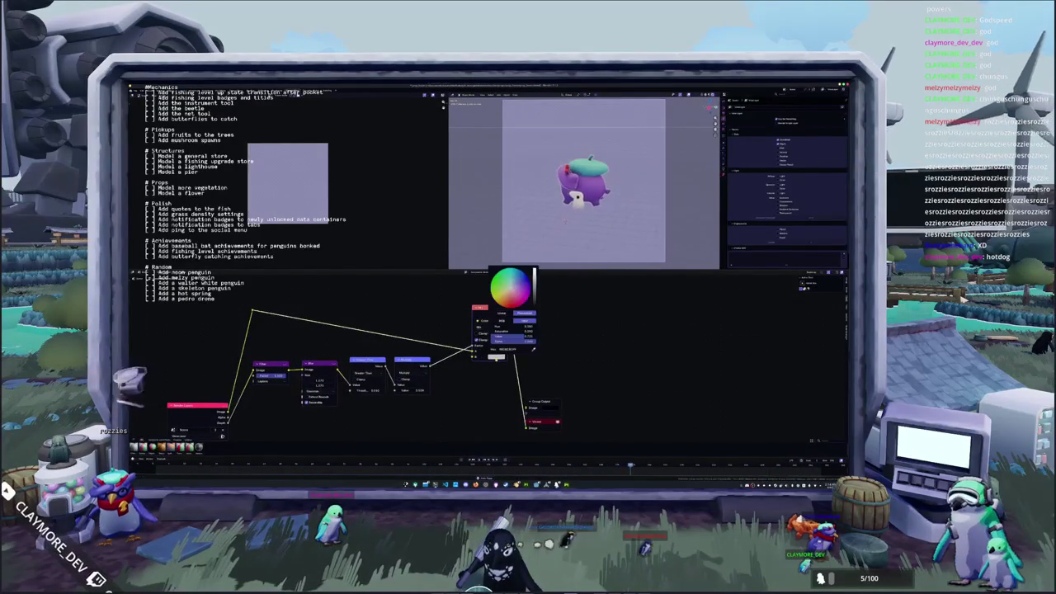
drag(533, 285, 534, 271)
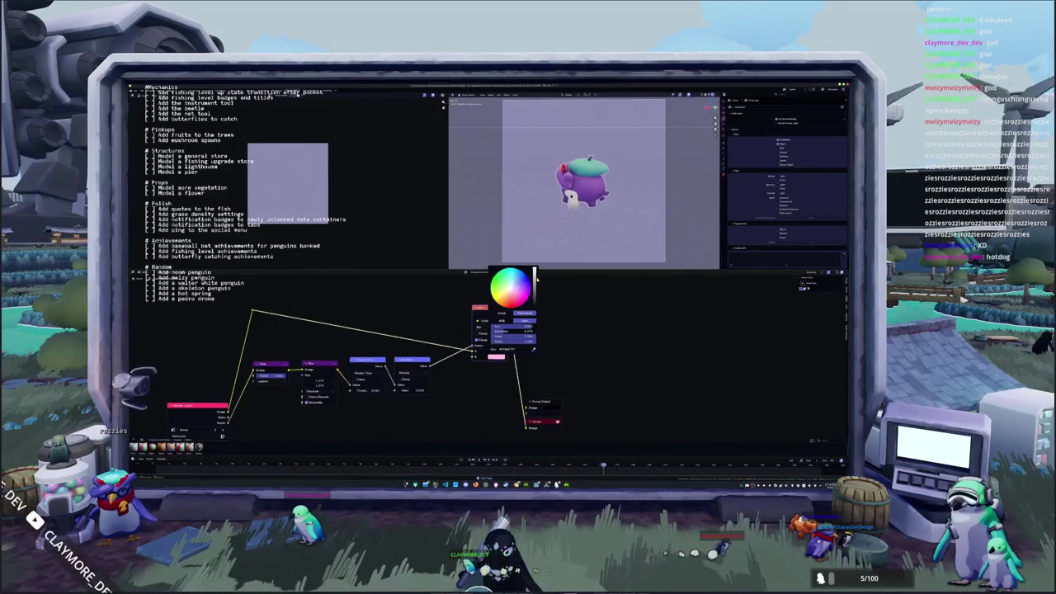
scroll(545, 364, down, 2)
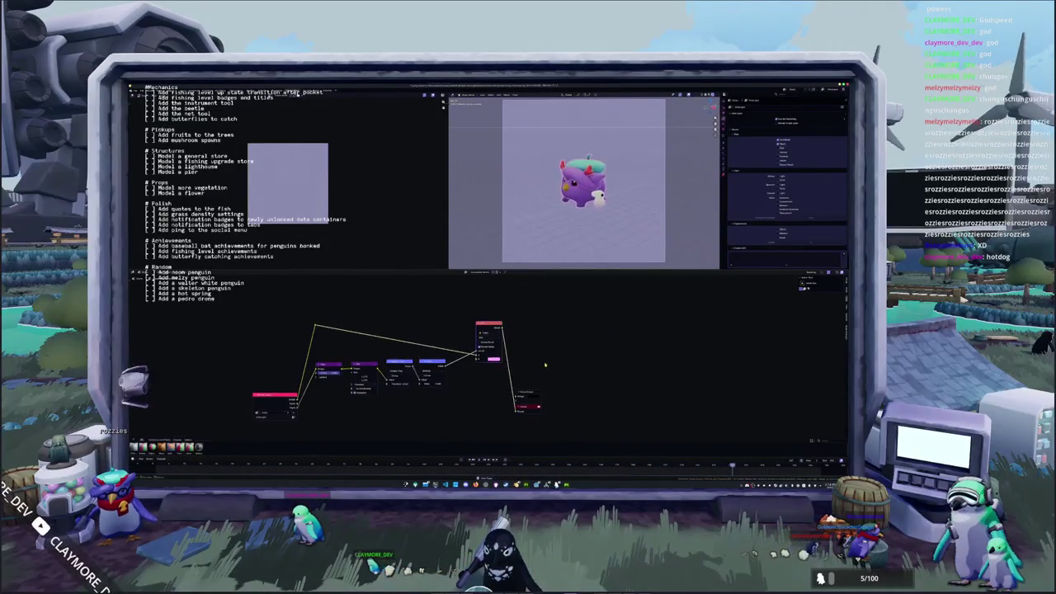
drag(526, 402, 558, 403)
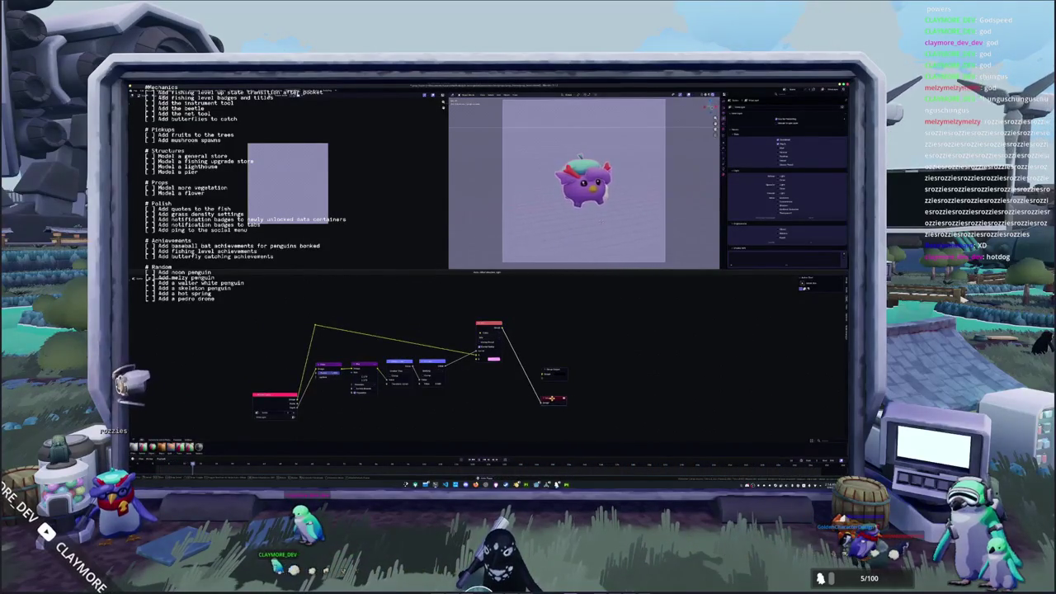
middle_drag(497, 405, 496, 374)
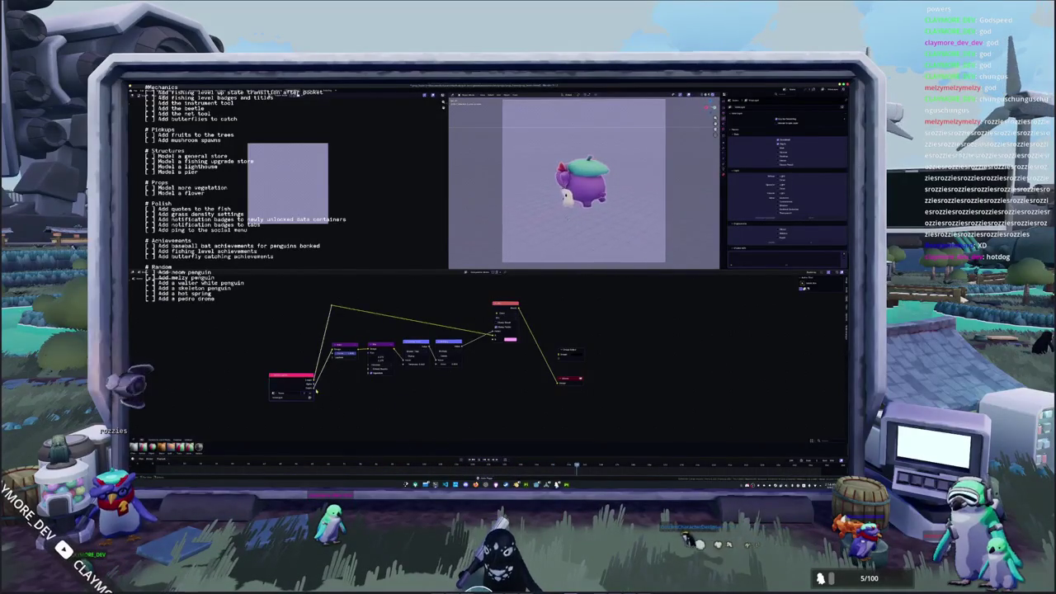
Search 'hu' and insert the Hue node into the graph.
key(shift+a)
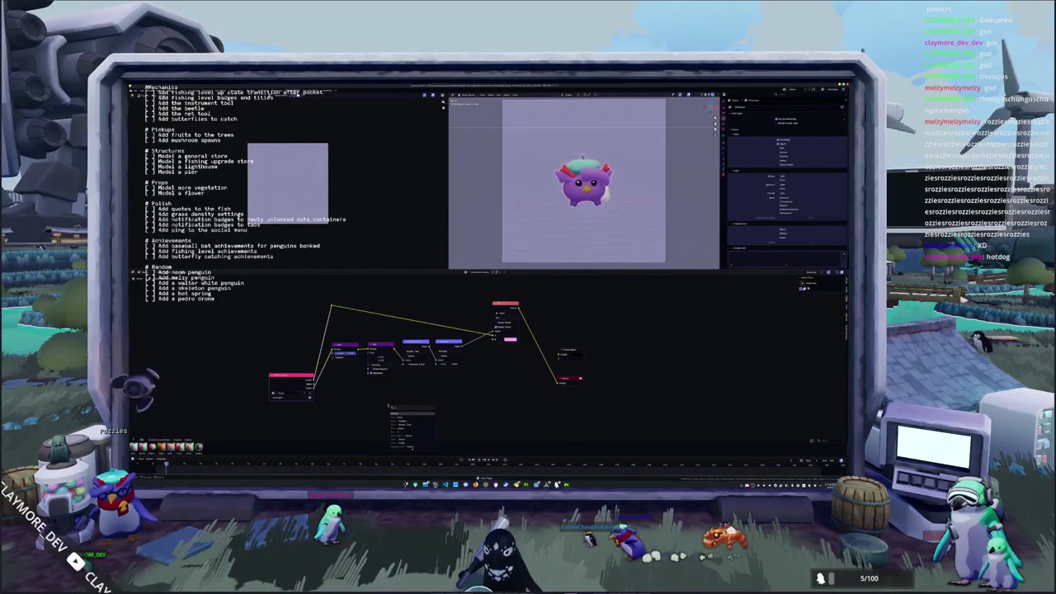
text(hu)
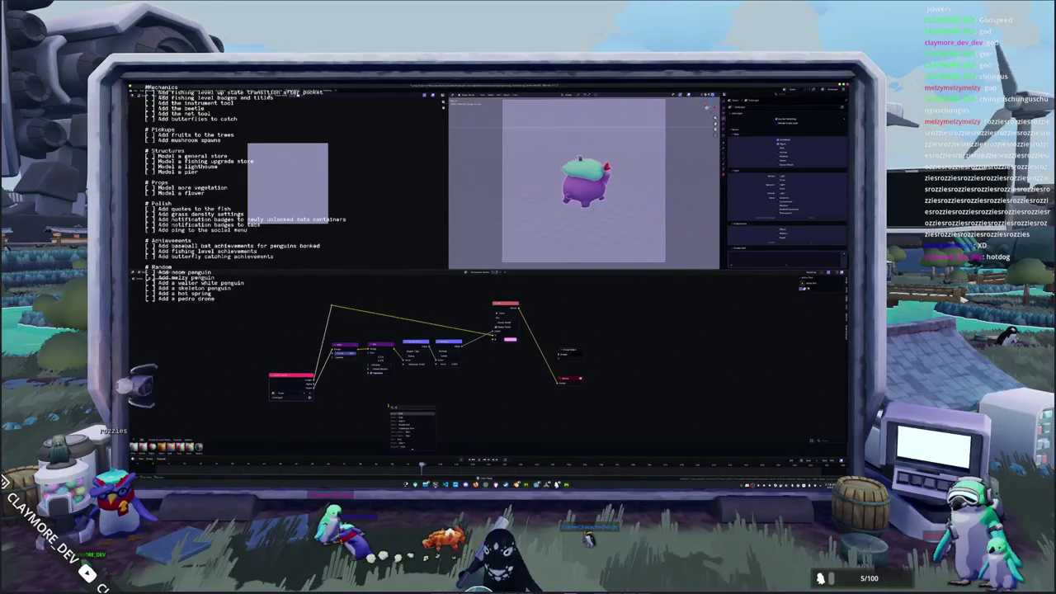
key(Return)
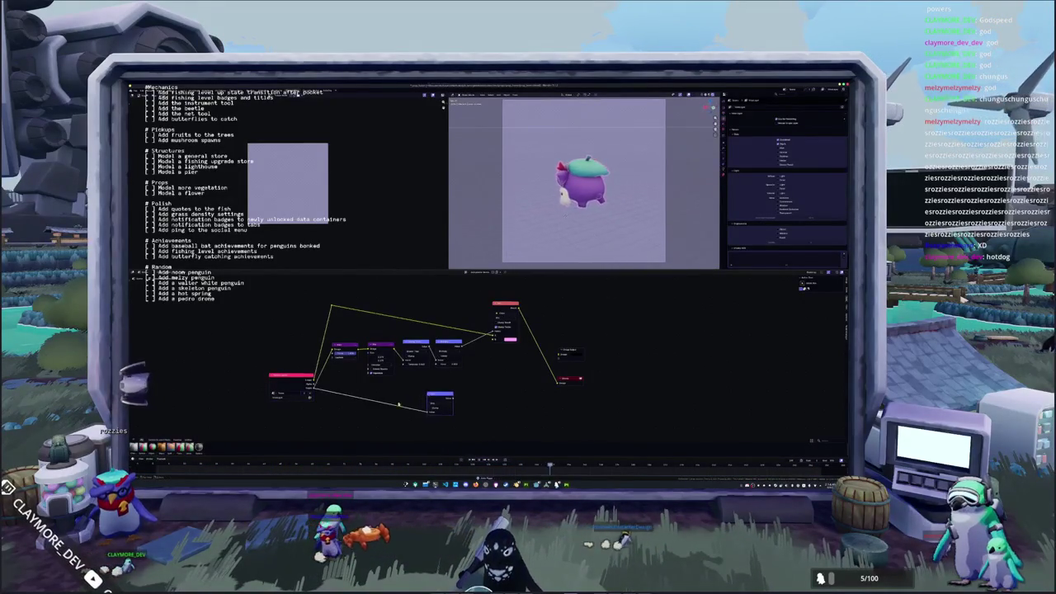
scroll(292, 347, up, 3)
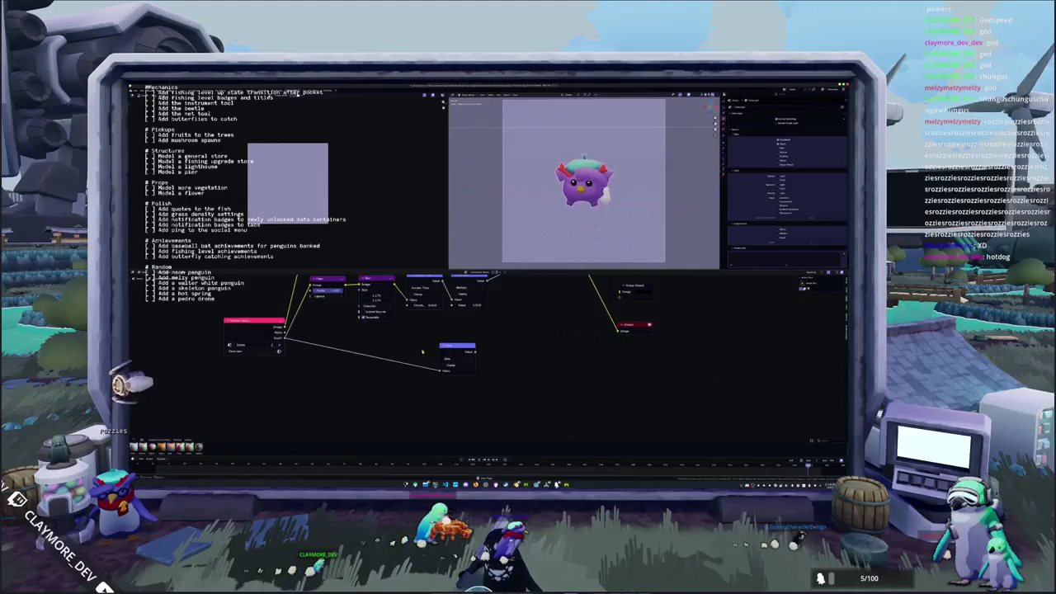
Add an Image Coordinates node and preview its output in the Viewer.
right_click(396, 387)
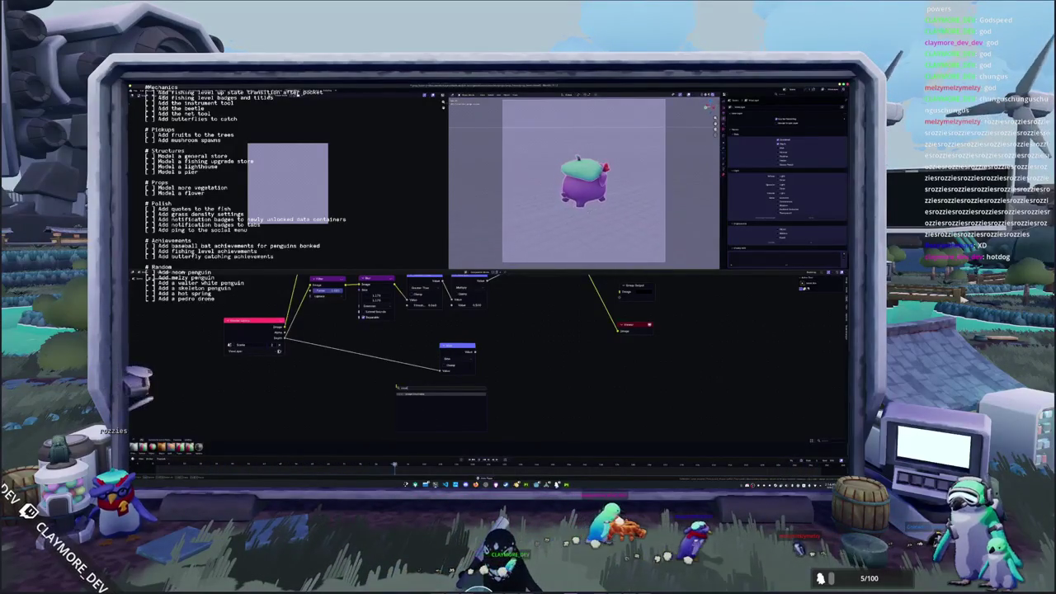
click(413, 396)
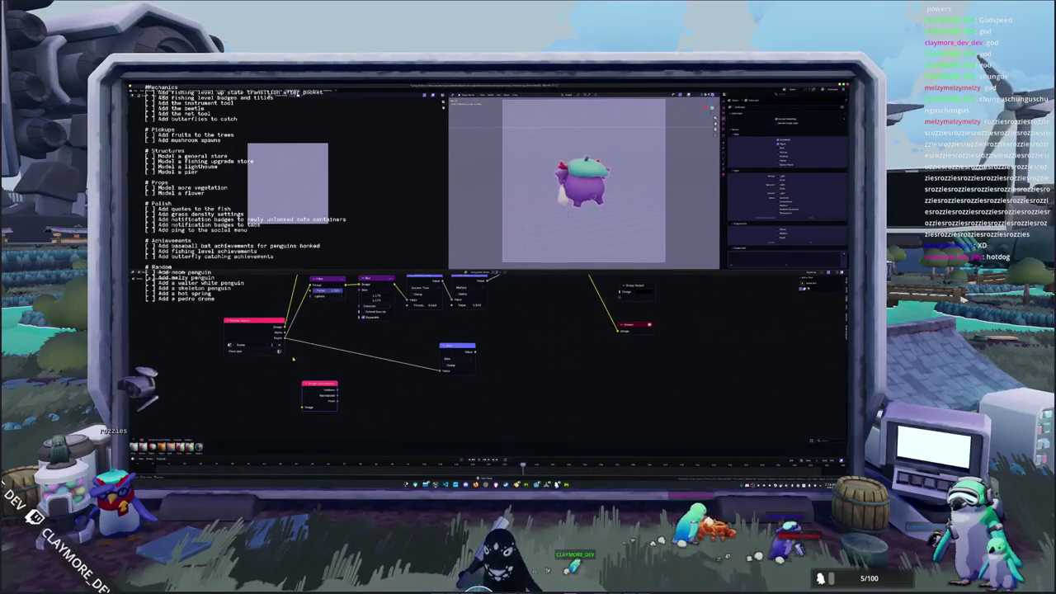
middle_drag(301, 381, 324, 379)
ctrl+shift+click(331, 397)
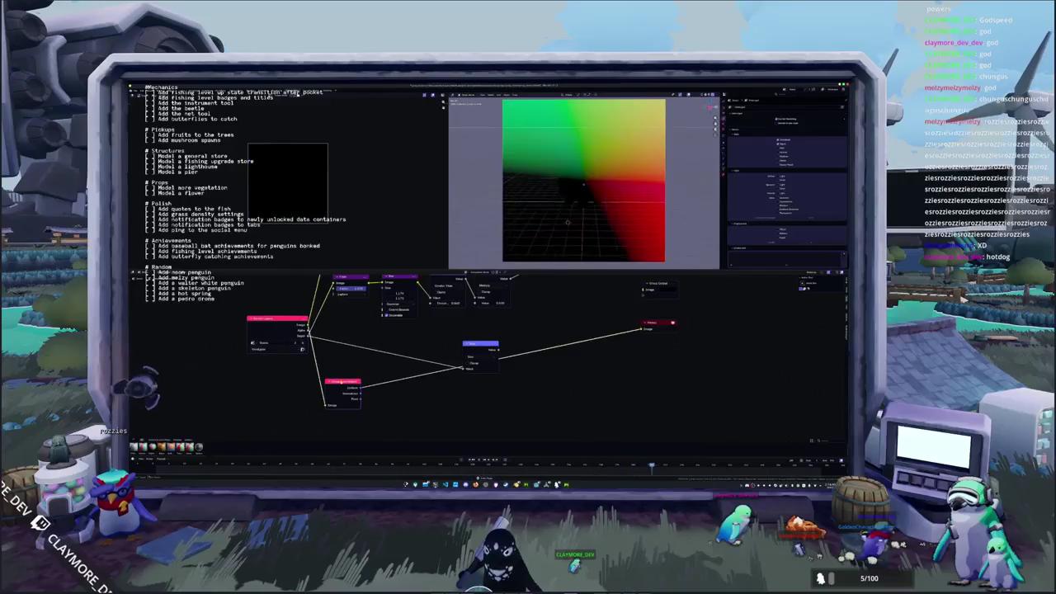
Chain a Vector node and a Math node after Image Coordinates for a greyscale preview.
drag(472, 346, 477, 340)
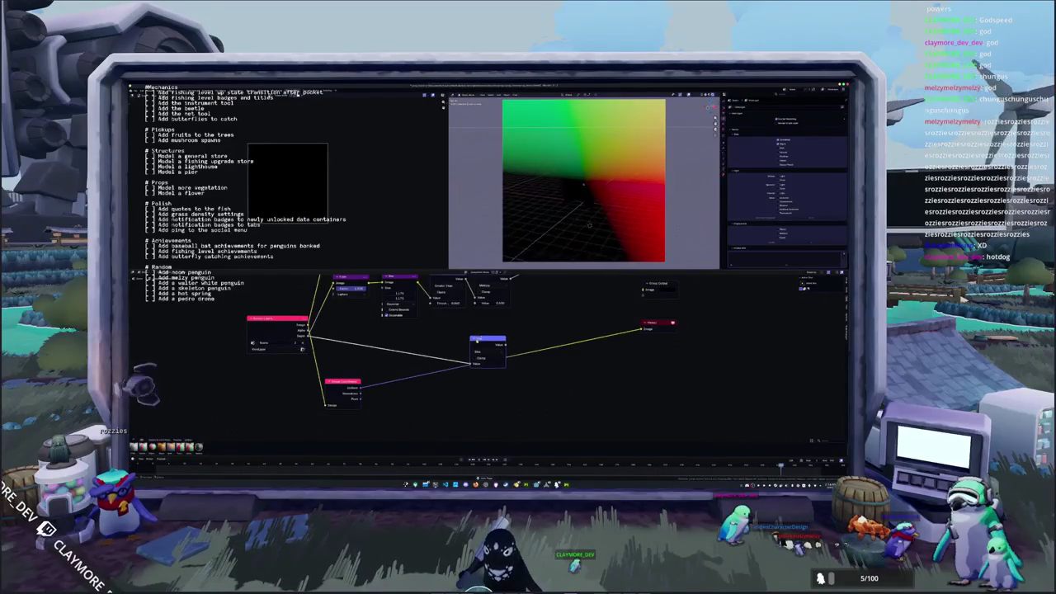
click(409, 396)
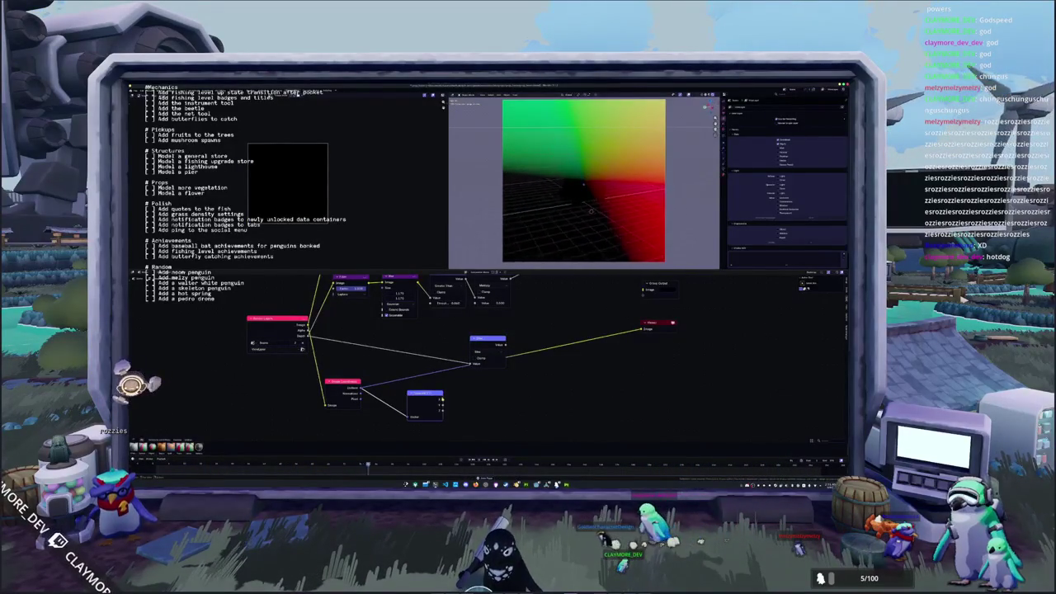
key(shift+a)
click(495, 416)
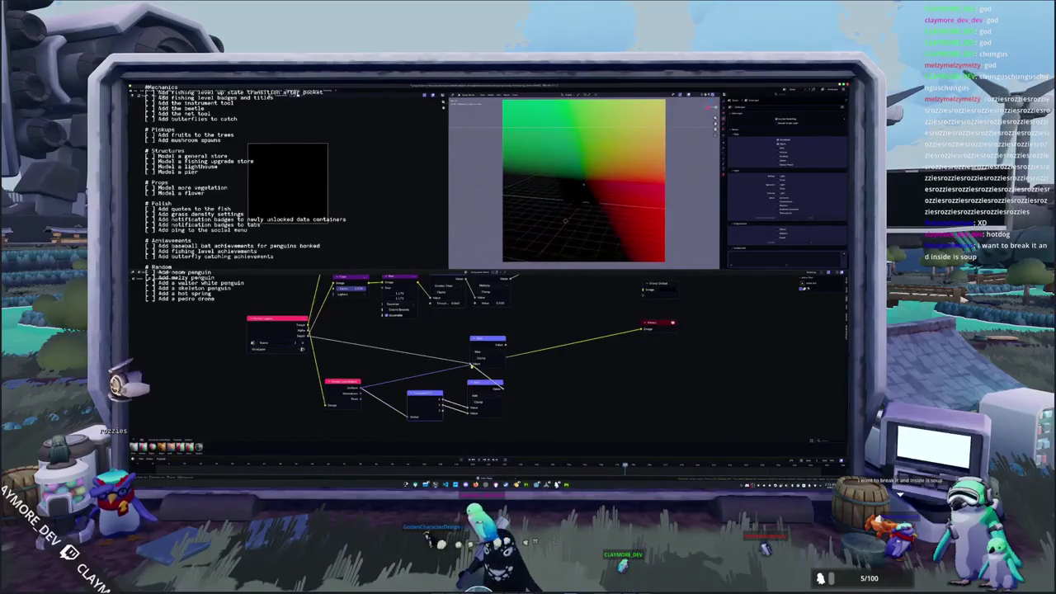
middle_drag(475, 363, 456, 375)
drag(472, 350, 535, 350)
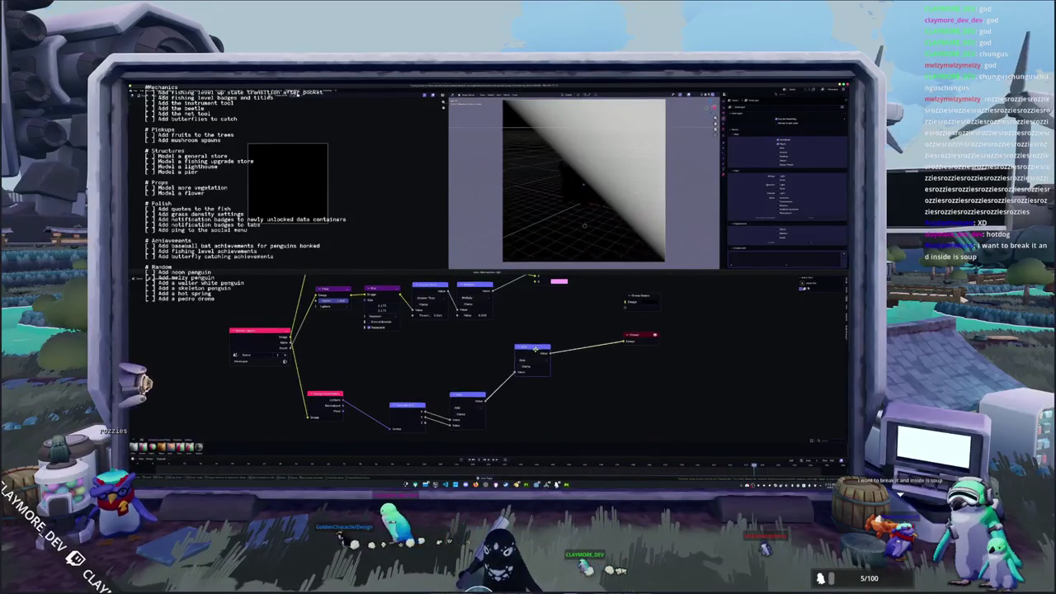
Insert a Multiply node before Clamp and raise its value to form stripes.
middle_drag(495, 380, 518, 358)
drag(428, 383, 423, 372)
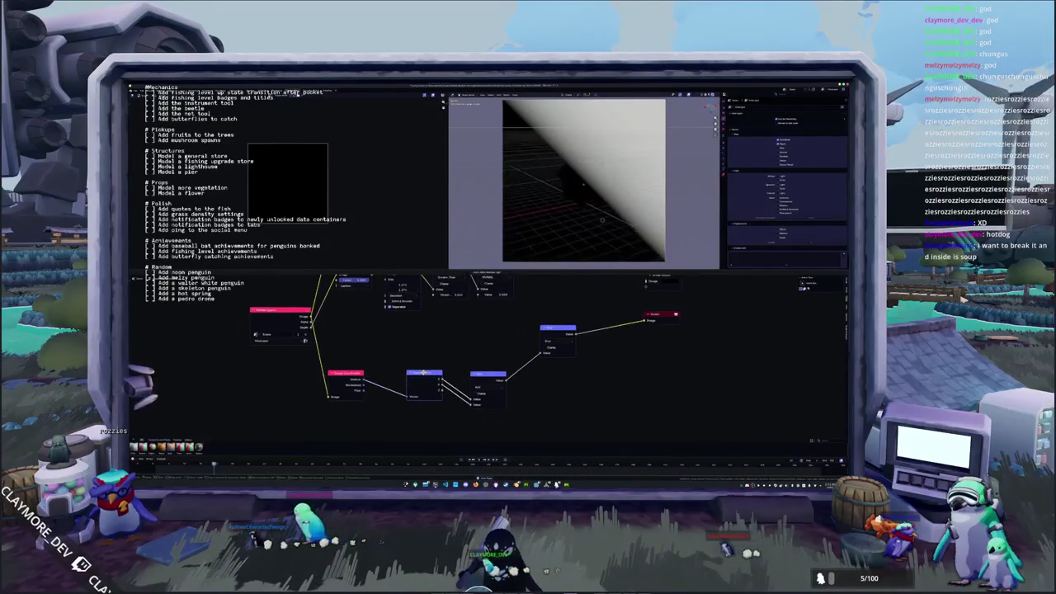
mouse_move(488, 373)
mouse_down()
mouse_move(464, 373)
mouse_move(513, 398)
mouse_up()
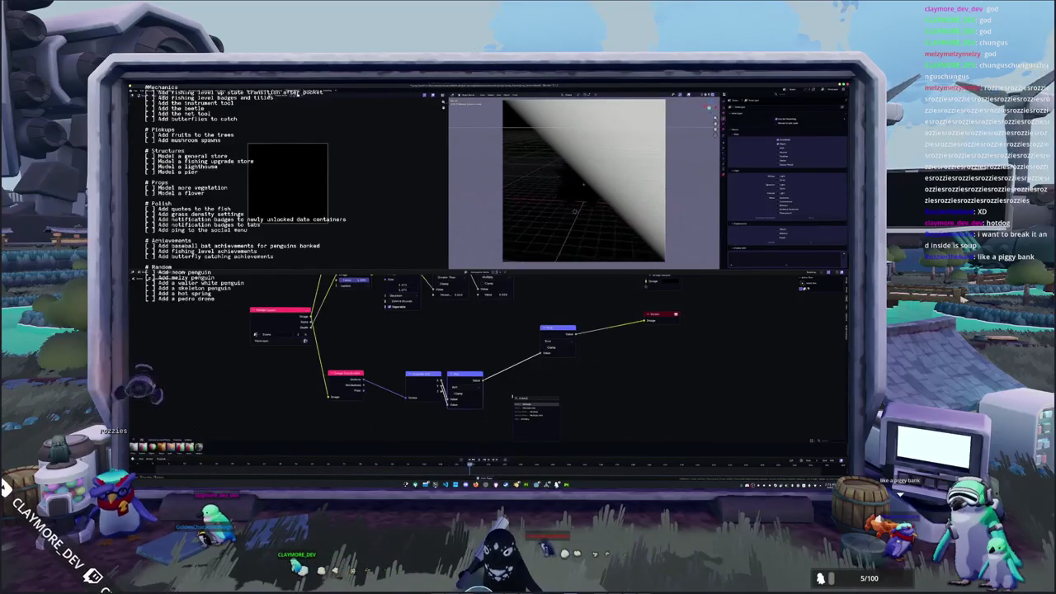
key(Return)
click(514, 374)
drag(512, 403, 528, 404)
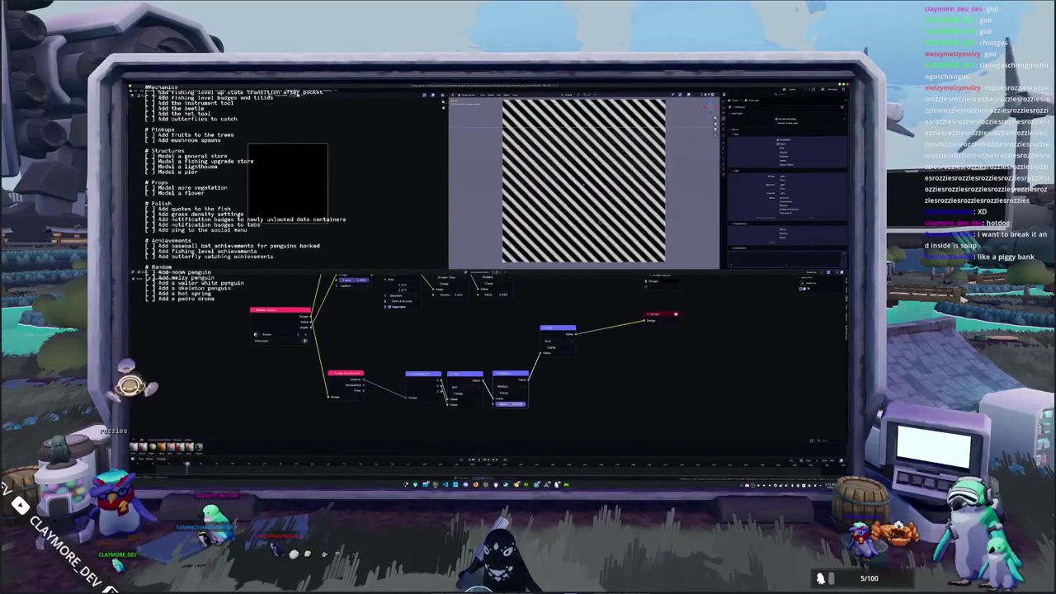
Commit the Multiply value and link the stripe output into the Color Ramp.
key(Return)
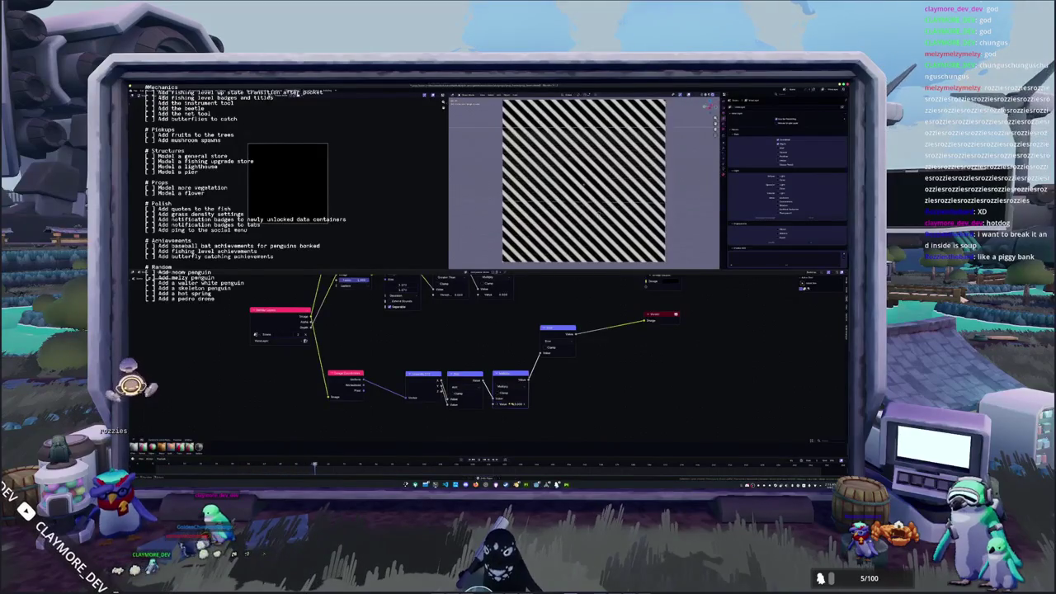
click(466, 374)
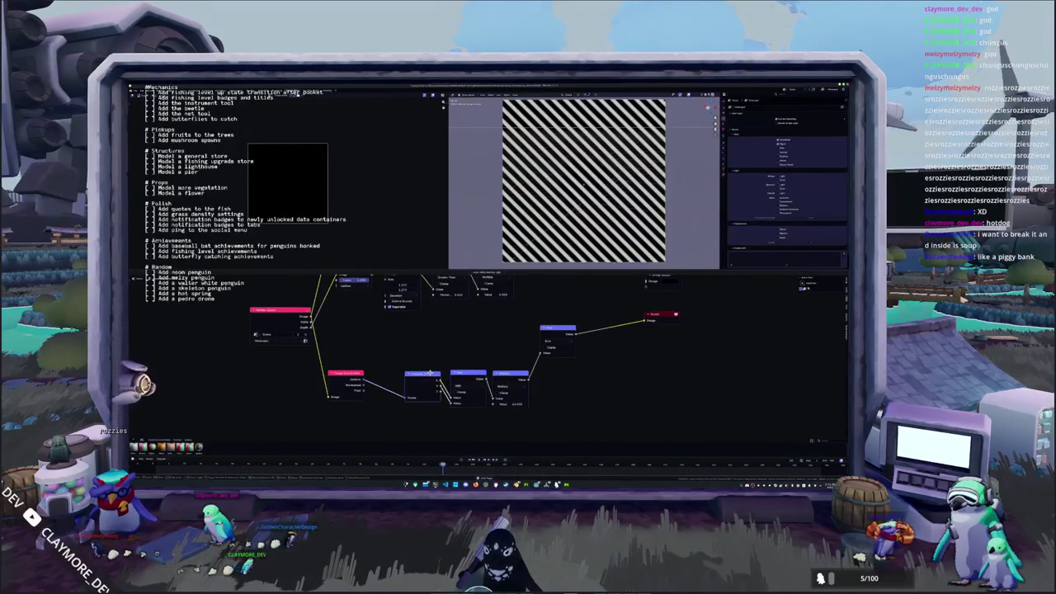
scroll(506, 353, down, 1)
middle_drag(506, 353, 481, 353)
drag(521, 330, 512, 370)
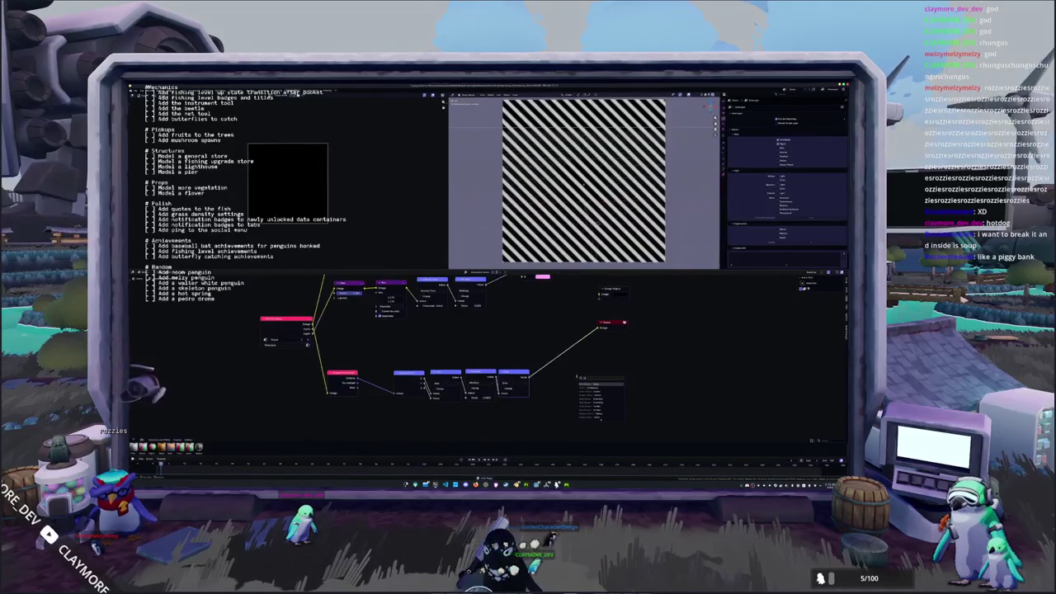
drag(529, 375, 581, 373)
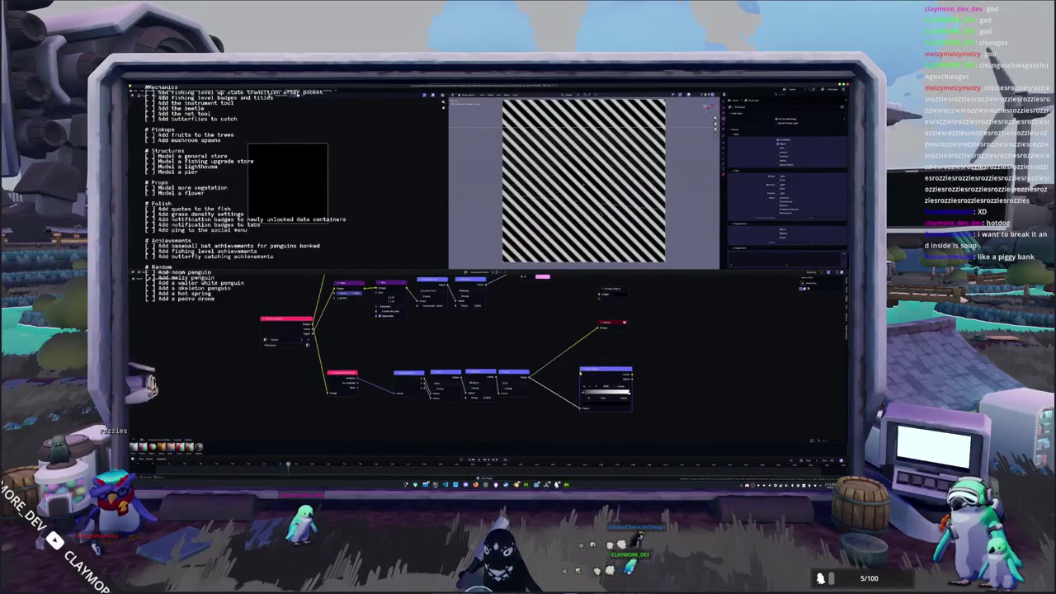
Nudge the red node and duplicate the blue Math node below the chain.
middle_drag(581, 373, 590, 337)
drag(356, 338, 362, 333)
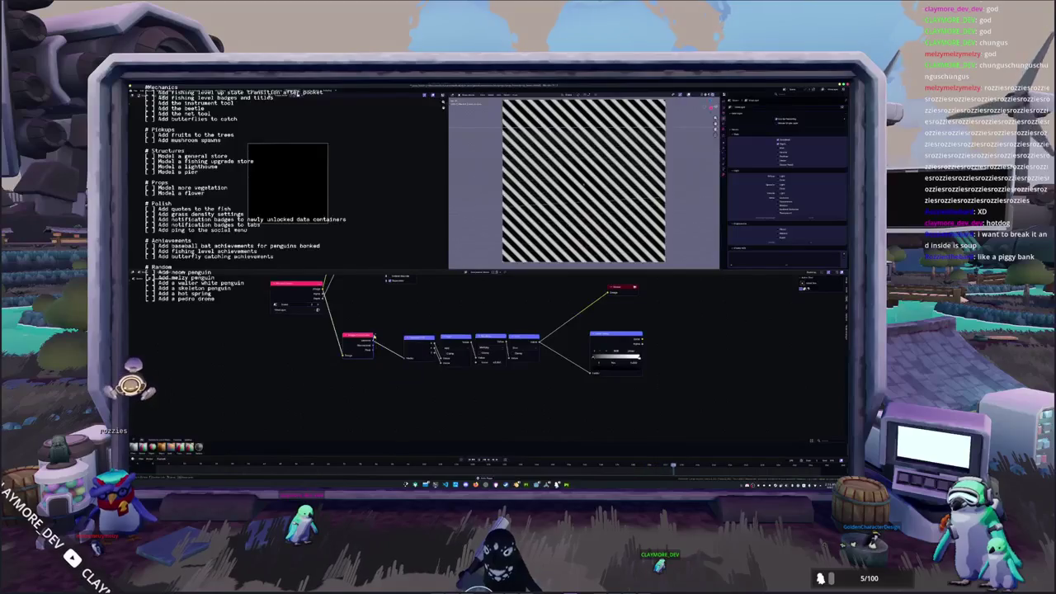
key(shift+d)
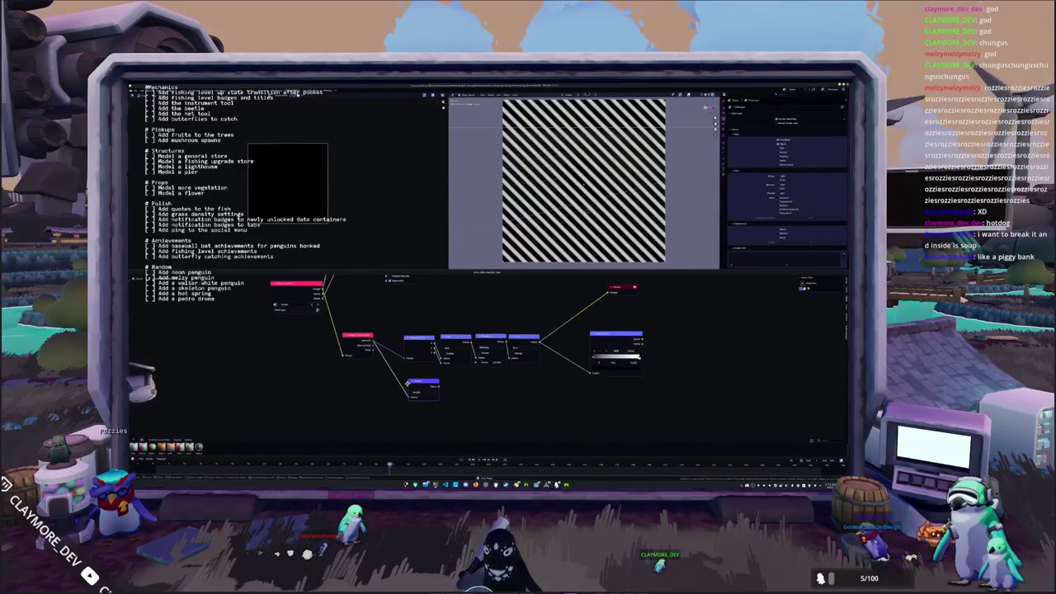
click(419, 383)
Preview the duplicated node's gradient and add Length and Math nodes beside it.
key(f)
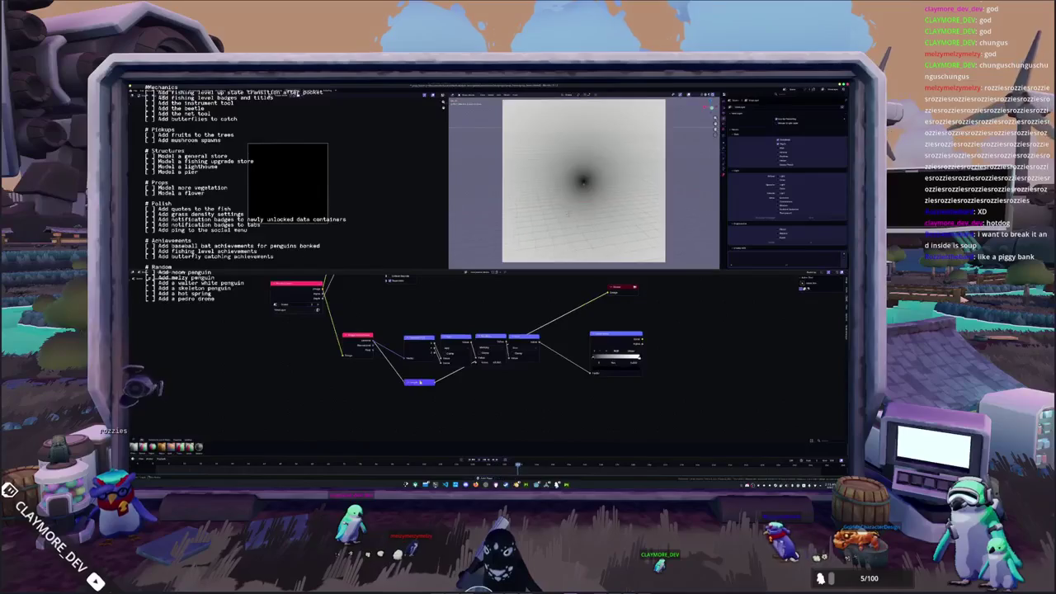
drag(419, 382, 472, 398)
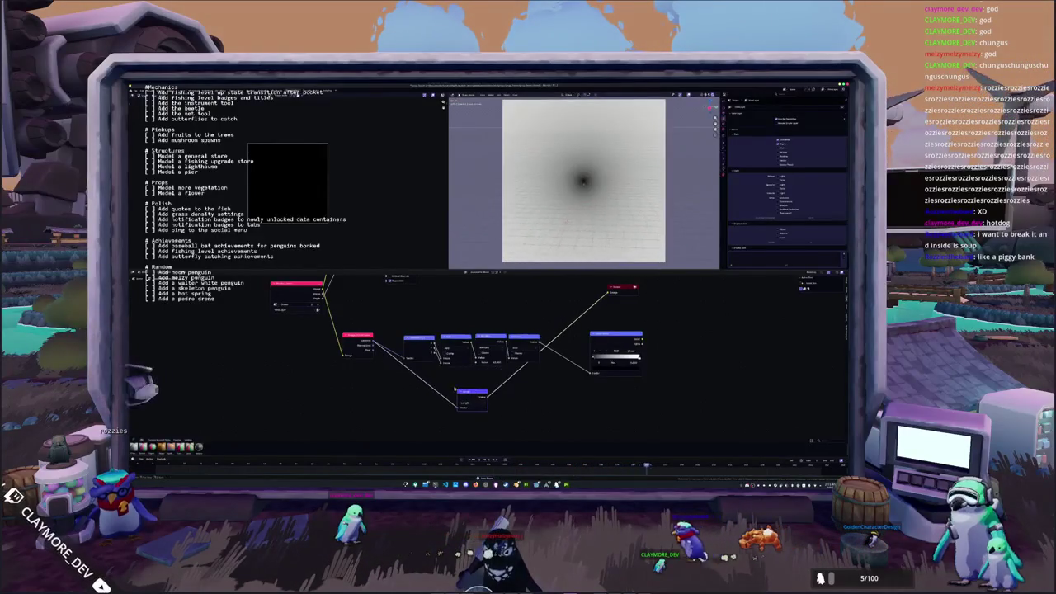
click(389, 386)
mouse_move(390, 385)
mouse_down()
mouse_move(406, 396)
mouse_move(361, 399)
mouse_up()
click(361, 399)
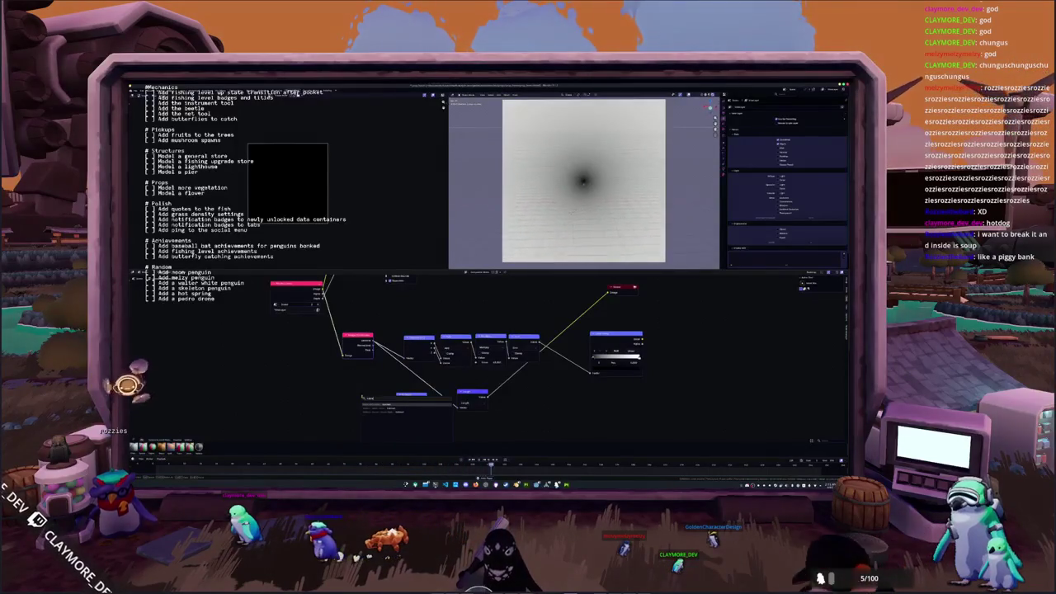
key(Return)
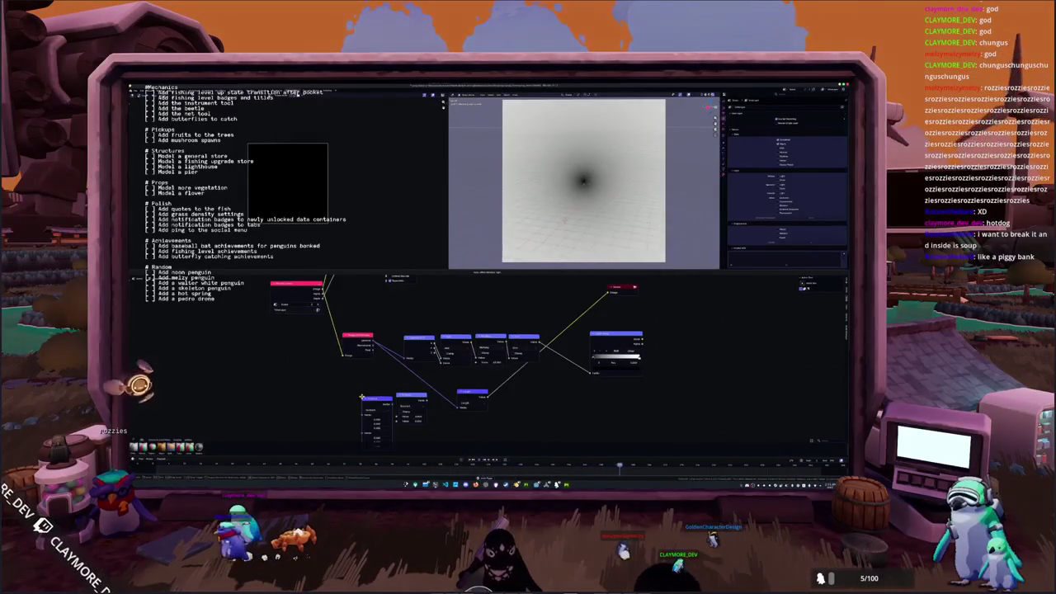
drag(363, 404, 405, 400)
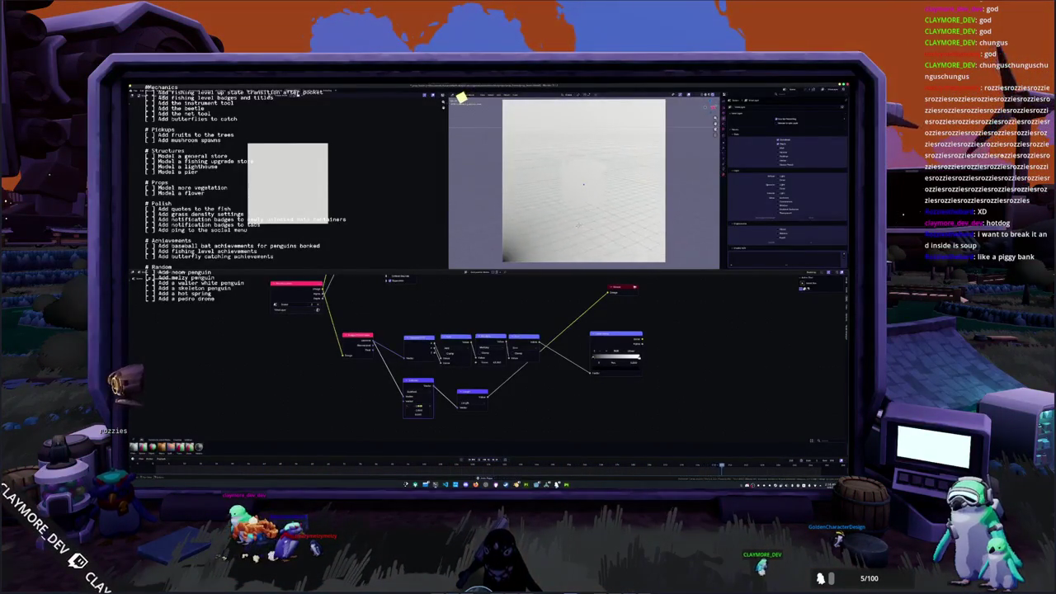
Move the ColorRamp beside the new branch and place the purple node after Length.
middle_drag(413, 386, 402, 382)
drag(456, 388, 443, 384)
middle_drag(592, 333, 561, 333)
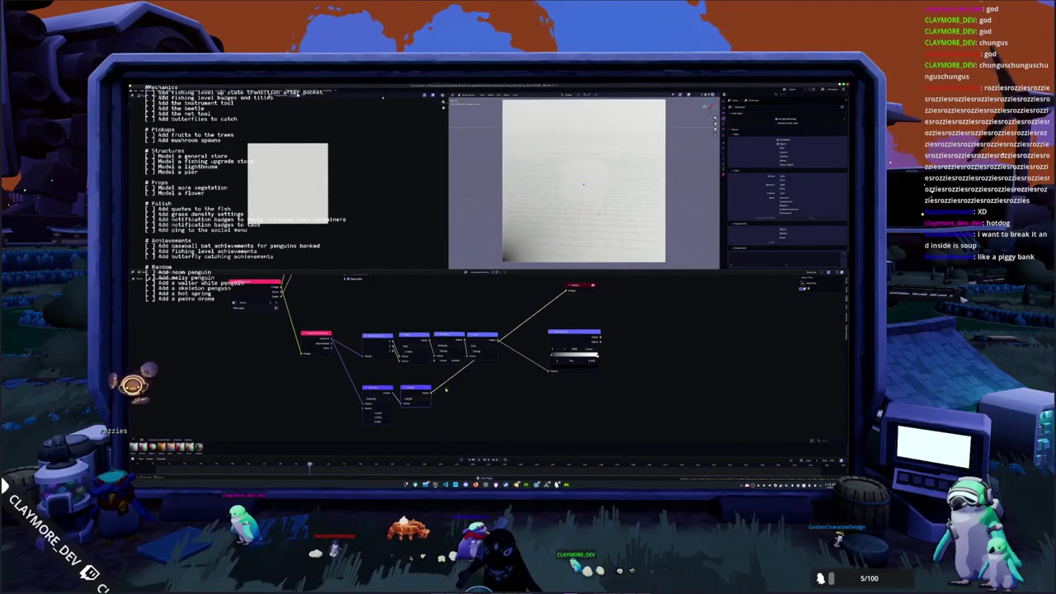
mouse_move(561, 334)
mouse_down()
mouse_move(459, 382)
mouse_move(476, 405)
mouse_up()
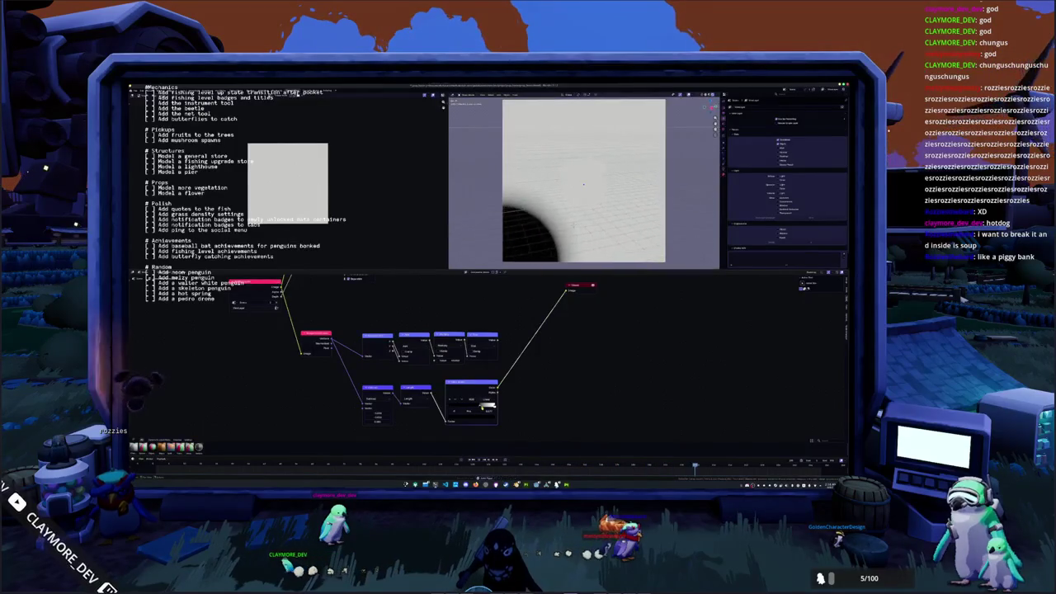
drag(457, 388, 534, 385)
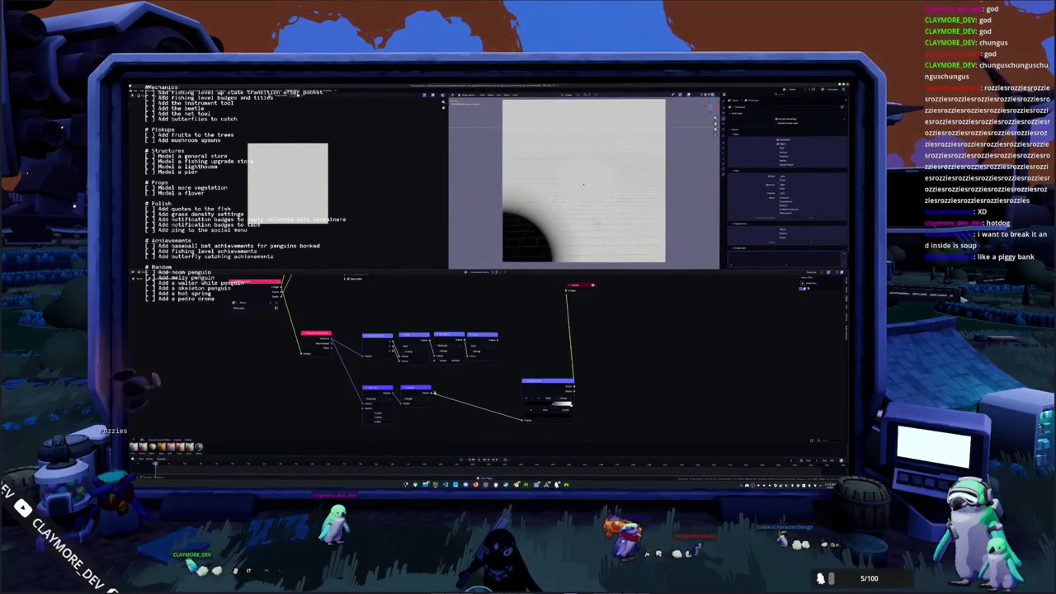
click(459, 392)
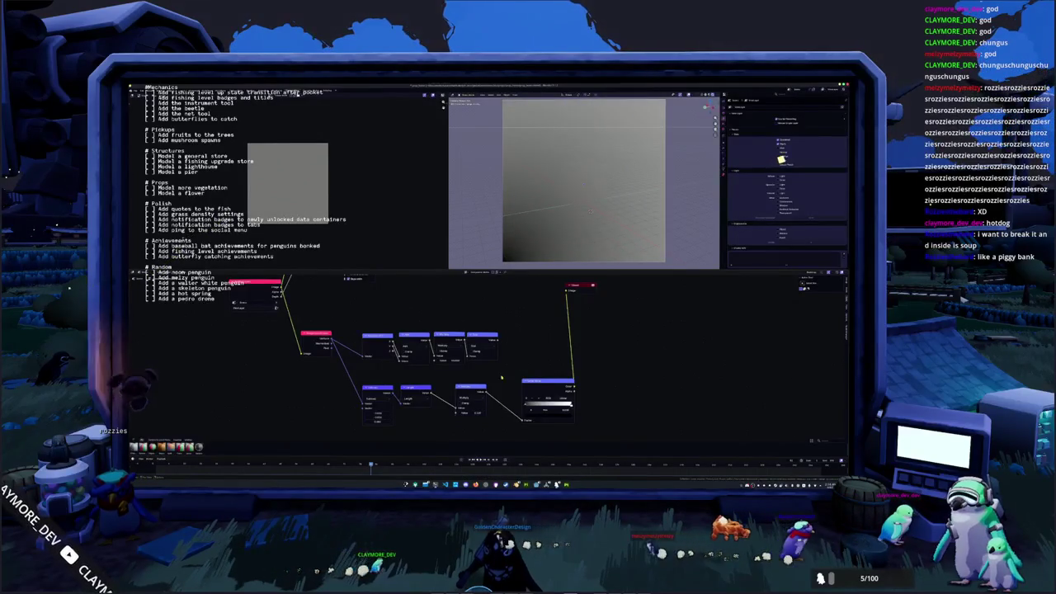
Insert a Mix node before the Composite output and remove the gradient link so the stripes show.
middle_drag(496, 417, 477, 422)
click(578, 340)
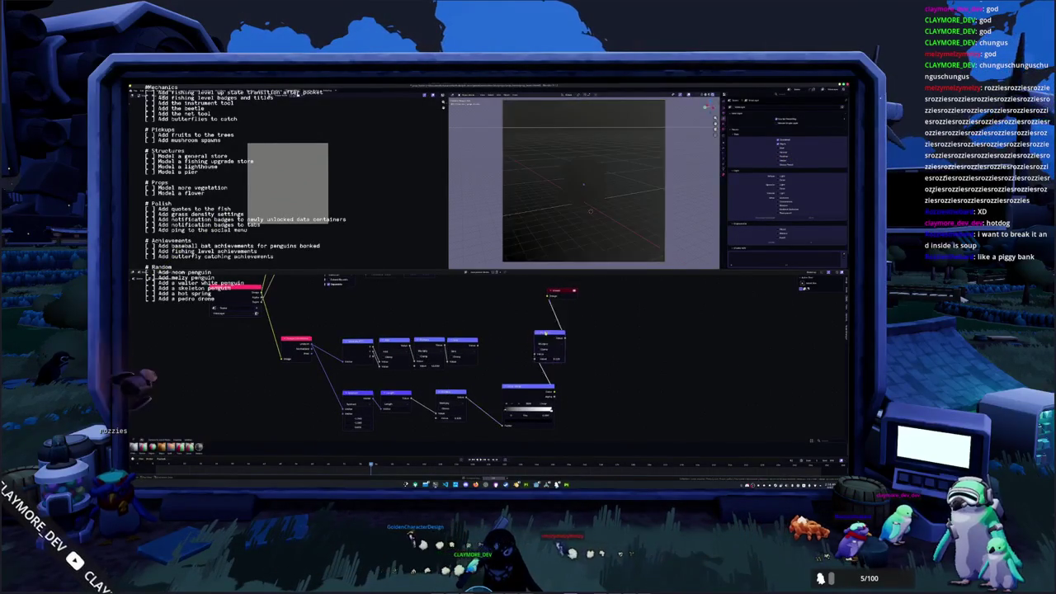
drag(564, 357, 555, 390)
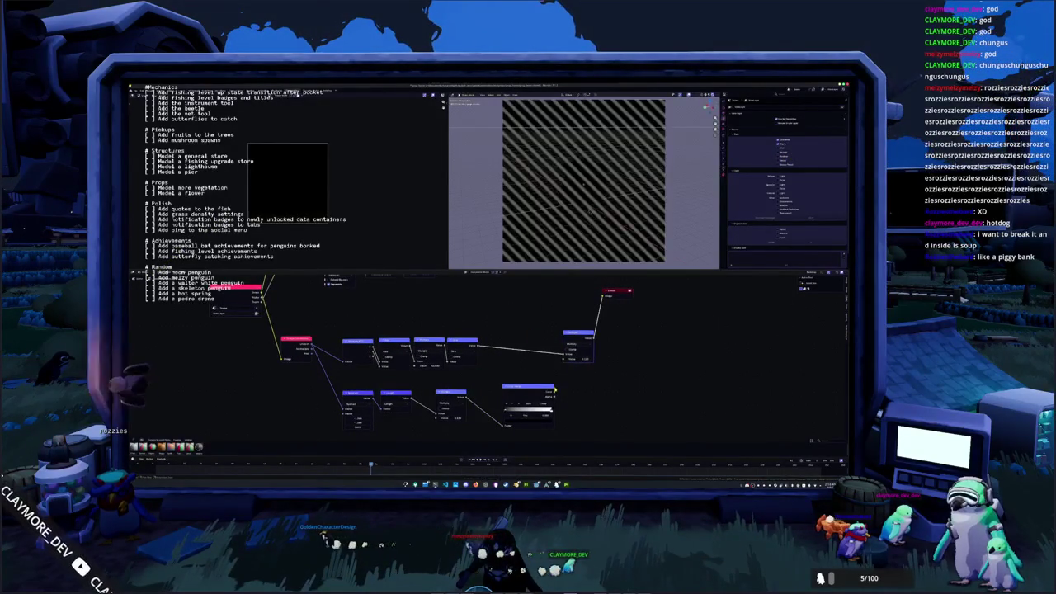
middle_drag(611, 329, 585, 304)
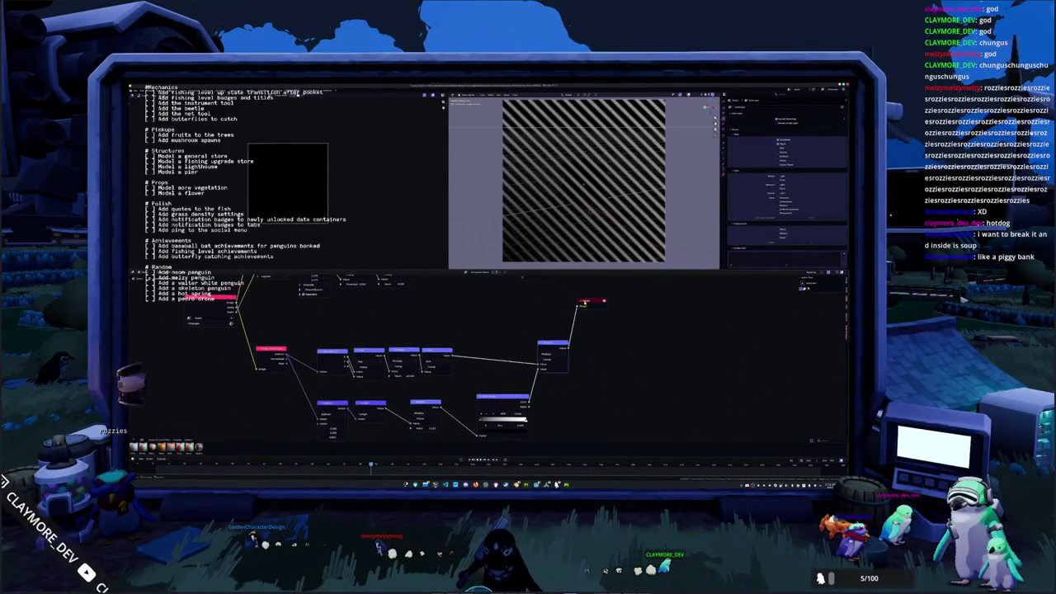
drag(646, 311, 656, 317)
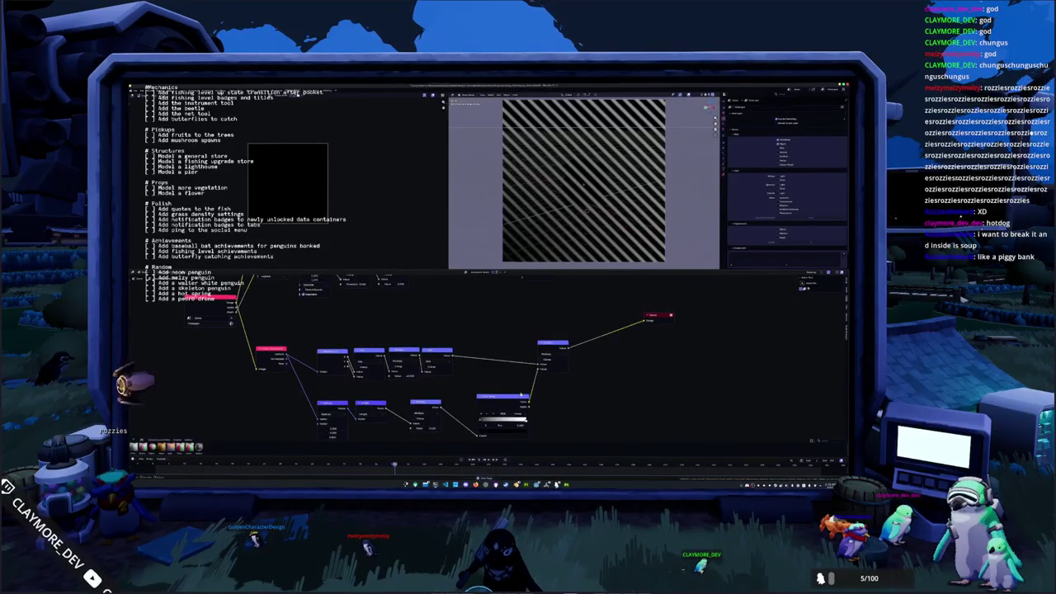
Shift the colour-ramp node left and switch the node's mode to the one with Object and Spacing fields.
drag(505, 399, 489, 403)
middle_drag(489, 403, 490, 377)
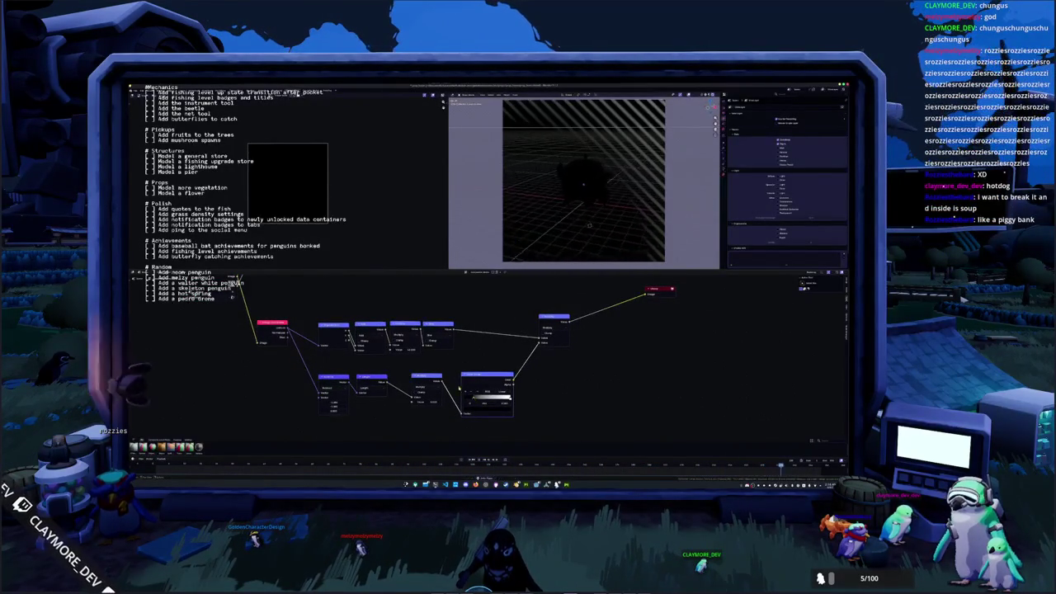
click(429, 332)
click(474, 343)
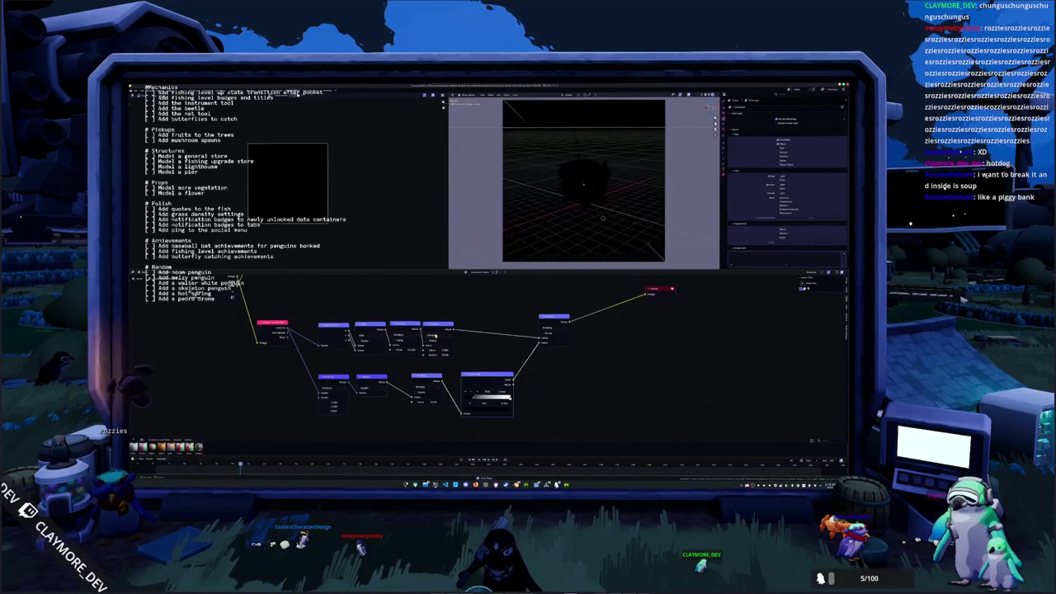
click(431, 337)
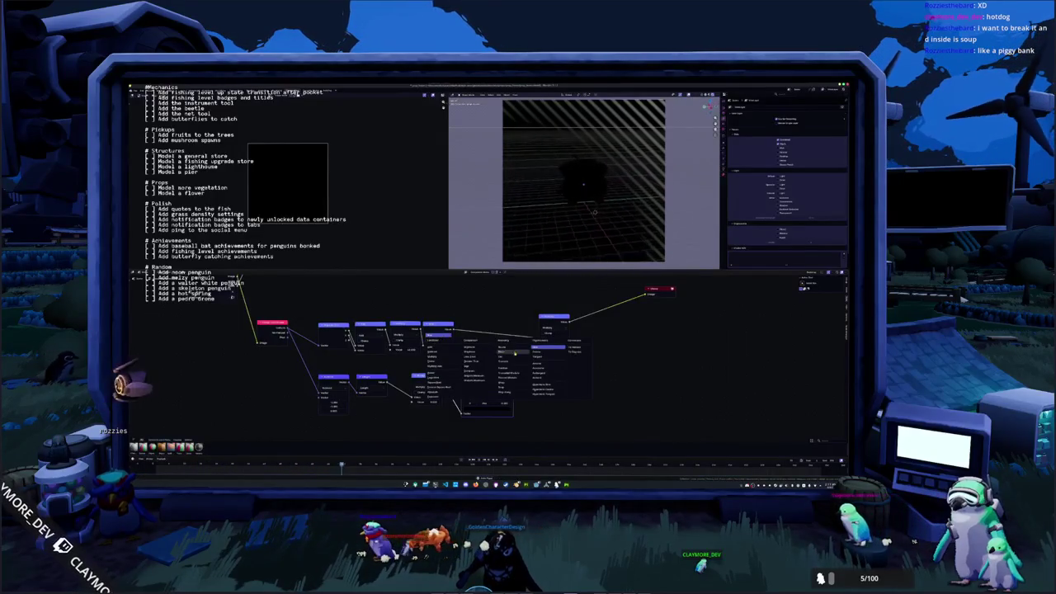
Add another ColorRamp node to the stripe chain, change its option, and arrange the nodes.
click(549, 349)
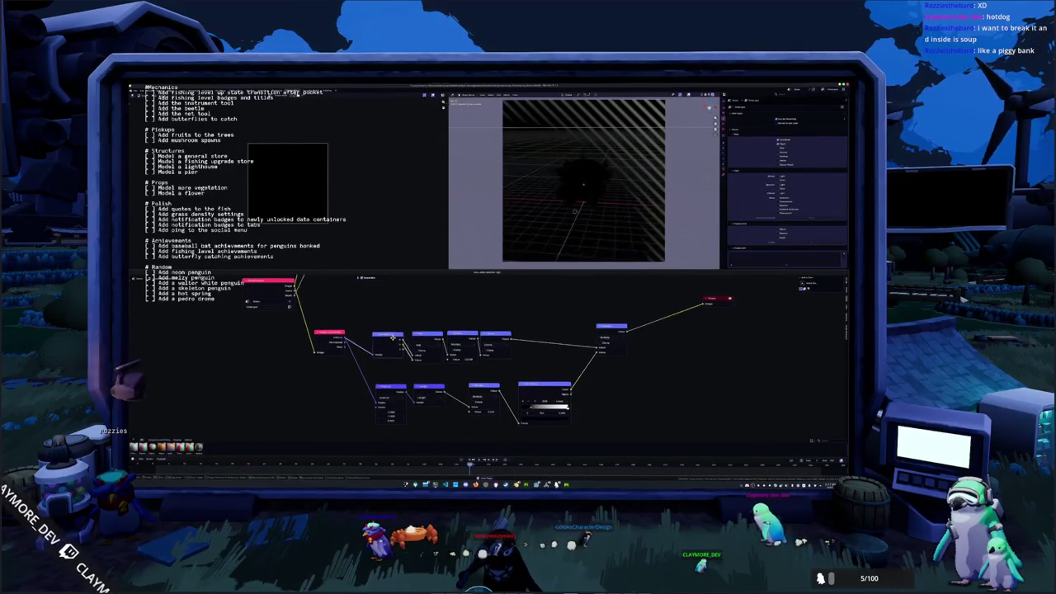
click(459, 349)
click(467, 350)
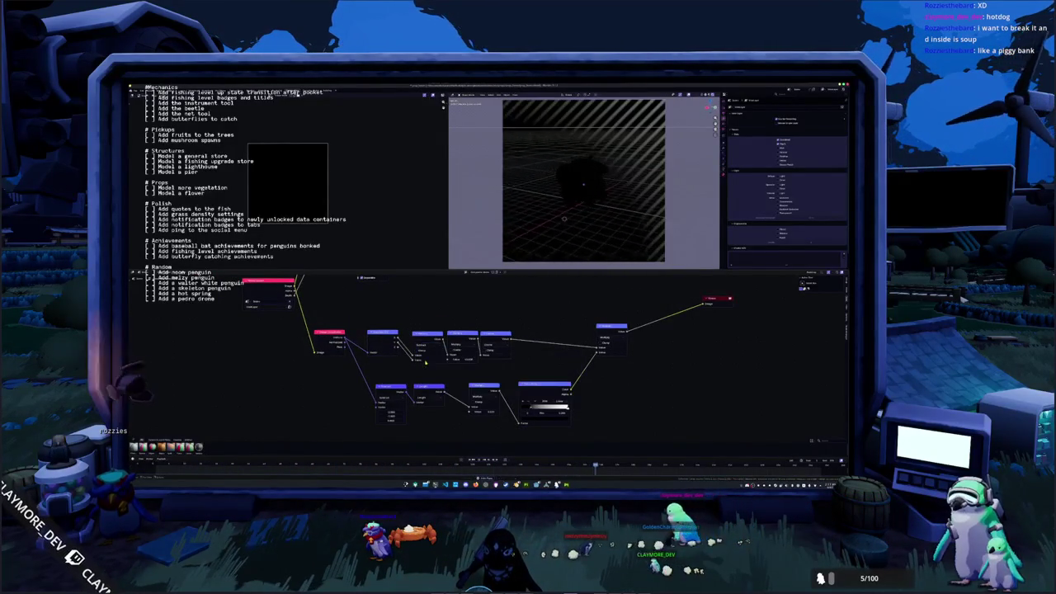
middle_drag(466, 349, 512, 359)
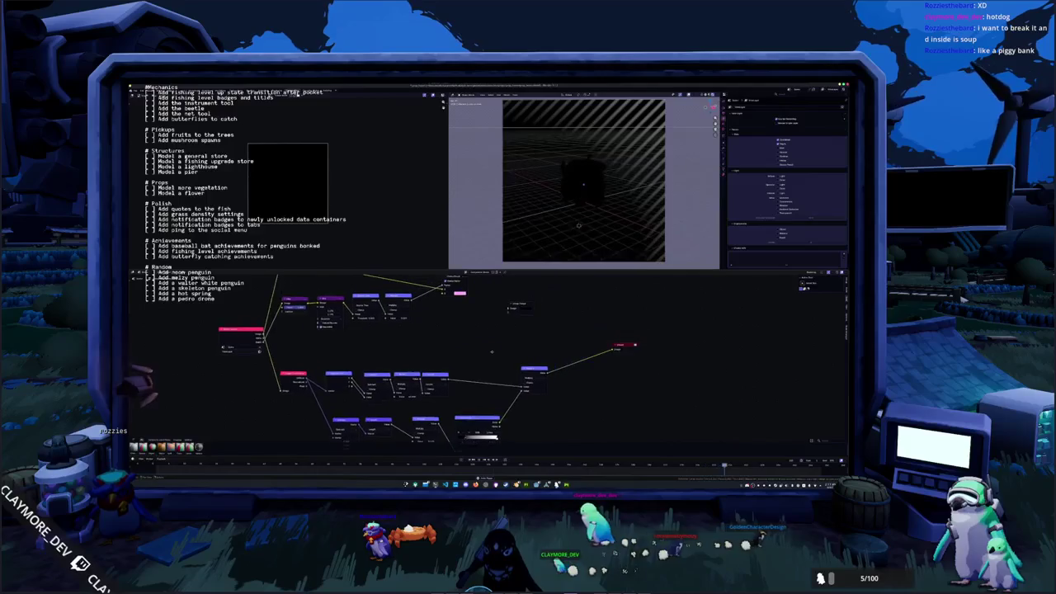
drag(512, 360, 494, 350)
mouse_move(493, 341)
middle_down()
mouse_move(480, 358)
mouse_move(491, 328)
mouse_move(487, 361)
middle_up()
Duplicate the Render Layers node with Shift+D and wire the copy into the mix.
click(415, 288)
key(shift+d)
click(525, 374)
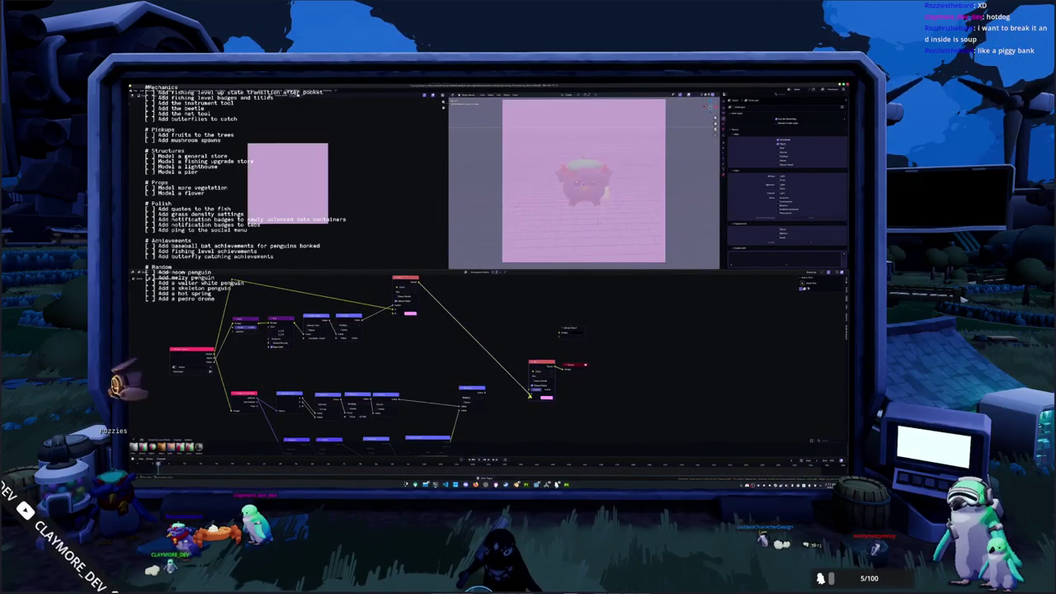
drag(479, 391, 473, 393)
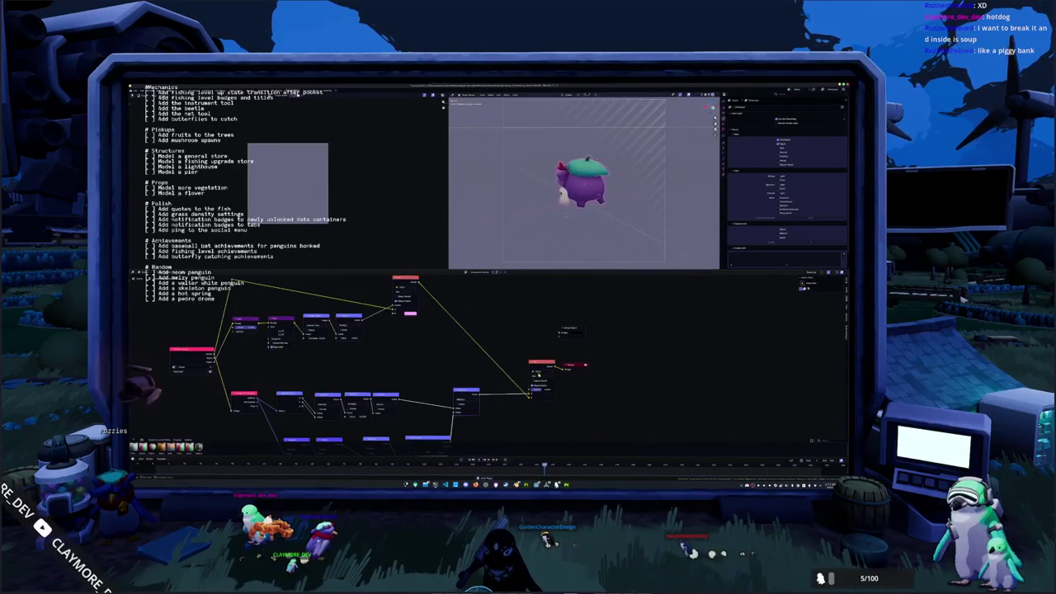
drag(578, 364, 631, 361)
drag(546, 367, 582, 364)
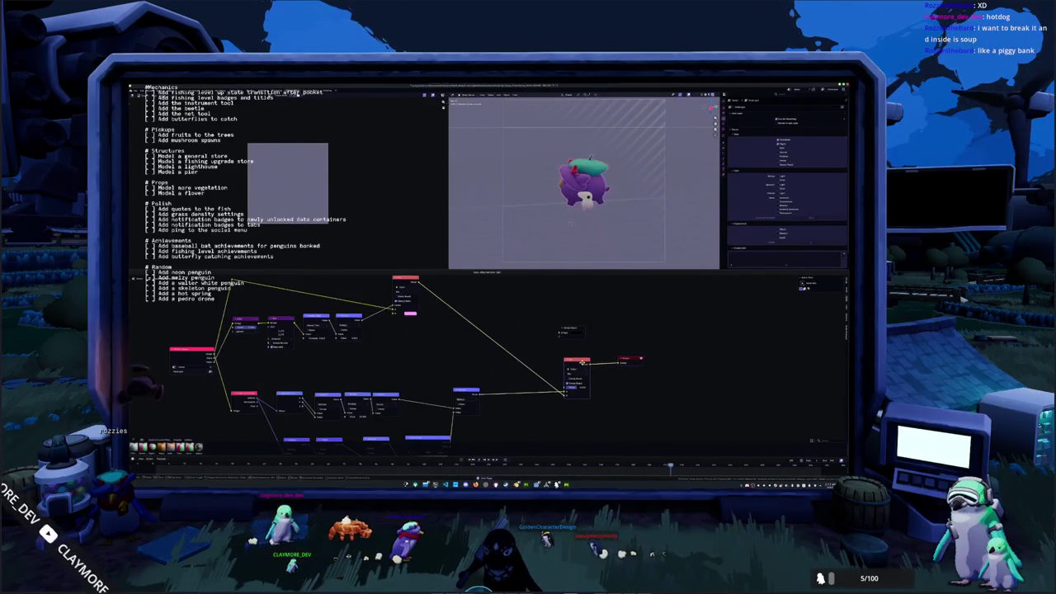
middle_drag(533, 389, 541, 341)
drag(474, 341, 482, 352)
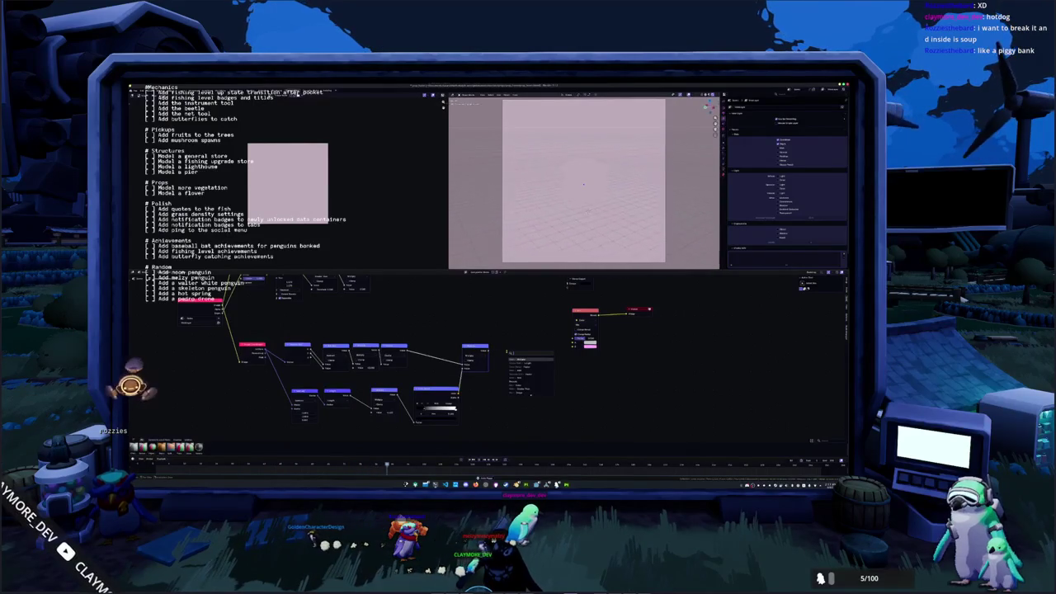
key(Return)
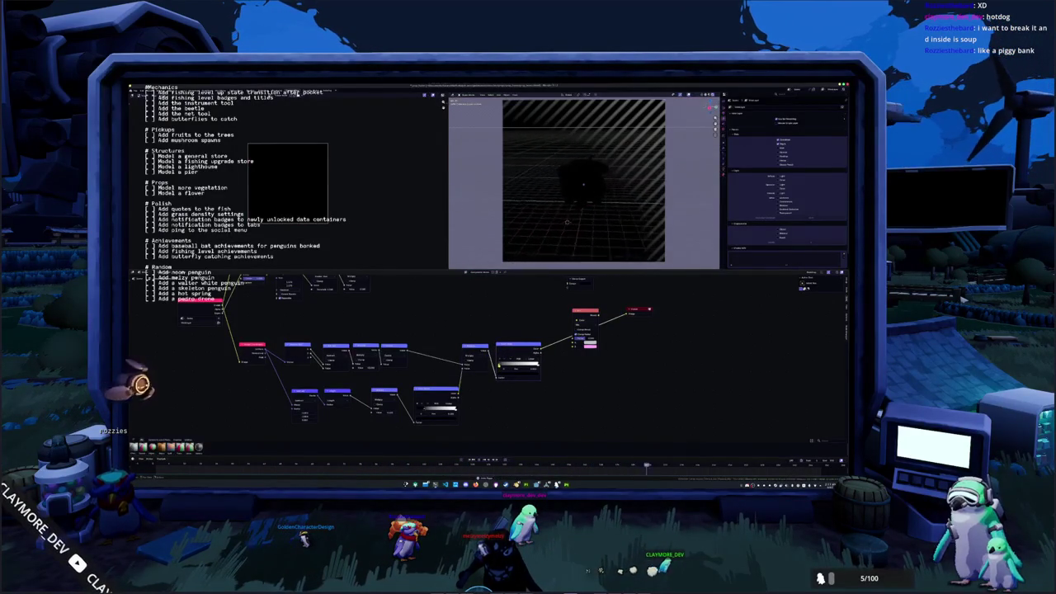
Set the new colour ramp's colour stop to a pink hue, tinting the preview pale pink.
click(534, 364)
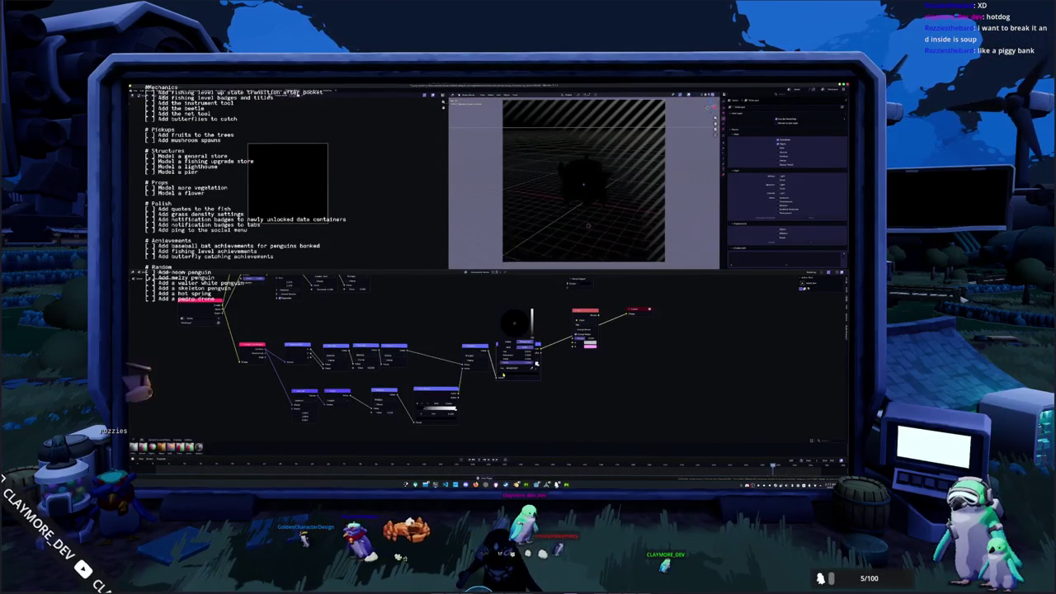
mouse_move(533, 324)
mouse_down()
mouse_move(532, 311)
mouse_move(513, 324)
mouse_up()
click(521, 317)
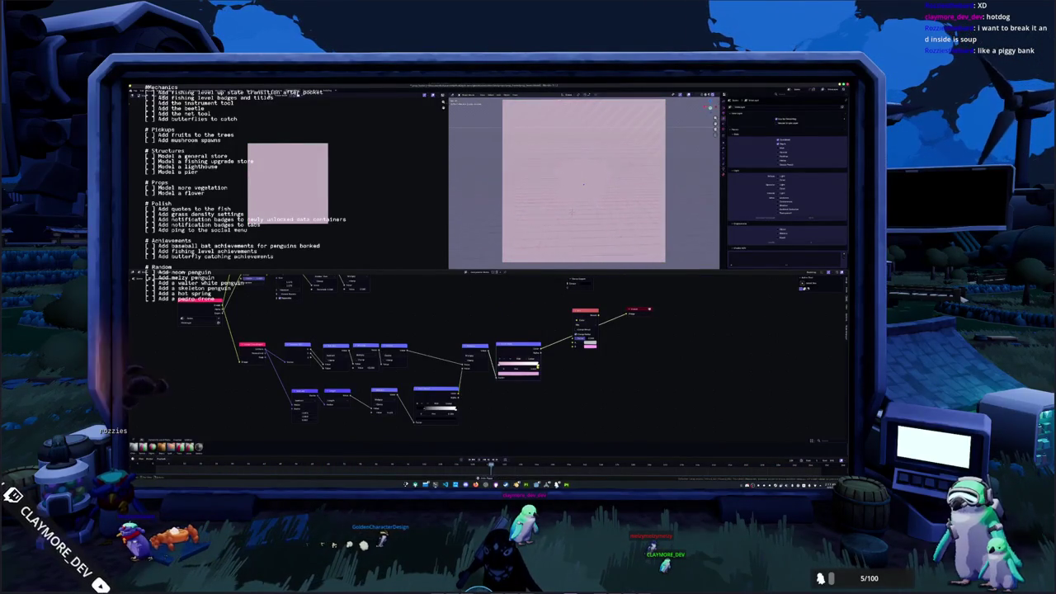
click(518, 371)
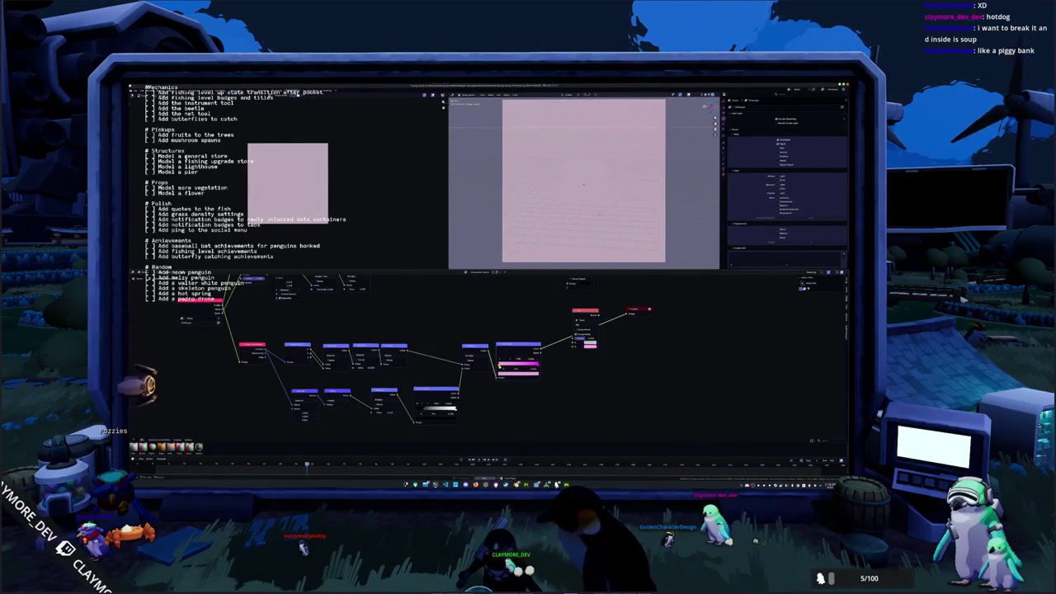
click(518, 364)
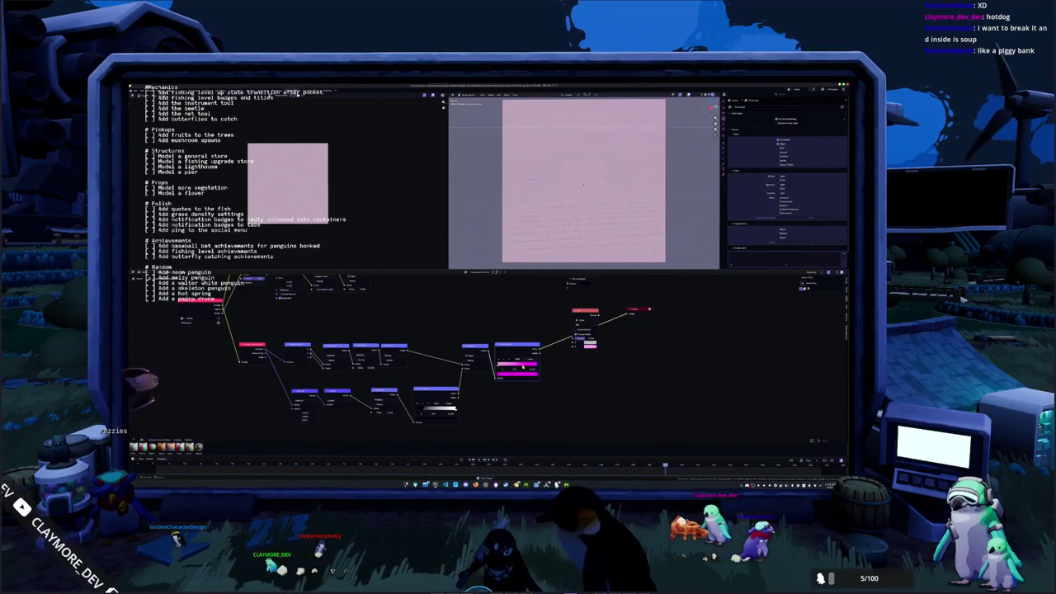
middle_drag(542, 333, 524, 359)
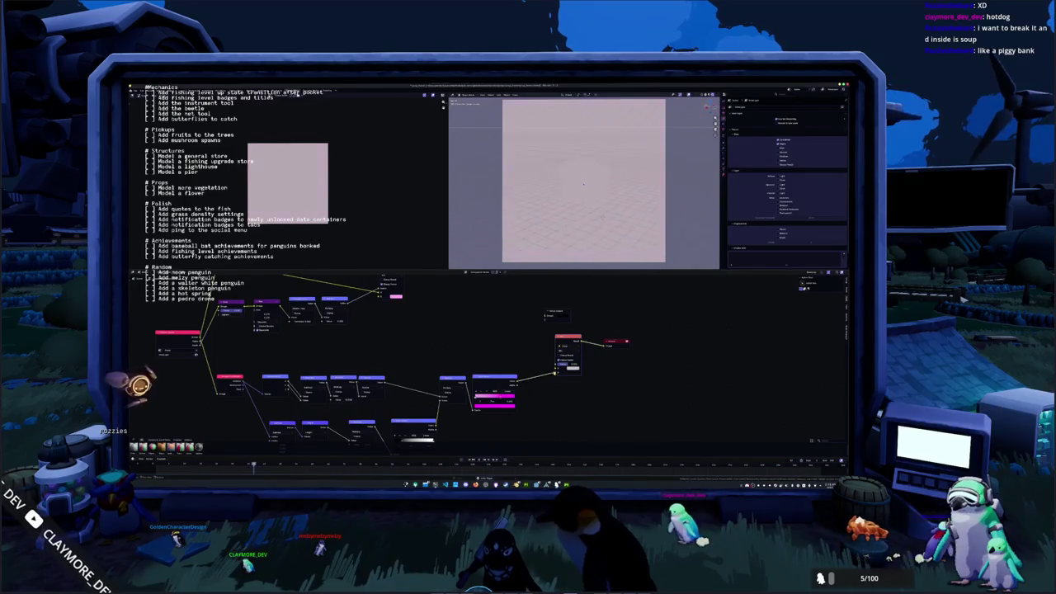
Link the pink-tinted result into the Composite node, start playback, and frame all nodes.
scroll(386, 362, down, 1)
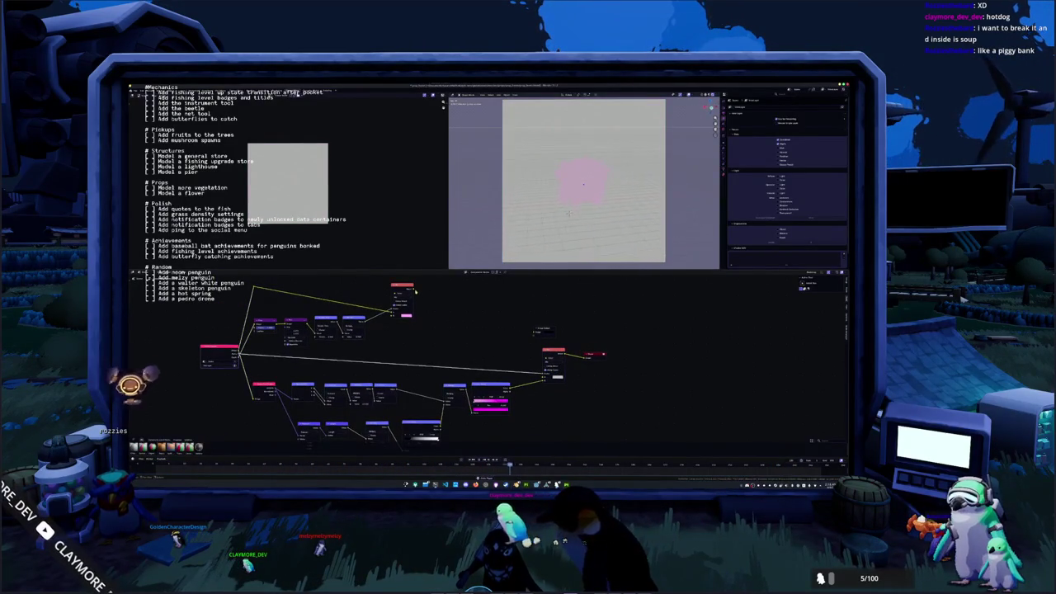
drag(542, 379, 458, 338)
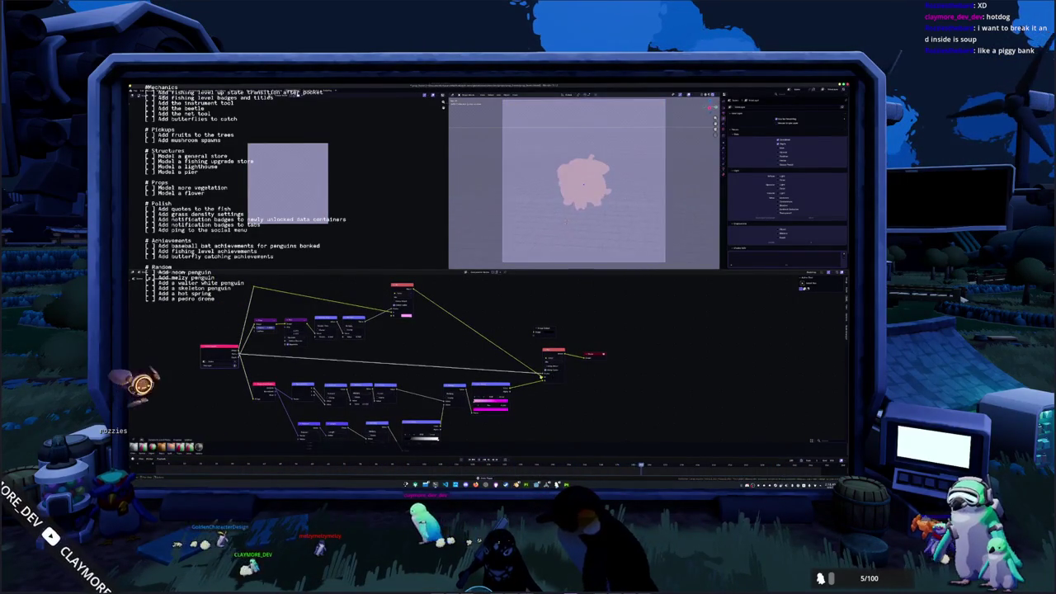
drag(411, 311, 542, 376)
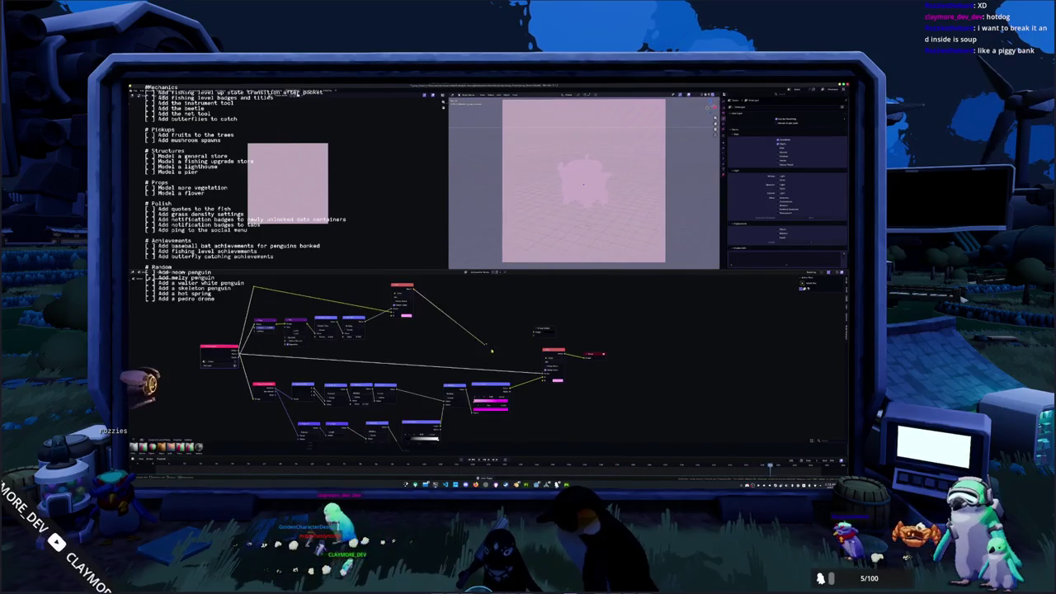
key(space)
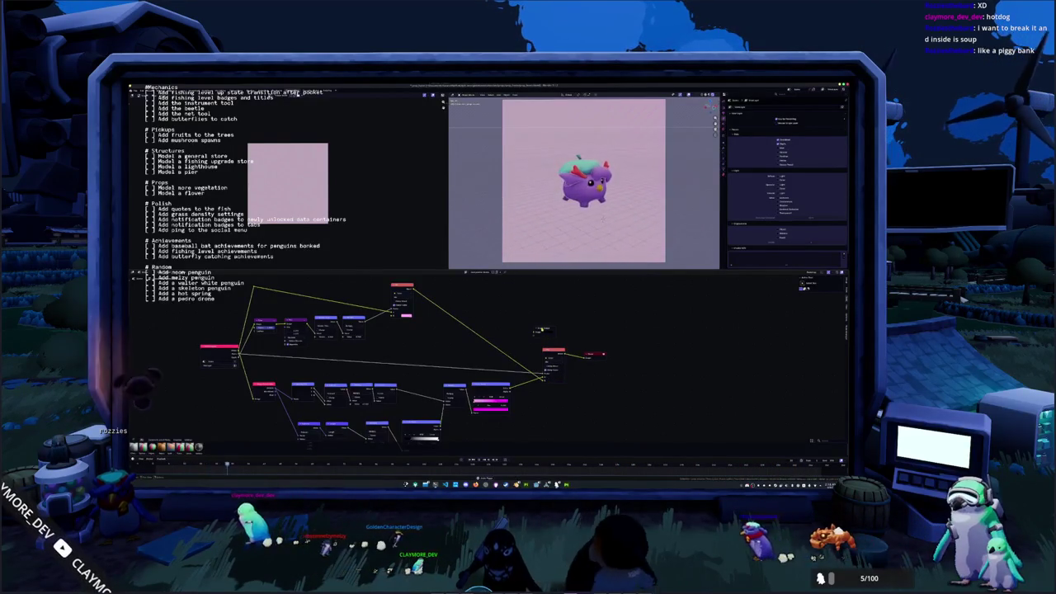
click(405, 315)
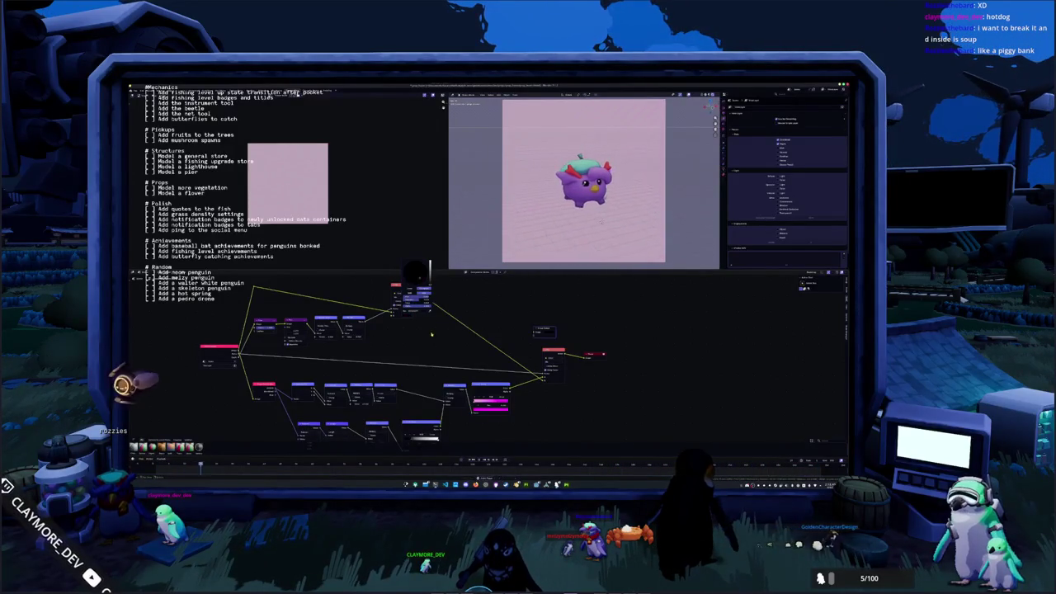
key(Home)
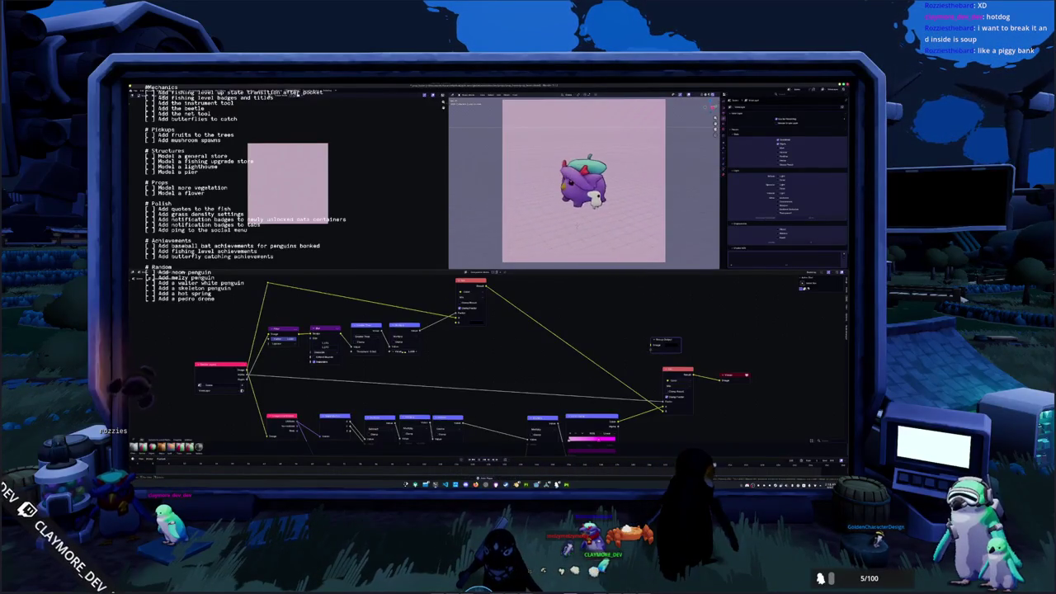
Search the Add menu for a node and place it in the compositor tree.
scroll(405, 353, down, 1)
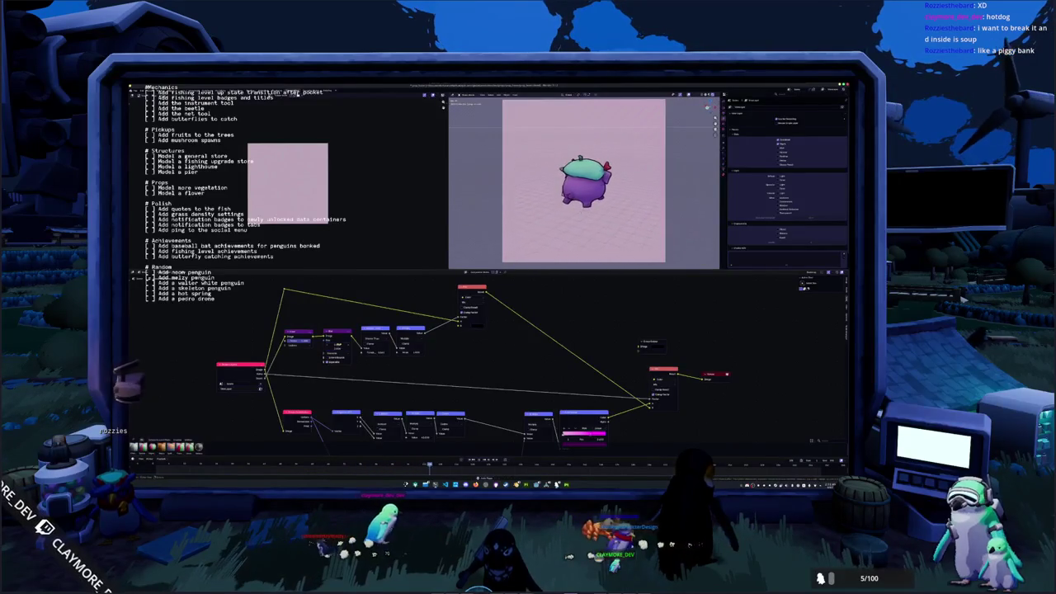
scroll(468, 353, down, 1)
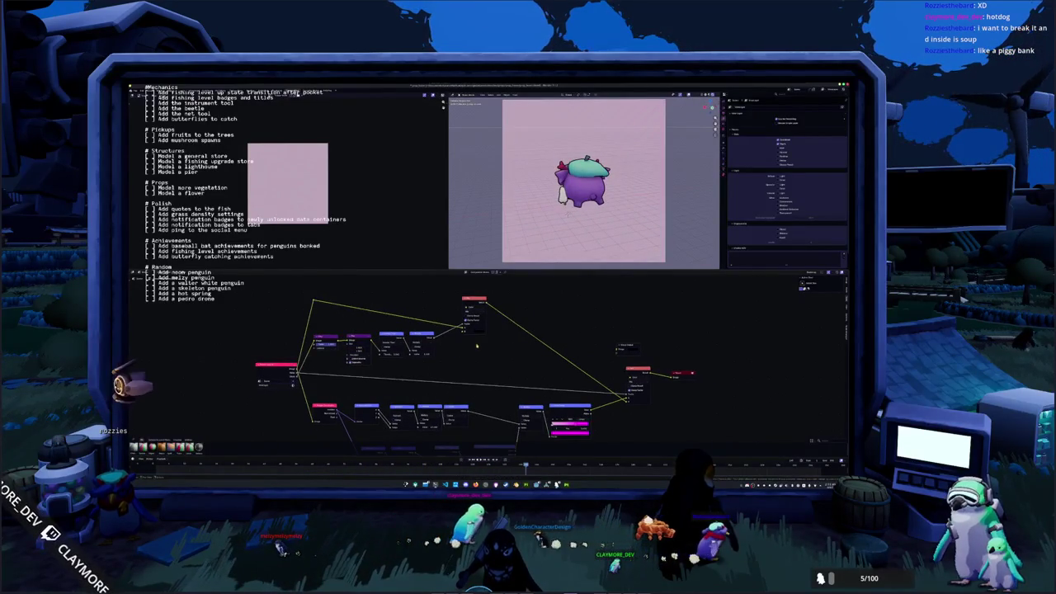
scroll(459, 352, down, 1)
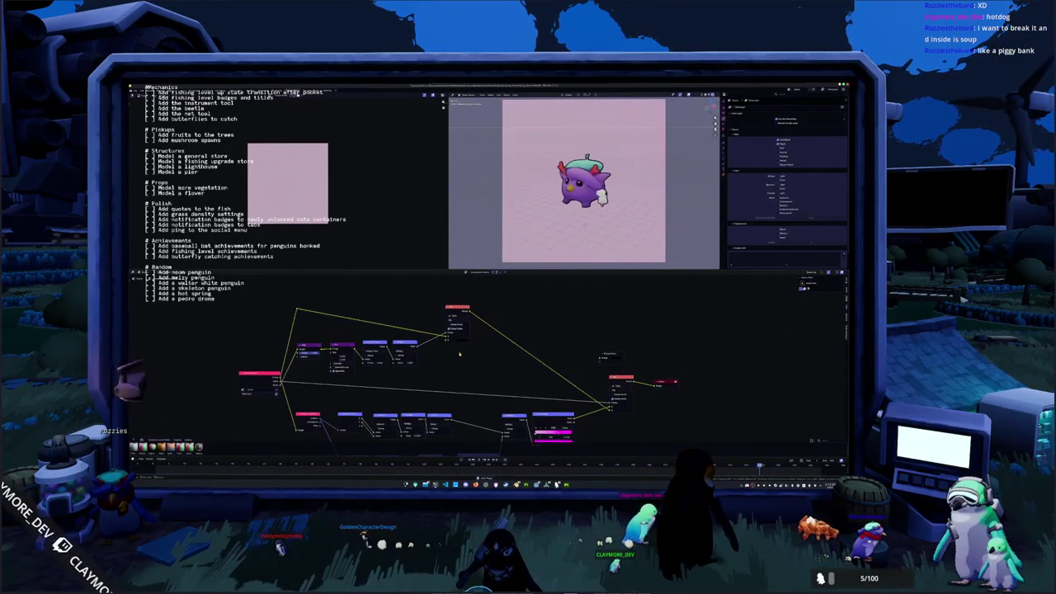
middle_drag(456, 357, 453, 346)
scroll(453, 345, down, 2)
scroll(541, 242, down, 2)
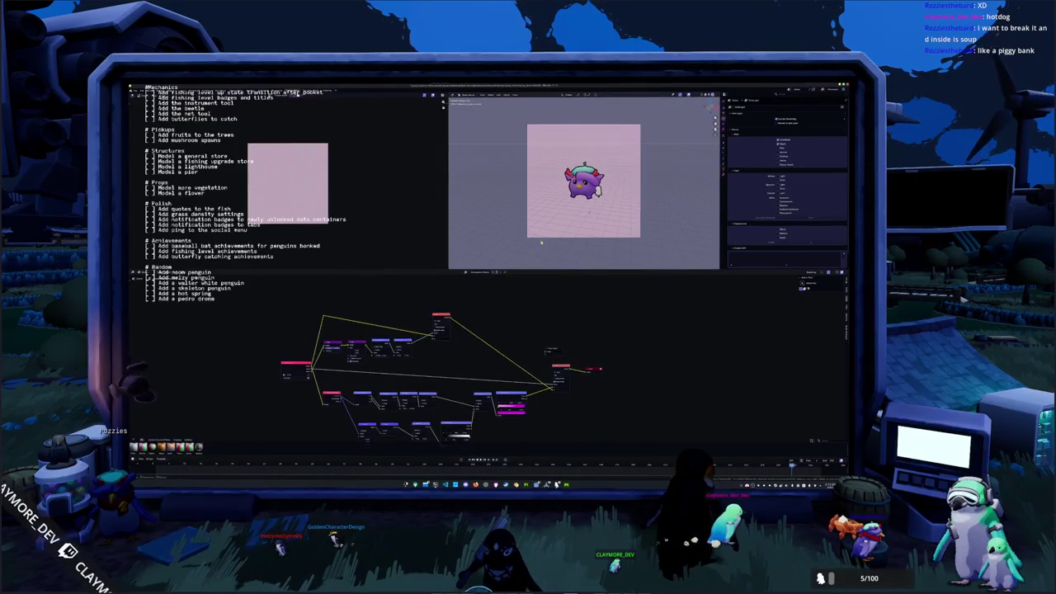
middle_drag(530, 327, 522, 308)
scroll(521, 308, up, 1)
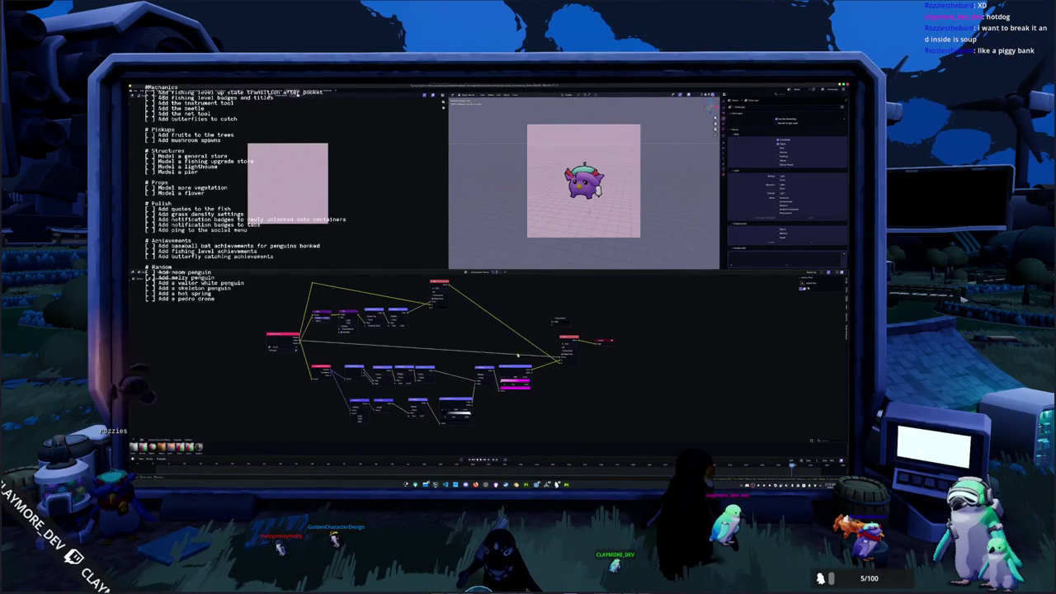
middle_drag(518, 350, 508, 360)
click(521, 312)
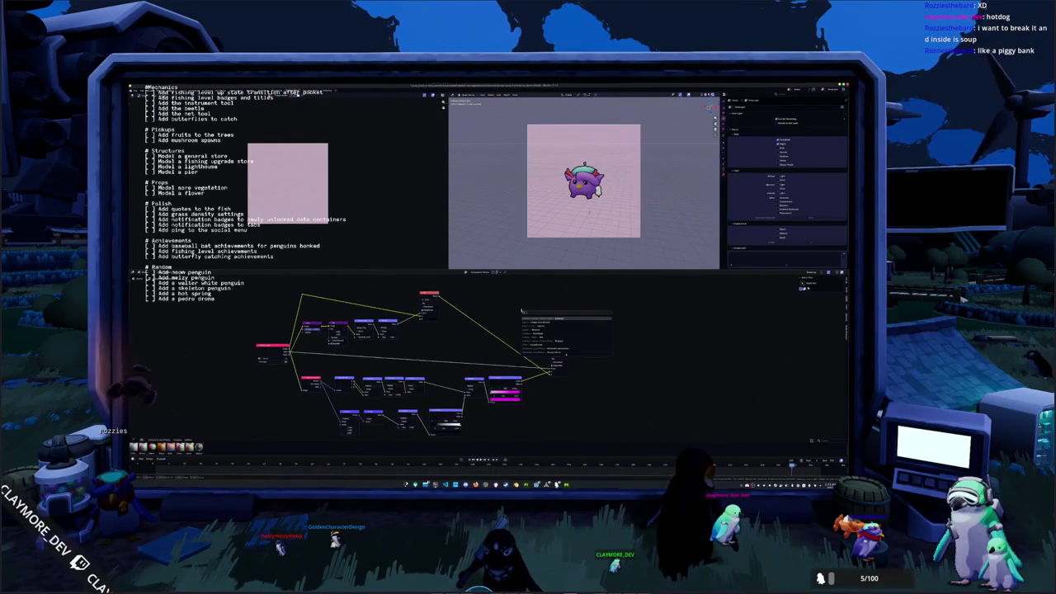
key(Return)
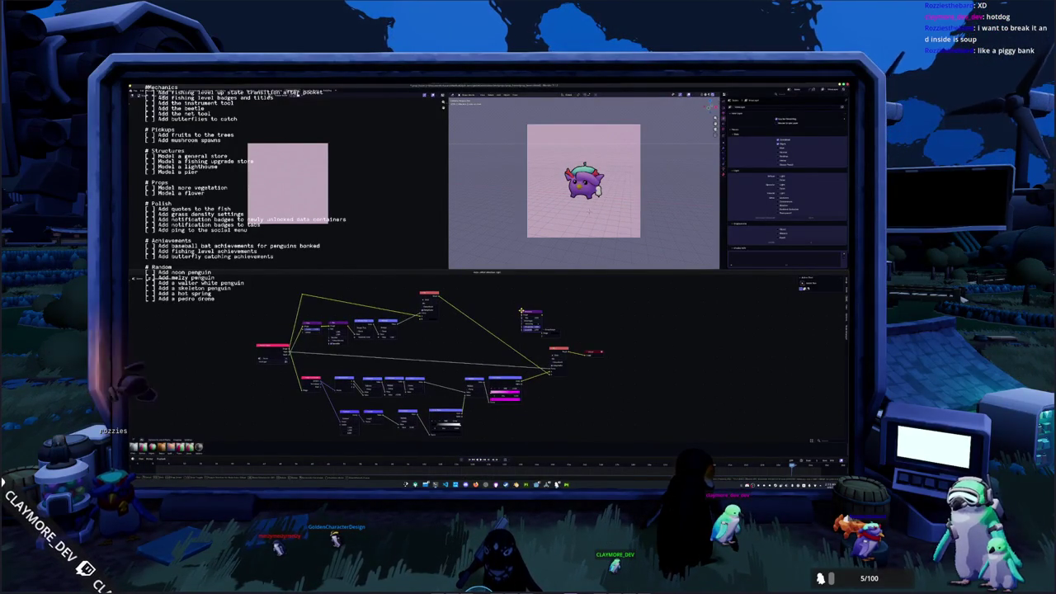
middle_drag(387, 294, 464, 309)
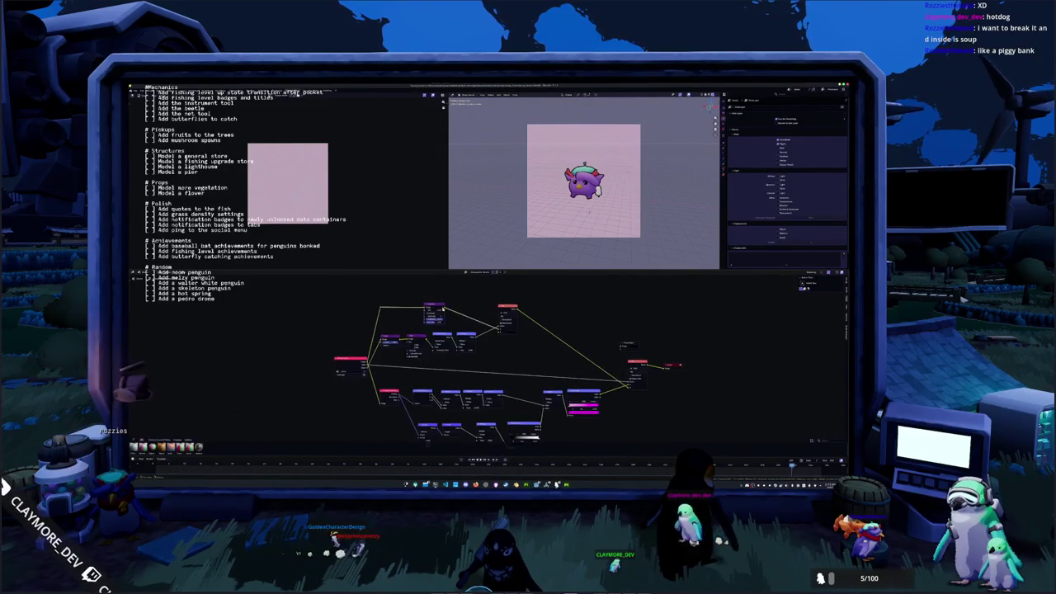
scroll(523, 225, up, 3)
scroll(523, 225, down, 3)
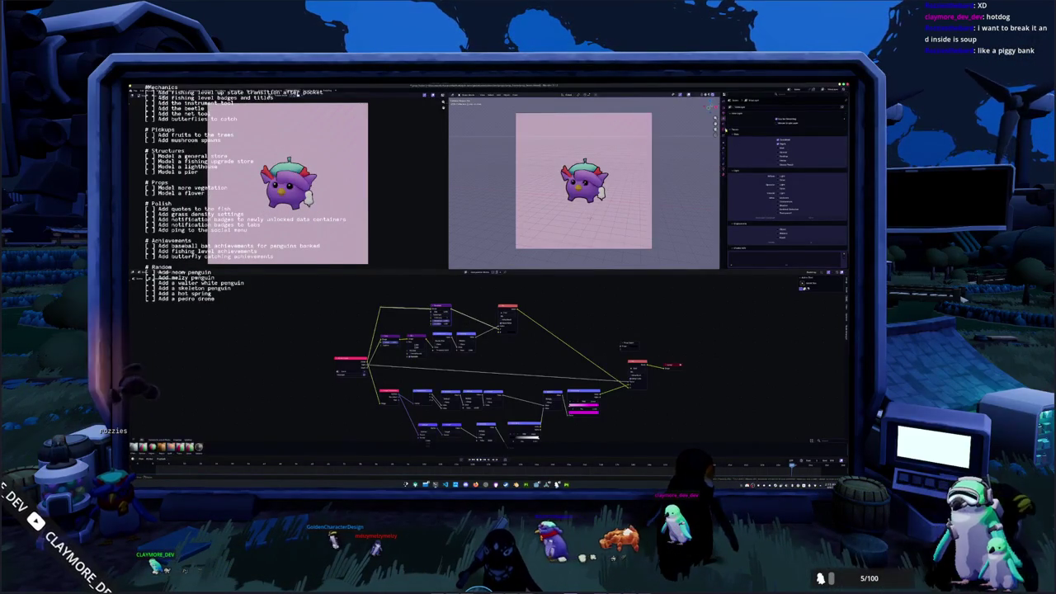
Show the Output Properties with format, frame range and output settings, then reposition the node graph.
click(726, 114)
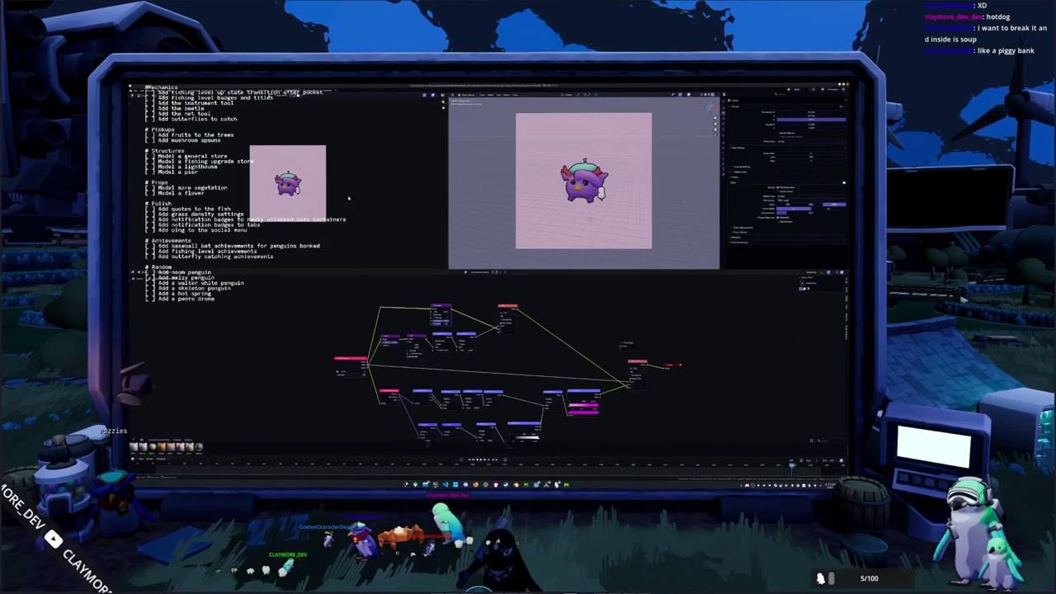
scroll(423, 298, up, 2)
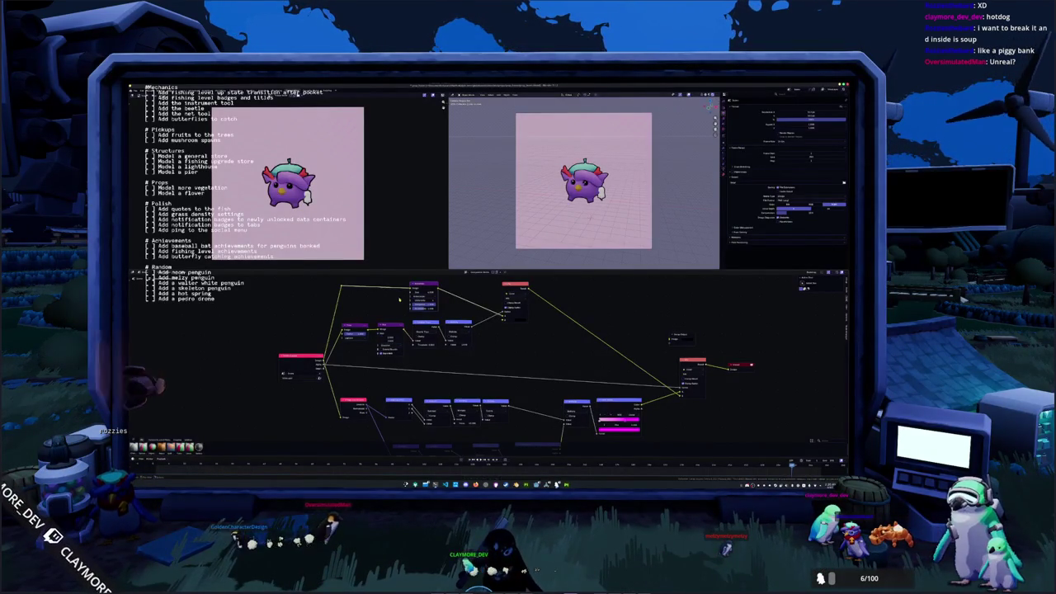
scroll(526, 251, down, 1)
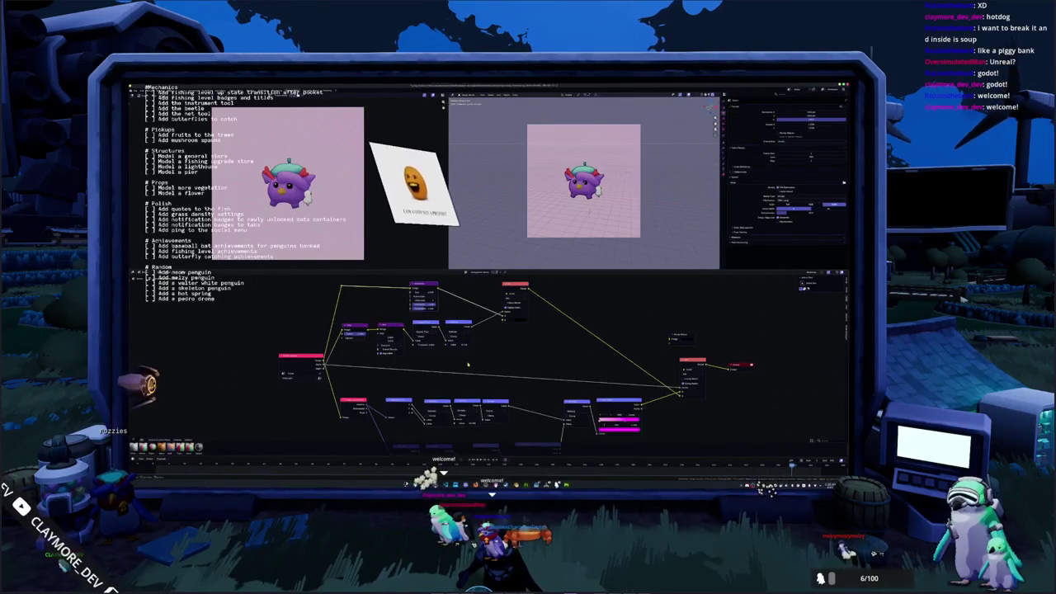
scroll(495, 350, down, 1)
middle_drag(502, 346, 497, 358)
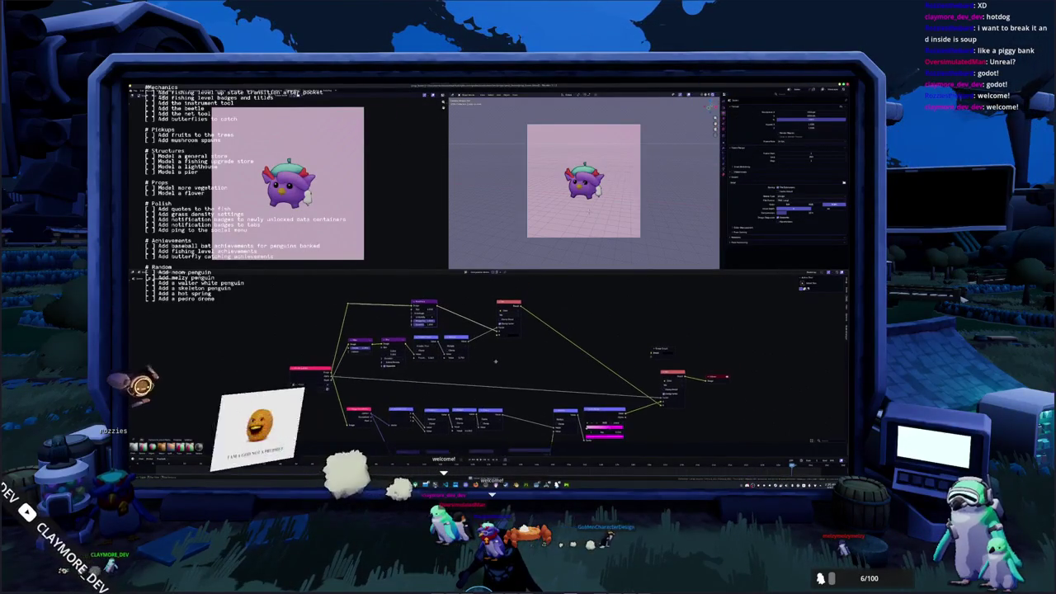
middle_drag(676, 357, 646, 341)
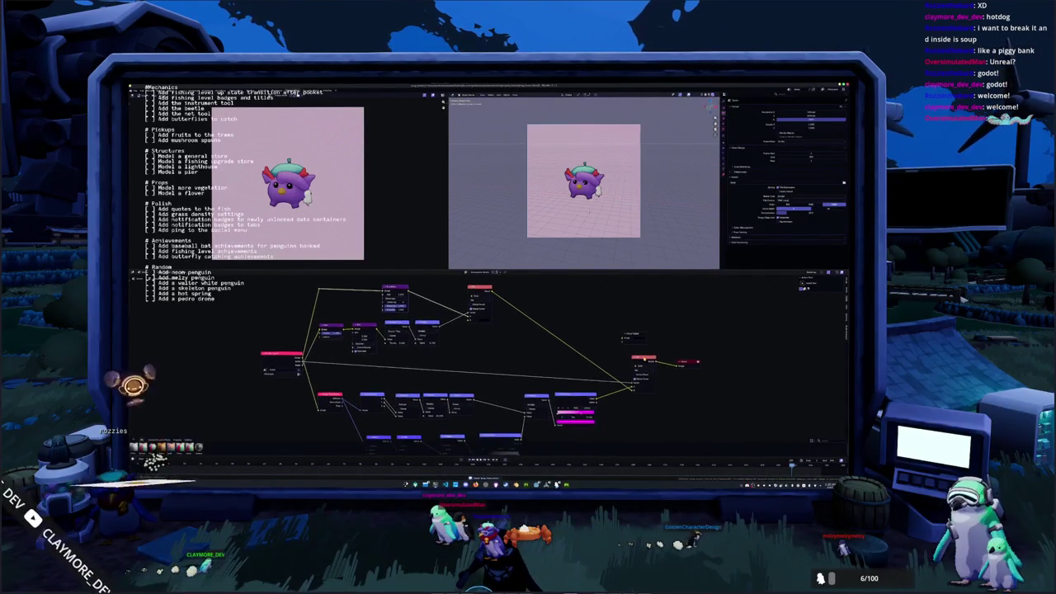
middle_drag(611, 373, 618, 361)
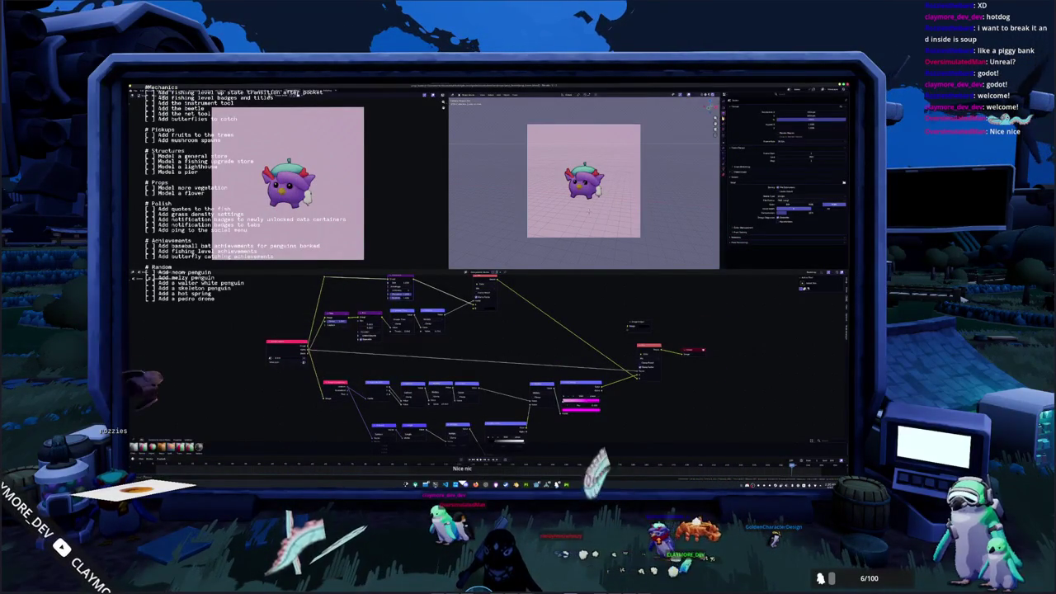
Switch between property groups and open, then close, the file browser.
click(730, 152)
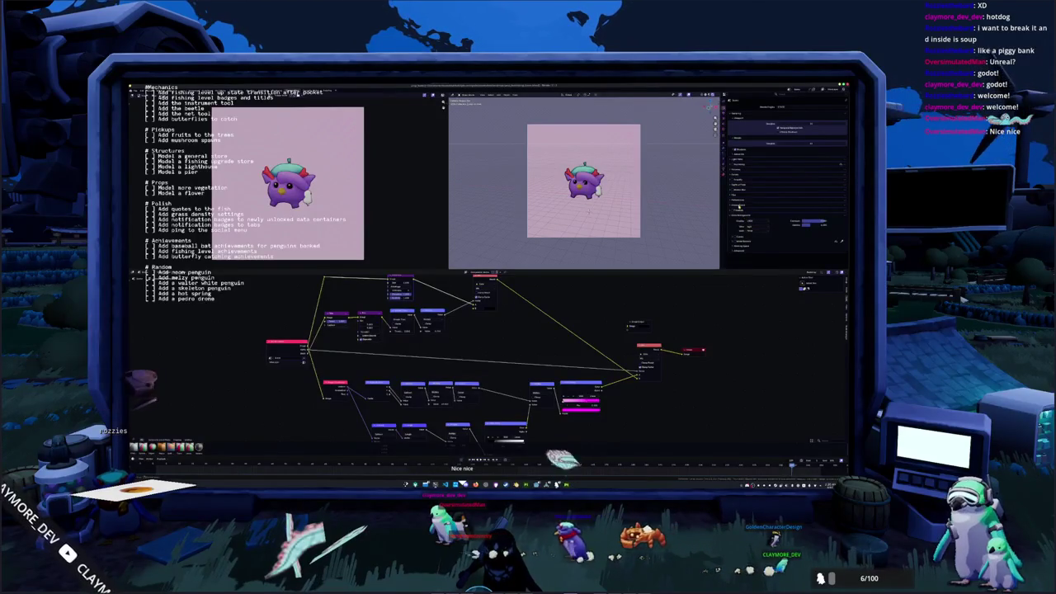
click(729, 123)
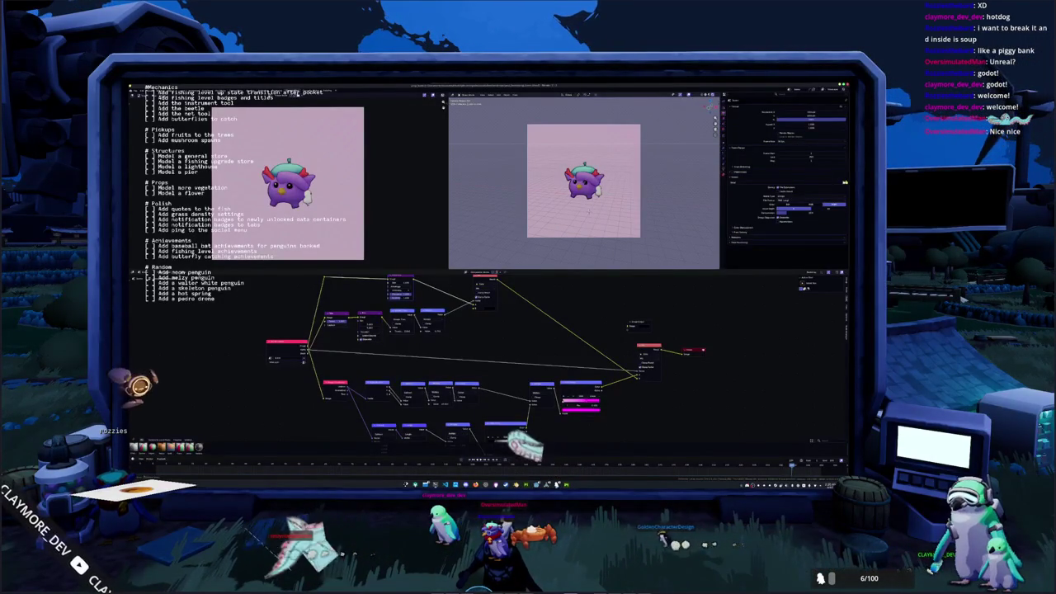
key(ctrl+o)
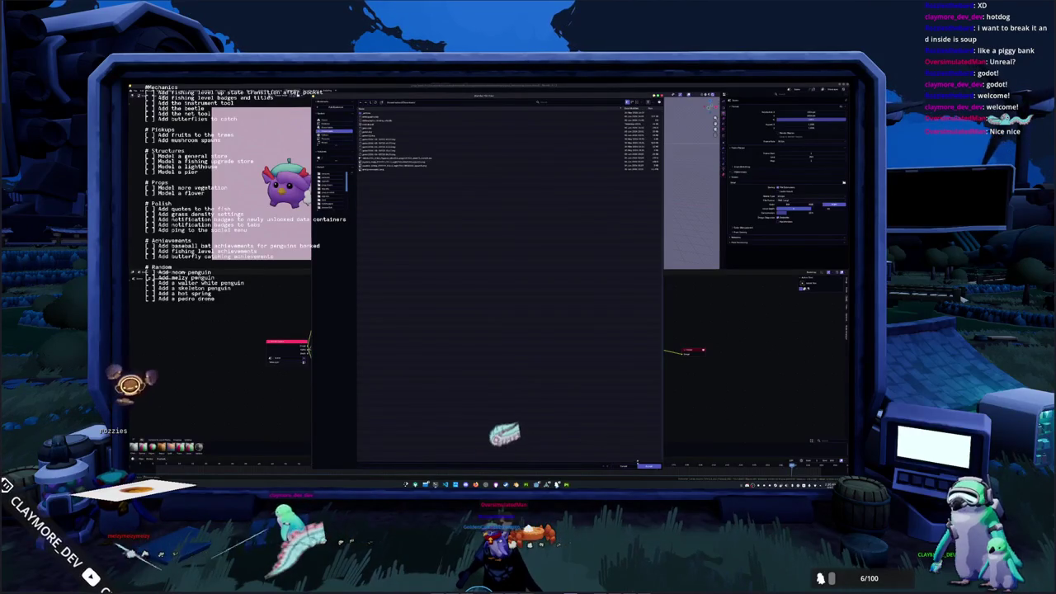
key(Escape)
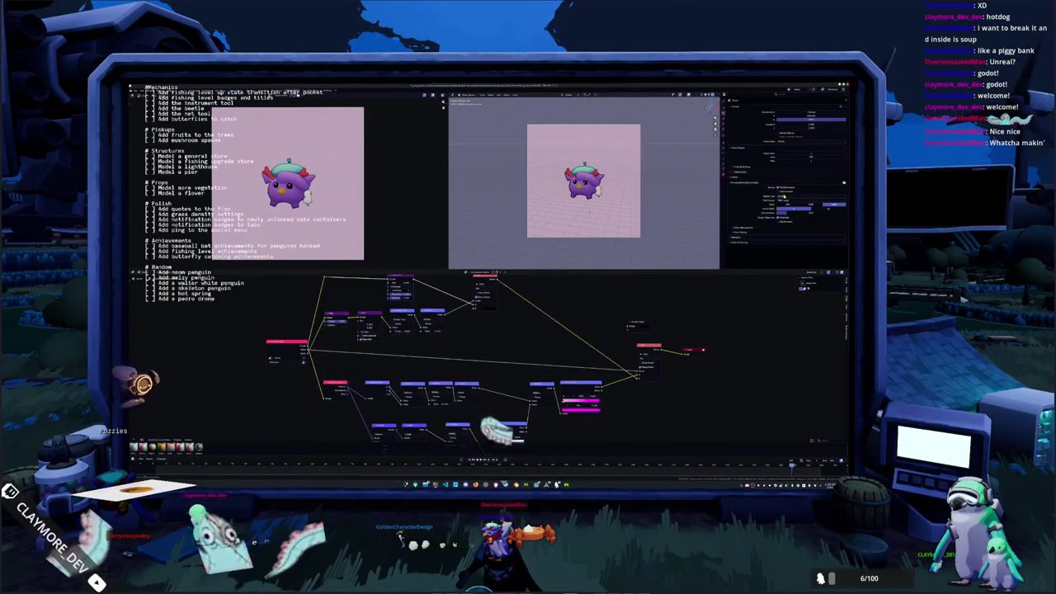
Expand Color Management in Render Properties and choose a different View Transform option.
click(785, 203)
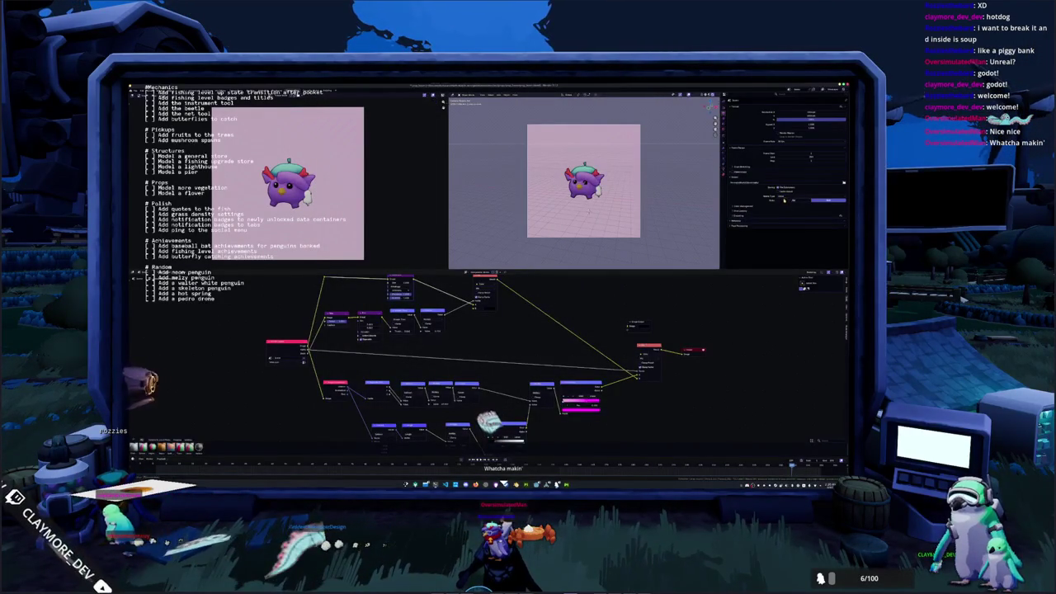
click(747, 206)
click(741, 248)
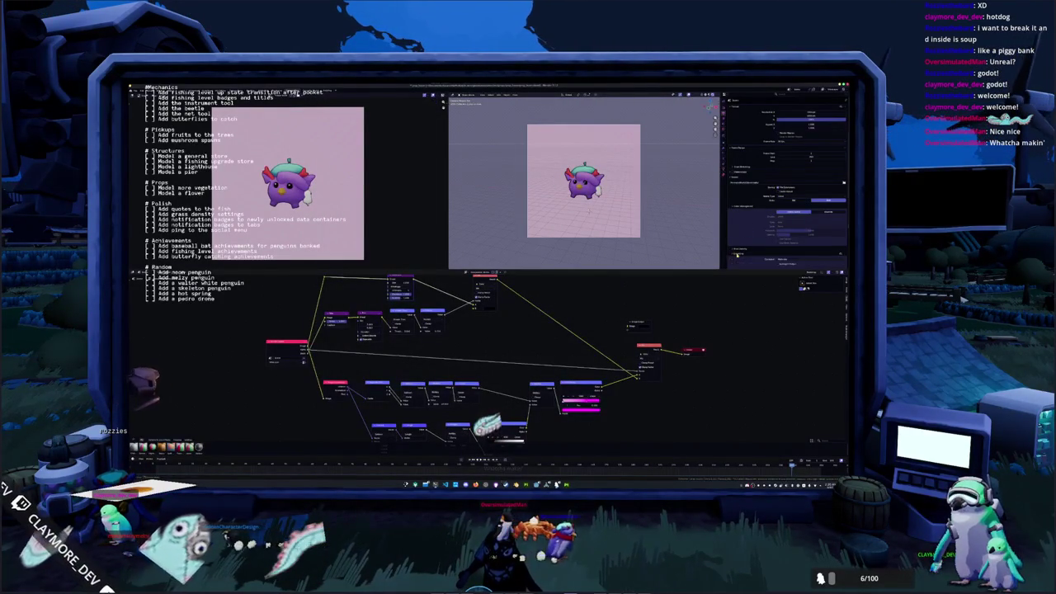
scroll(741, 248, down, 2)
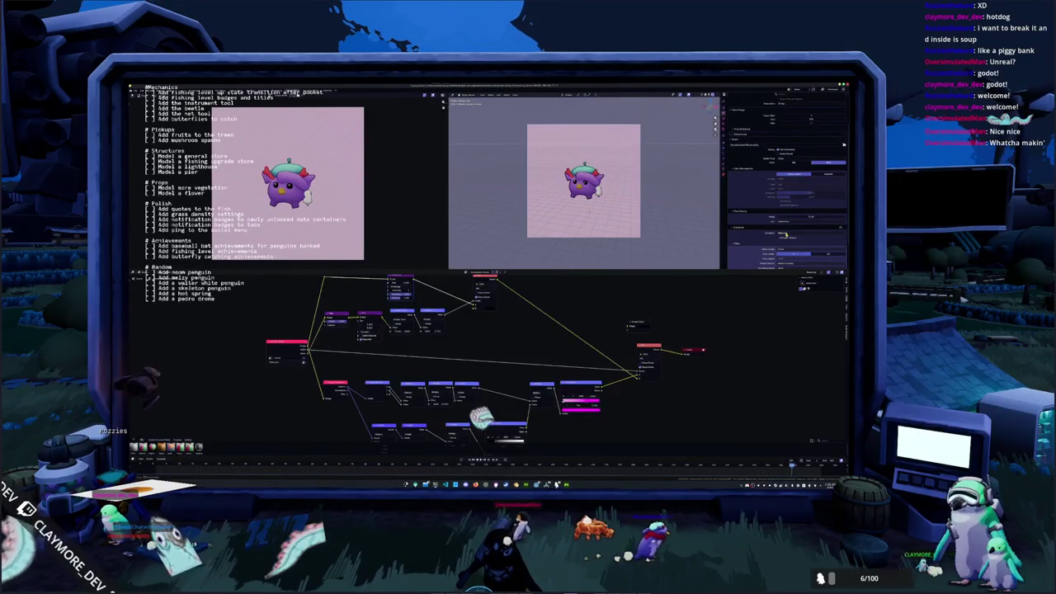
click(787, 237)
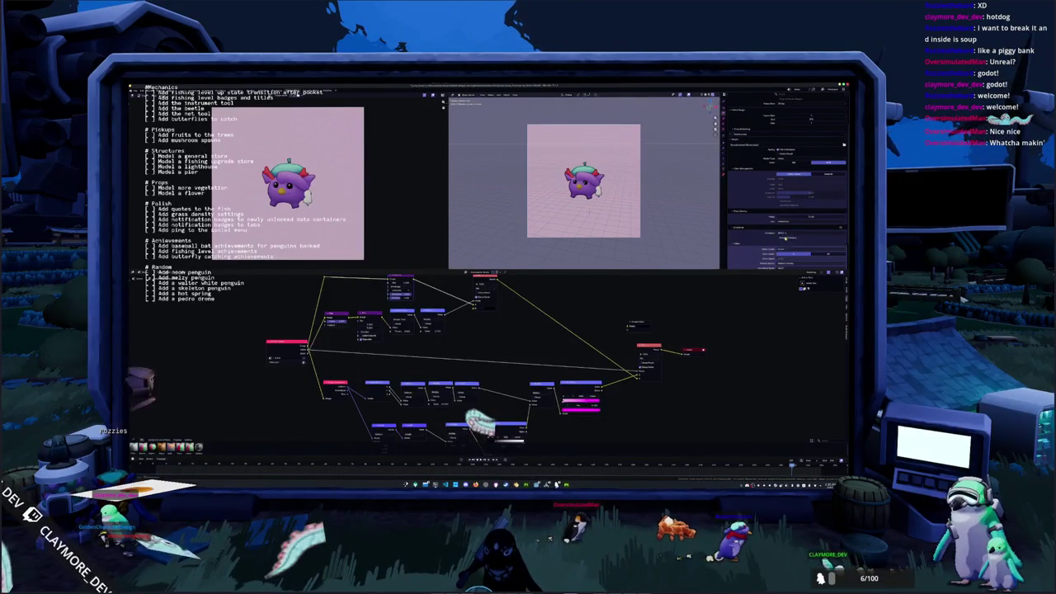
click(786, 247)
scroll(758, 235, up, 3)
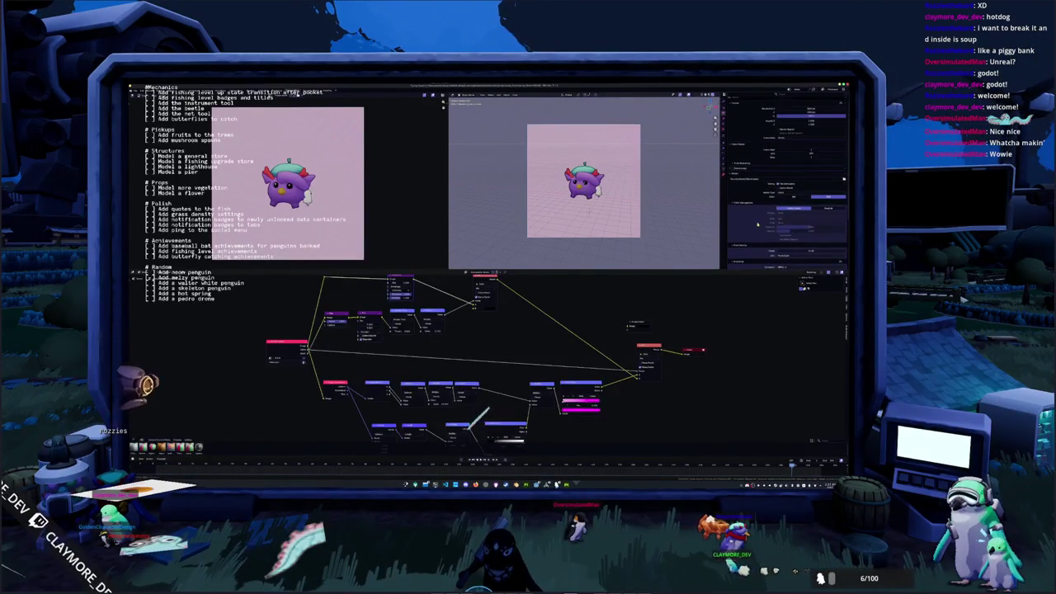